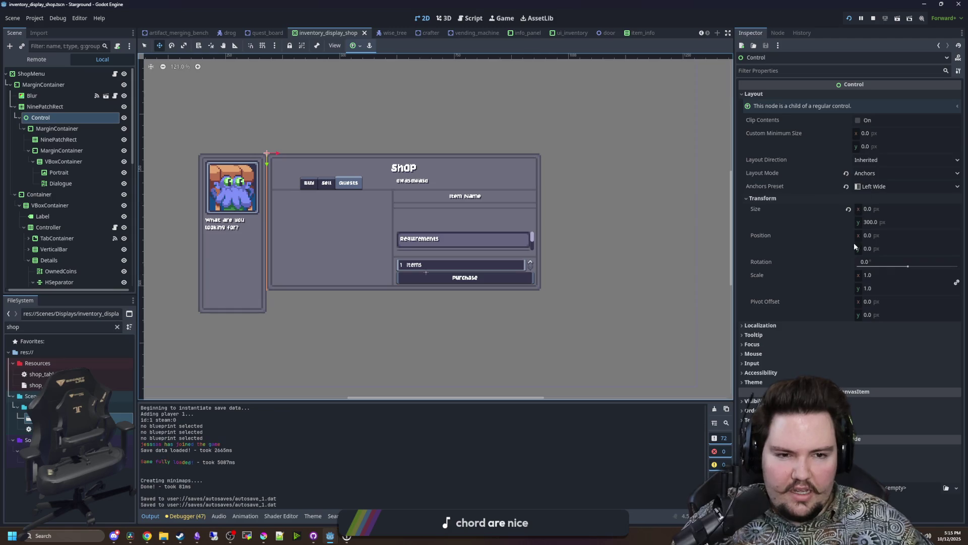
# Keep the shop Control's height unchanged, undoing an accidental size drag with Ctrl+Z.
pyautogui.click(876, 222)
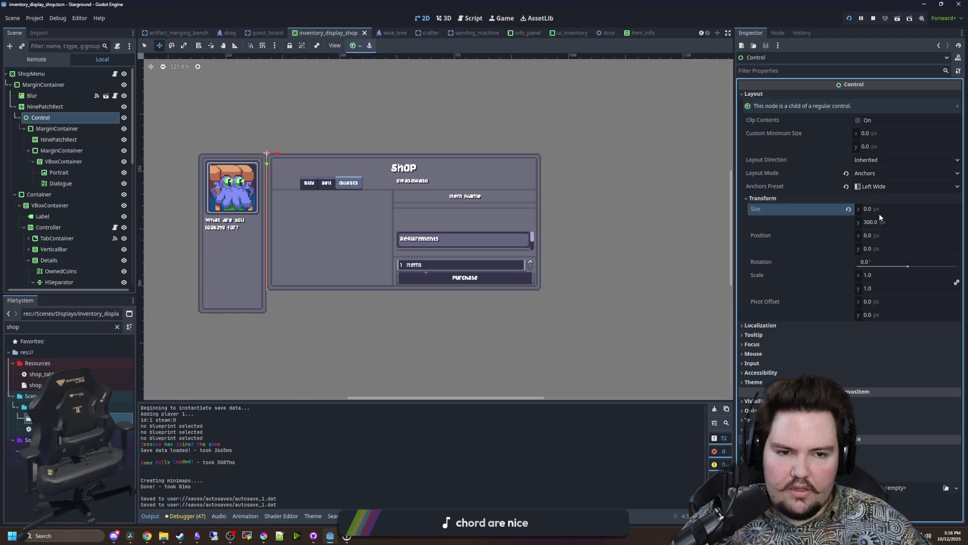
pyautogui.click(44, 84)
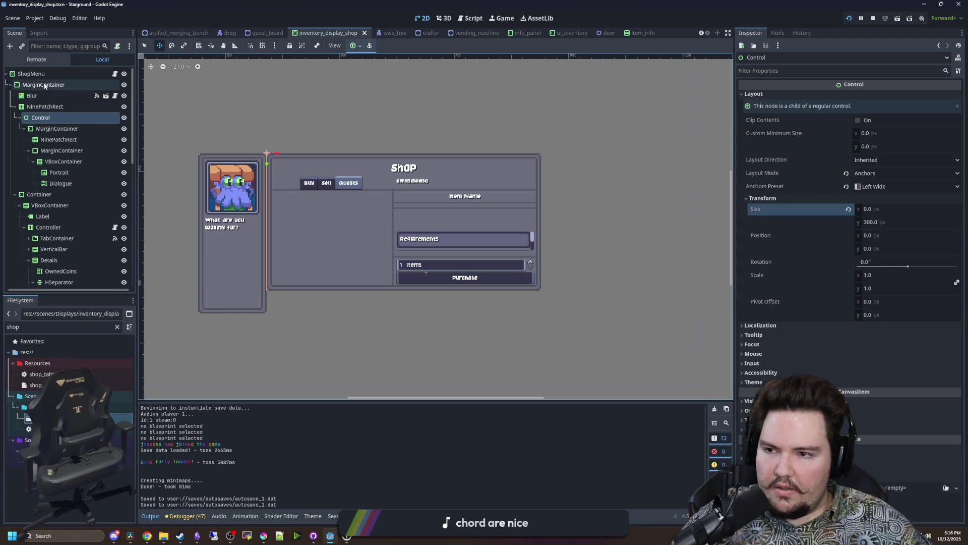
pyautogui.click(52, 121)
pyautogui.moveTo(888, 222); pyautogui.dragTo(883, 222)
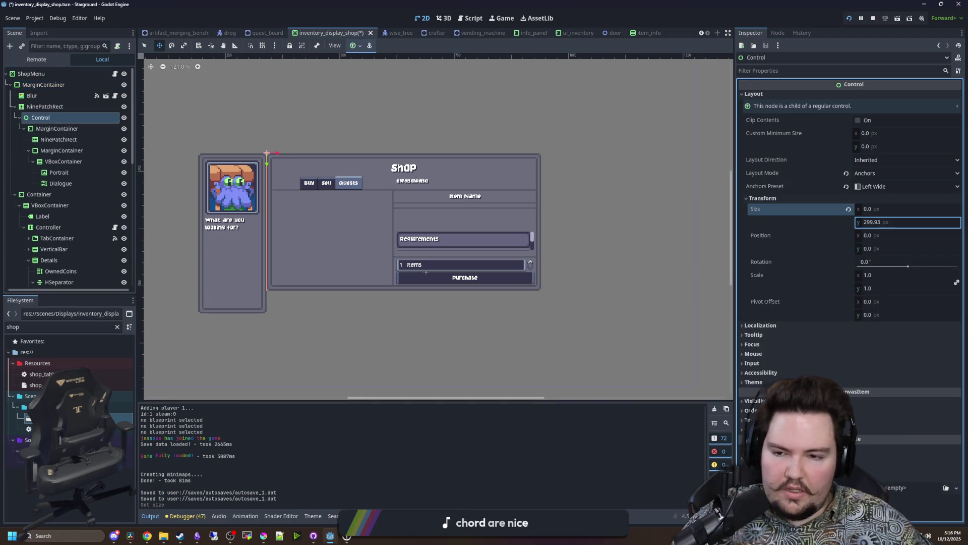
pyautogui.hotkey('ctrl', 'z')
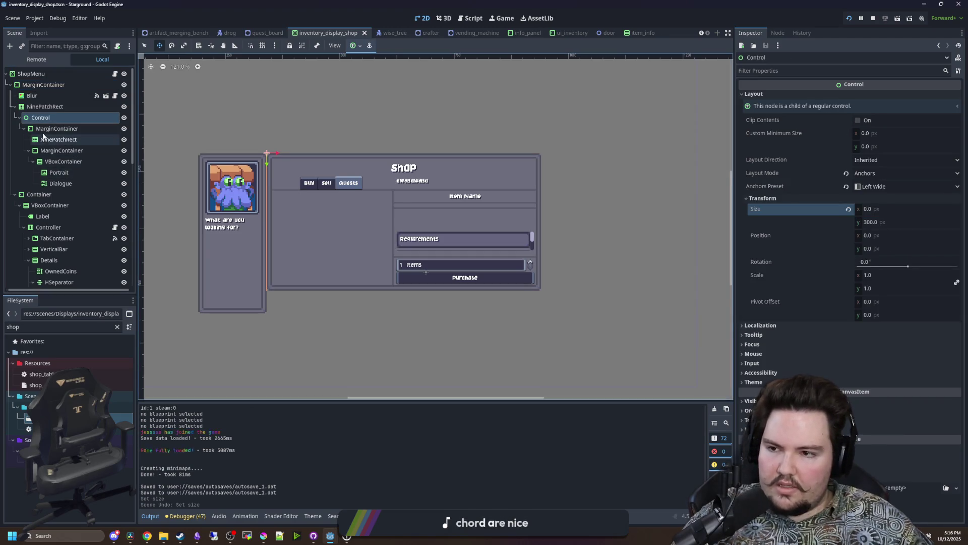
# Set the portrait MarginContainer's Transform Size y to 350 px.
pyautogui.click(57, 128)
pyautogui.click(883, 208)
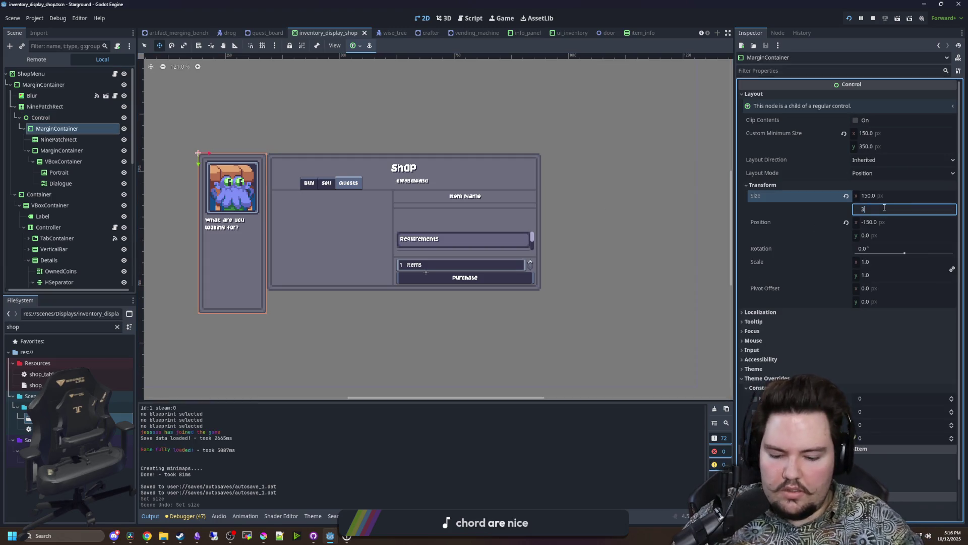
pyautogui.write('50')
pyautogui.press('Return')
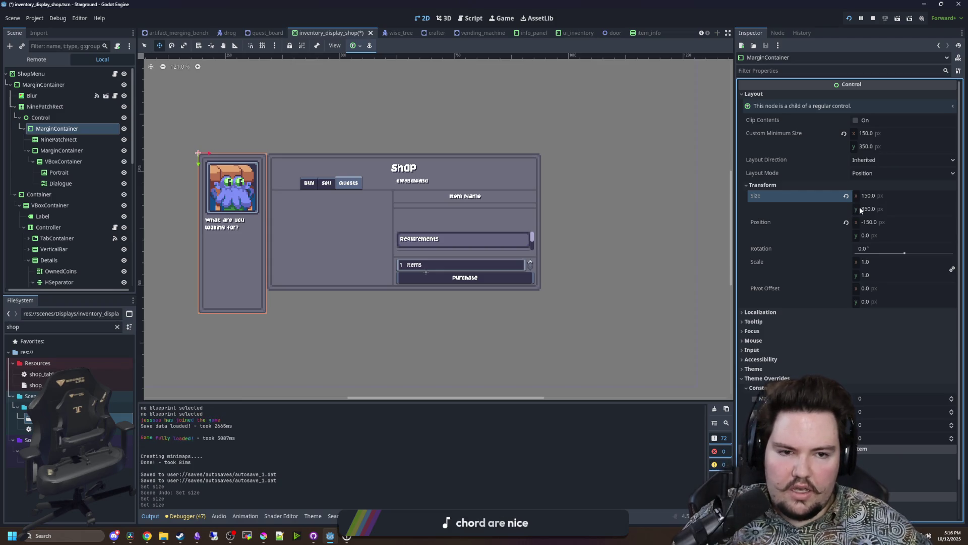
pyautogui.click(62, 151)
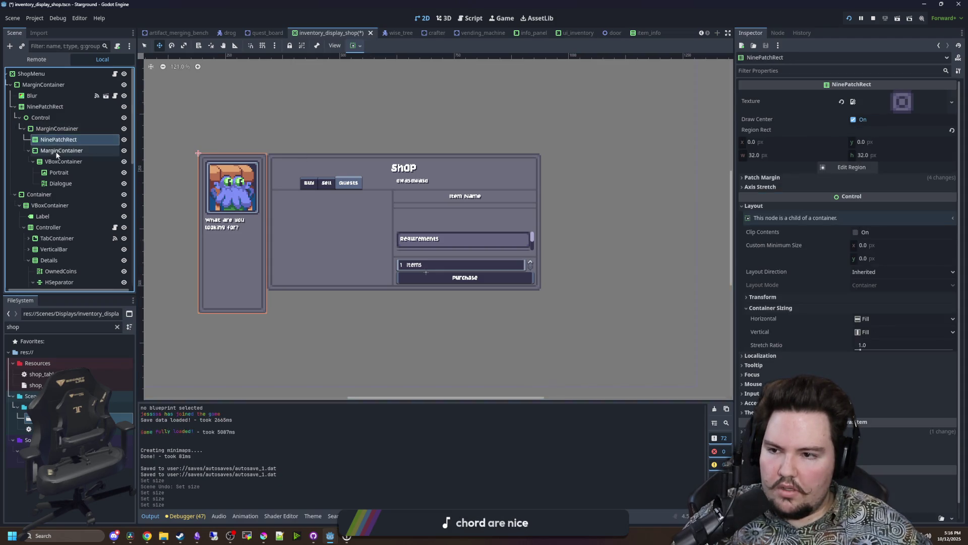
# Turn off Vertical Expand in the Dialogue label's Container Sizing.
pyautogui.click(57, 161)
pyautogui.click(58, 183)
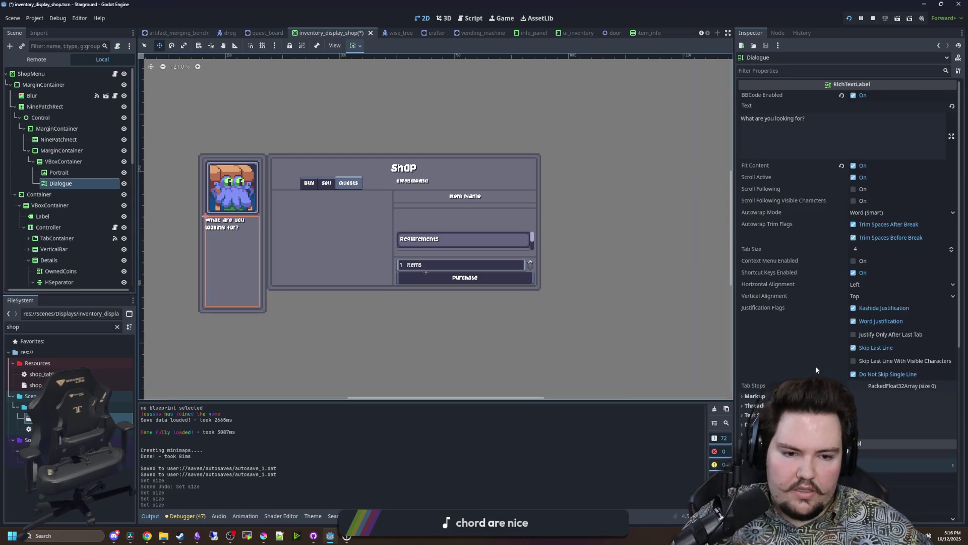
pyautogui.scroll(-5, 806, 353)
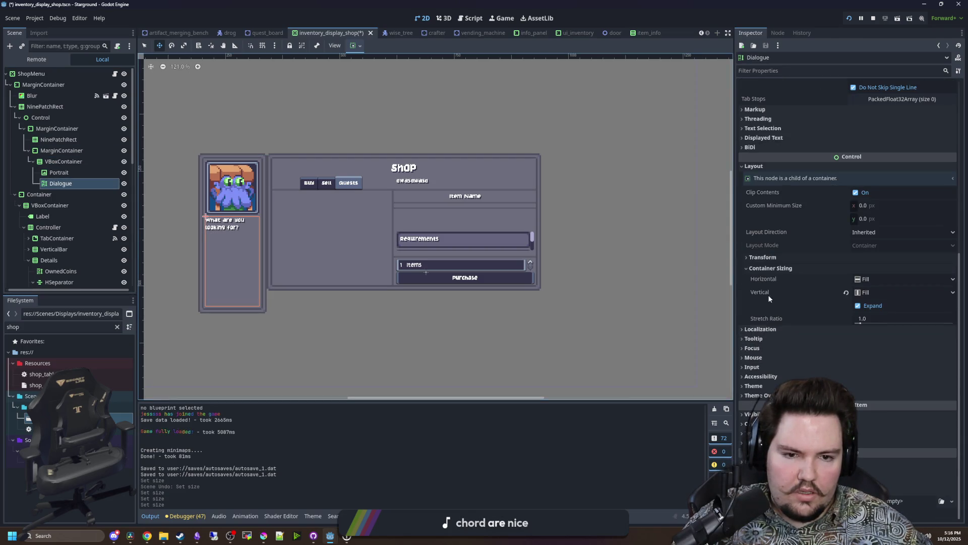
pyautogui.click(776, 256)
pyautogui.click(777, 255)
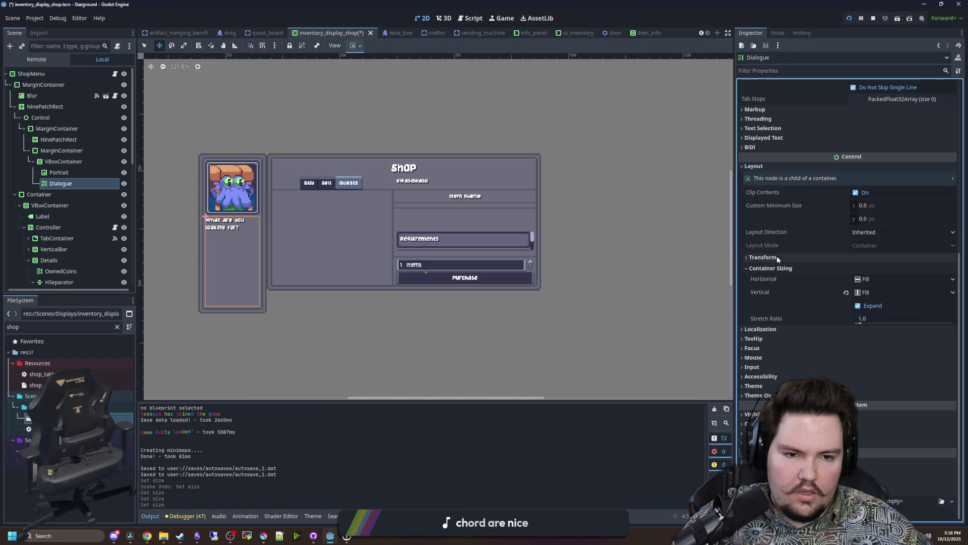
pyautogui.click(858, 306)
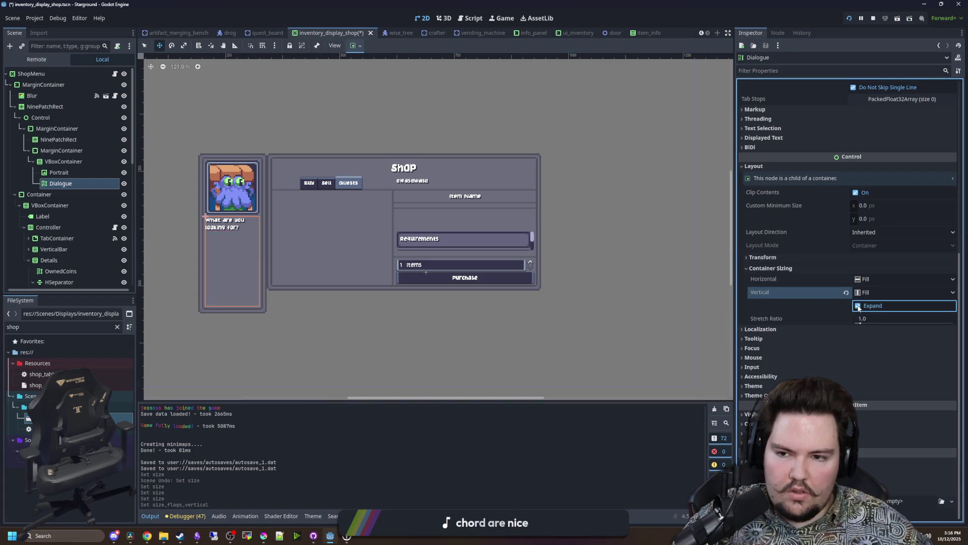
# Give the side panel's MarginContainer a Custom Minimum Size y of 300.
pyautogui.click(76, 161)
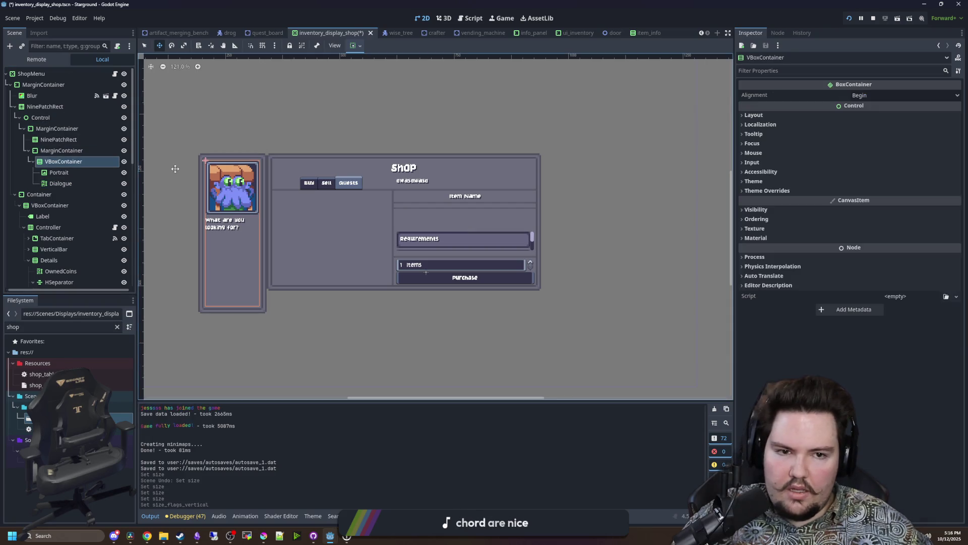
pyautogui.click(753, 115)
pyautogui.click(62, 150)
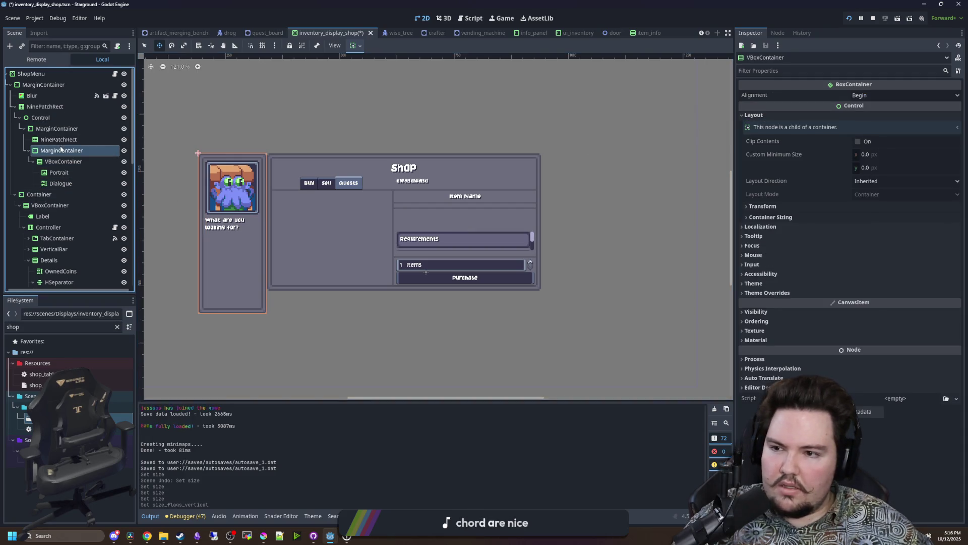
pyautogui.click(54, 140)
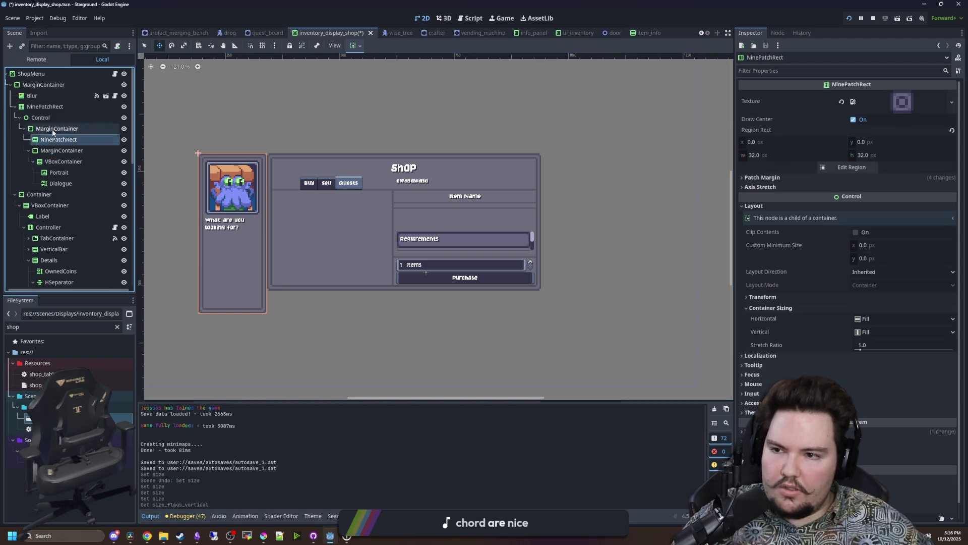
pyautogui.click(56, 128)
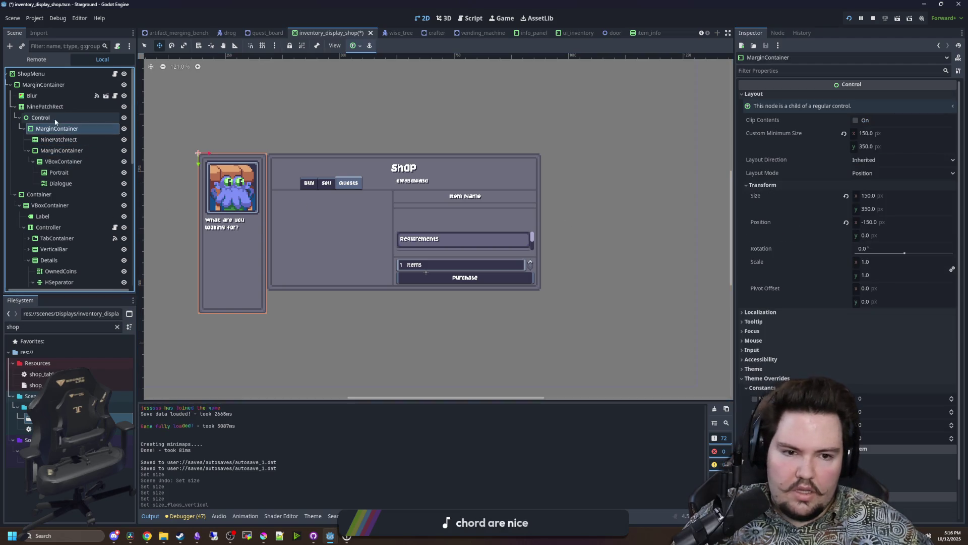
pyautogui.click(873, 148)
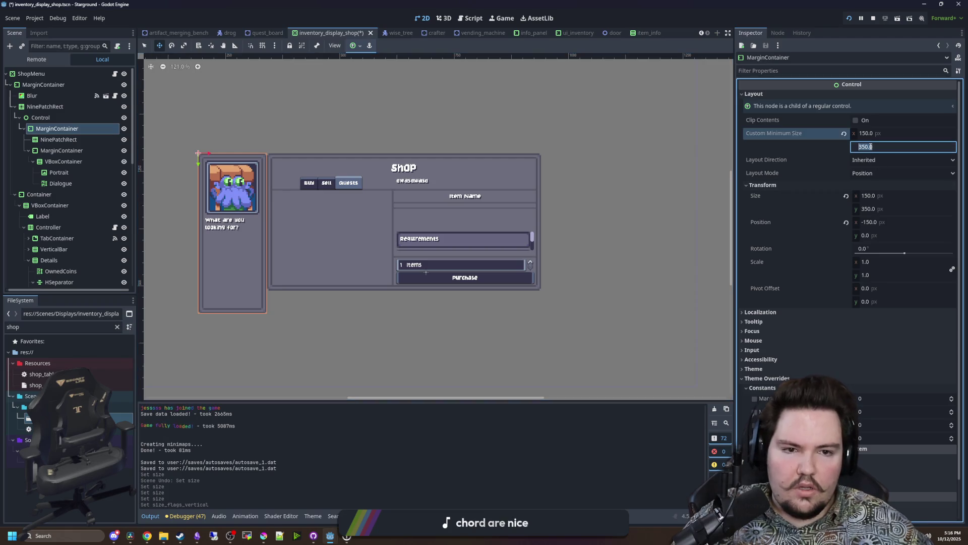
pyautogui.write('30')
pyautogui.press('Return')
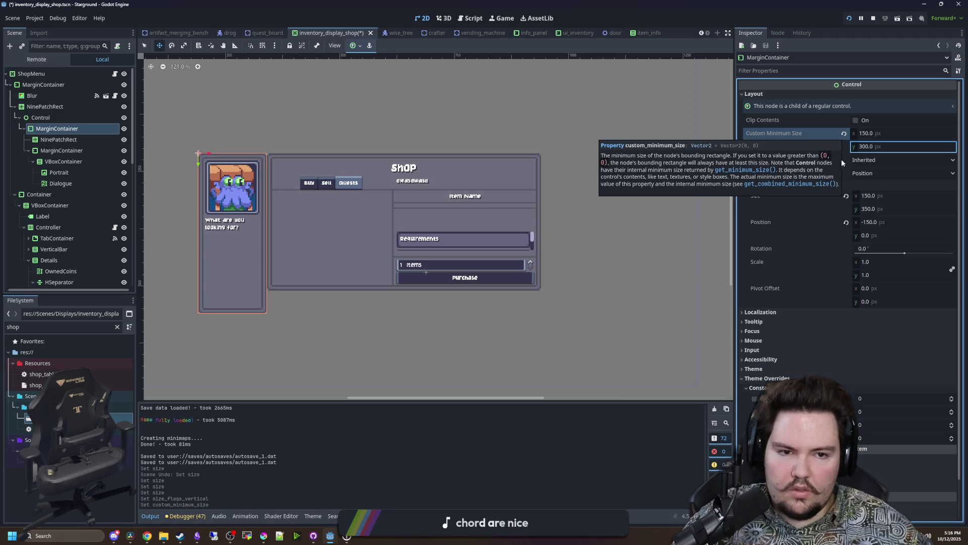
# Set the MarginContainer's Size y to 300 and save the scene.
pyautogui.click(877, 174)
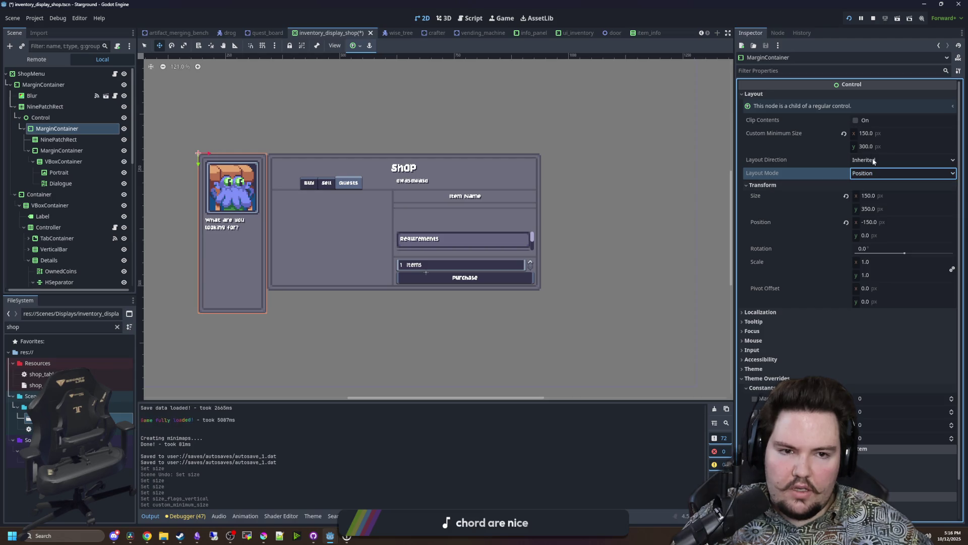
pyautogui.click(873, 207)
pyautogui.write('300')
pyautogui.press('Return')
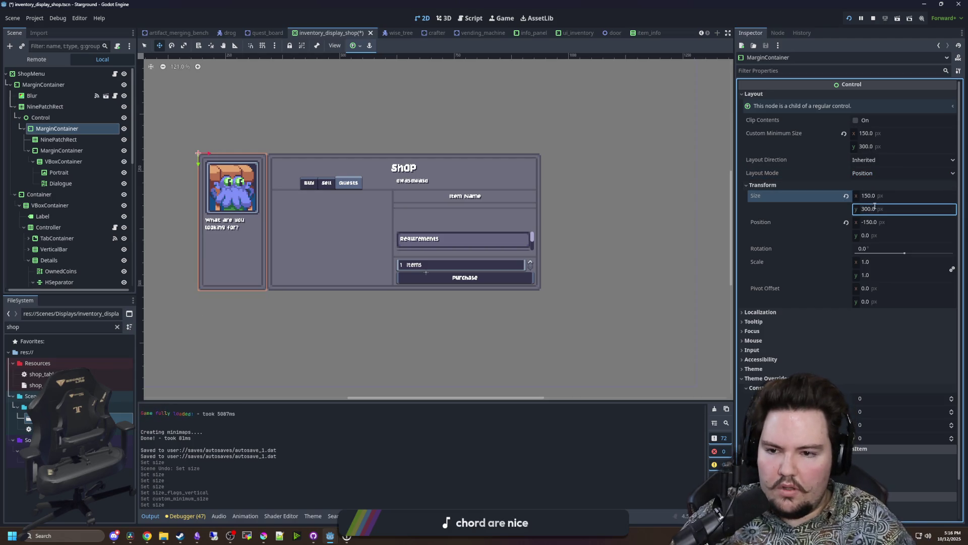
pyautogui.click(75, 106)
pyautogui.hotkey('ctrl', 's')
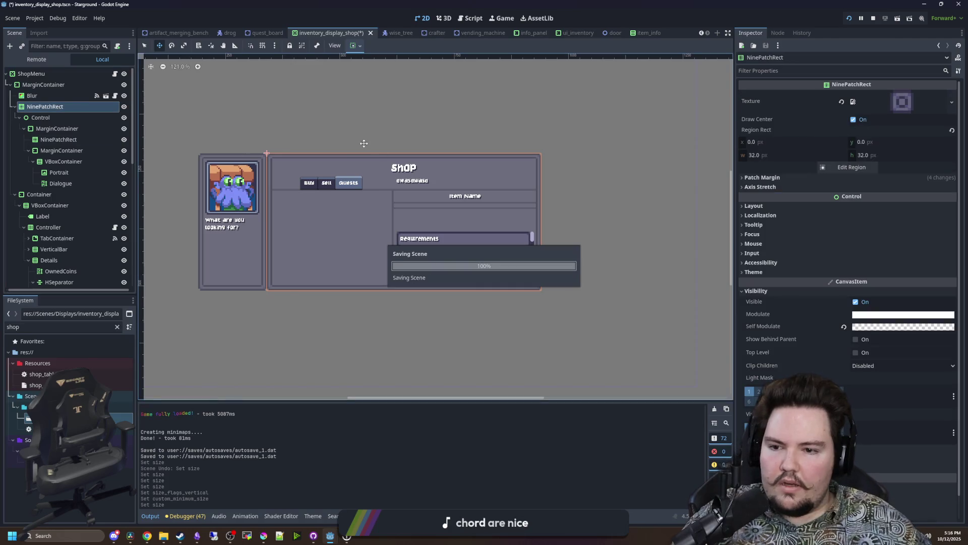
# Run the game with F5, use chat commands to give a magnet and grabber, and check the merging bench.
pyautogui.press('F5')
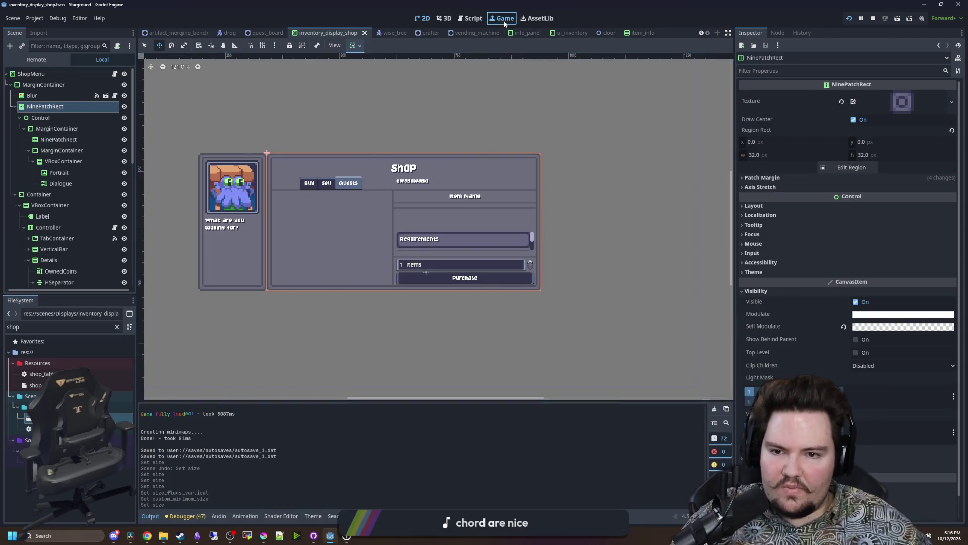
pyautogui.press('Escape')
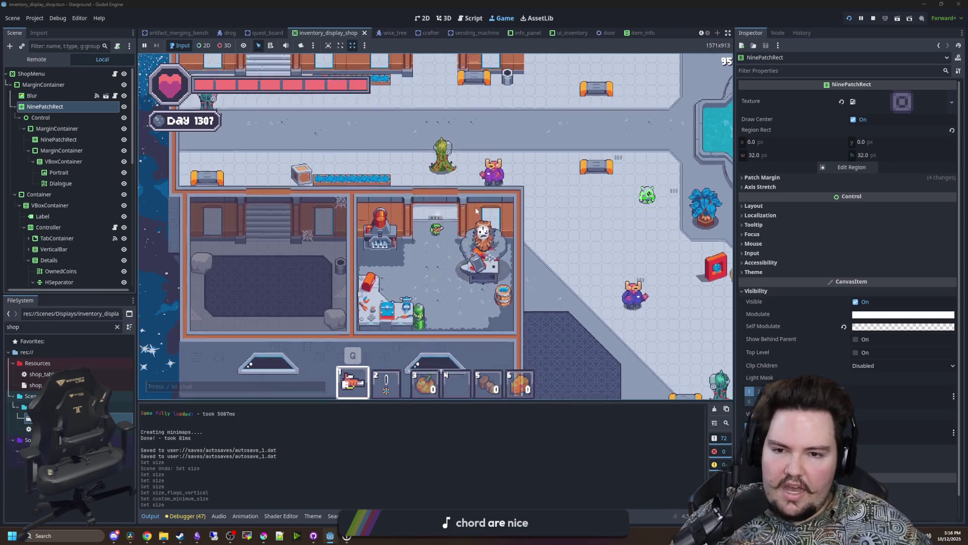
pyautogui.write('e')
pyautogui.write('e/save m')
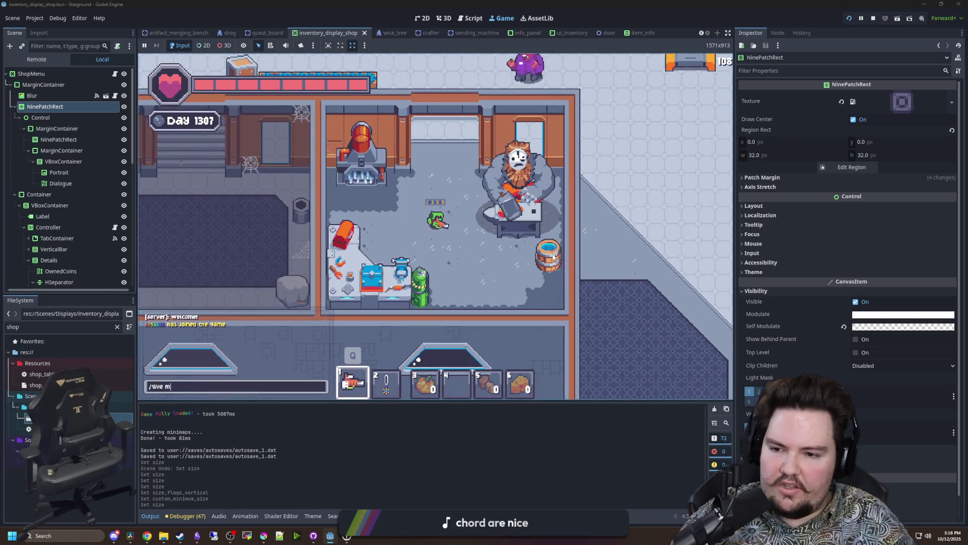
pyautogui.press('Return')
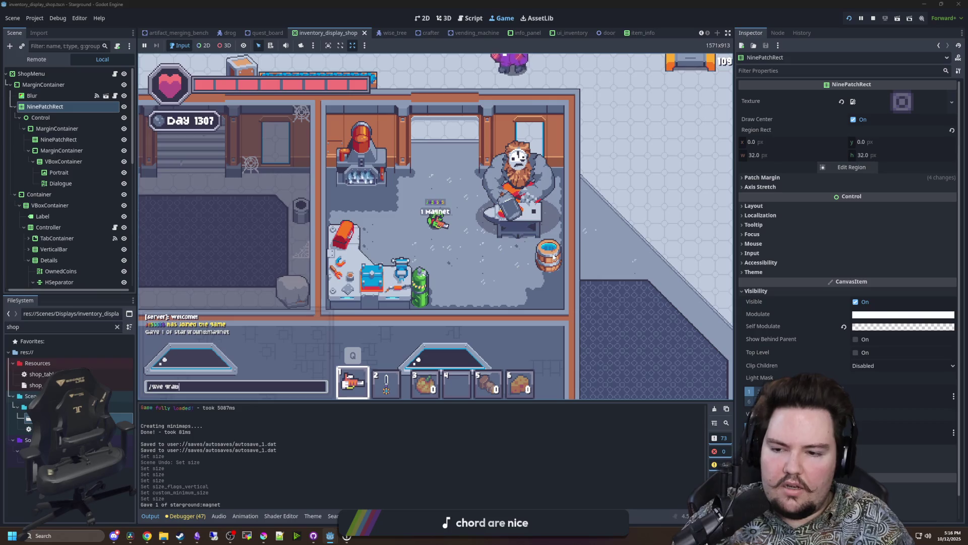
pyautogui.press('Return')
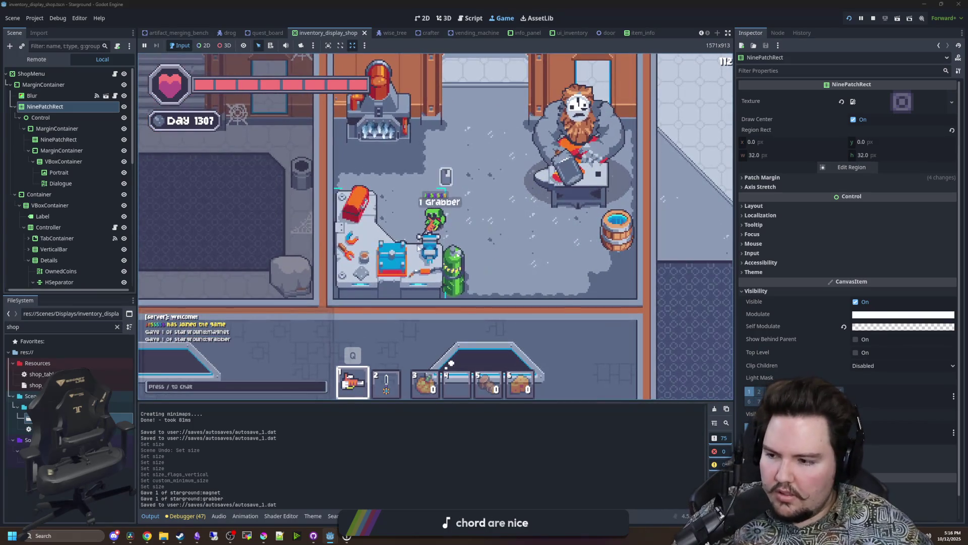
pyautogui.press('e')
pyautogui.press('e')
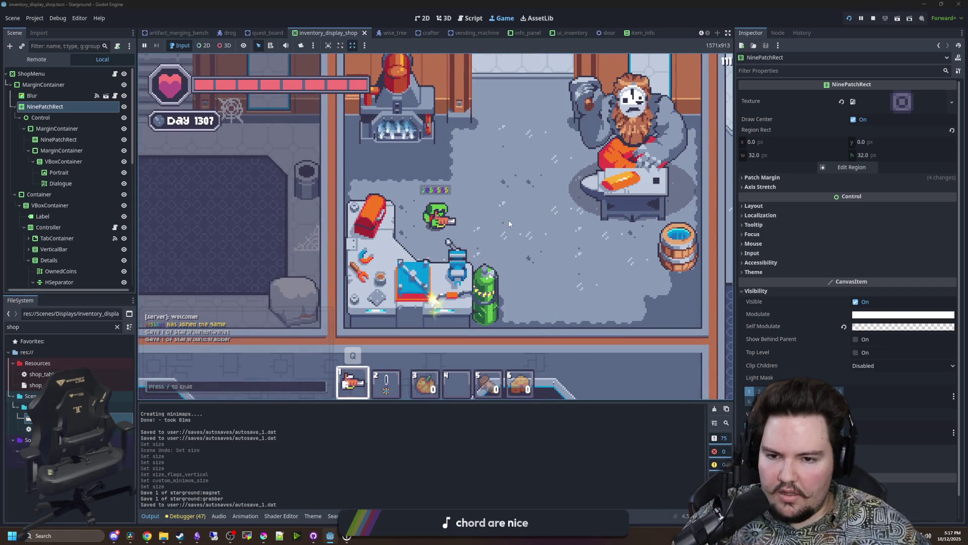
pyautogui.press('e')
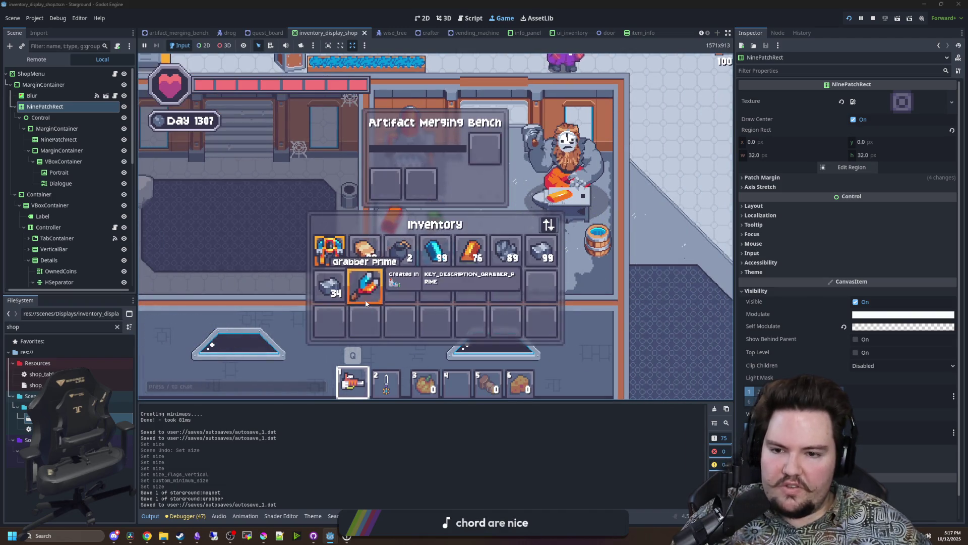
pyautogui.press('e')
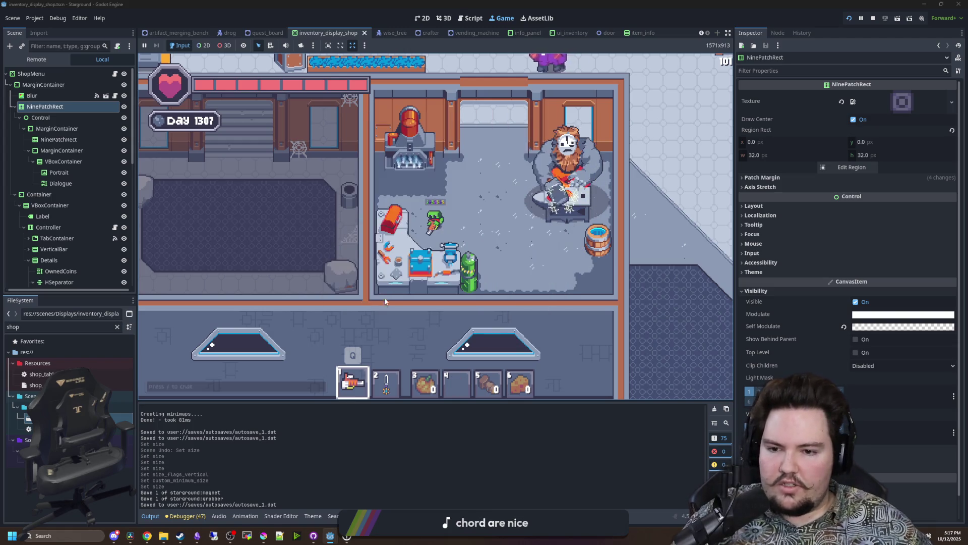
# Walk the player to the shopkeeper, open the shop and switch to the Sell tab.
pyautogui.press('s')
pyautogui.press('d')
pyautogui.press('6')
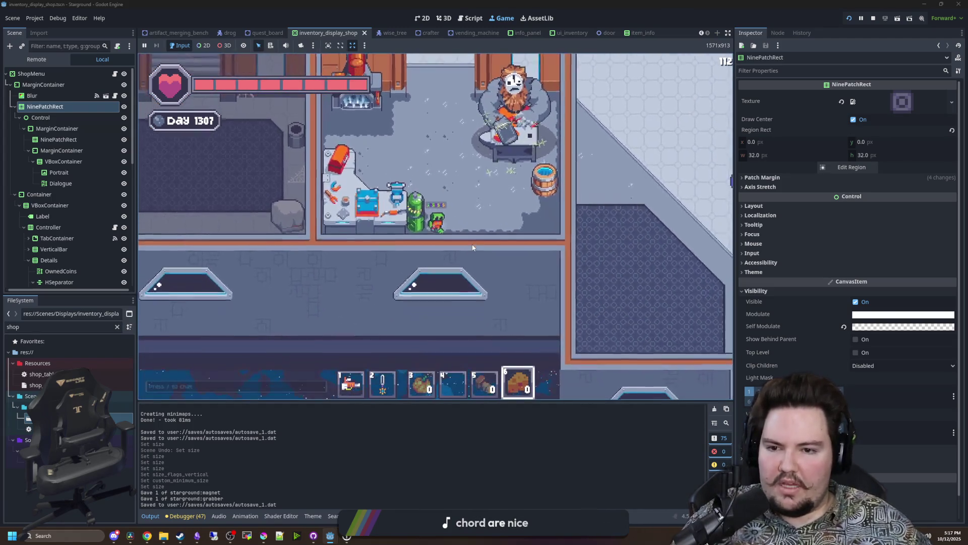
pyautogui.press('1')
pyautogui.press('w')
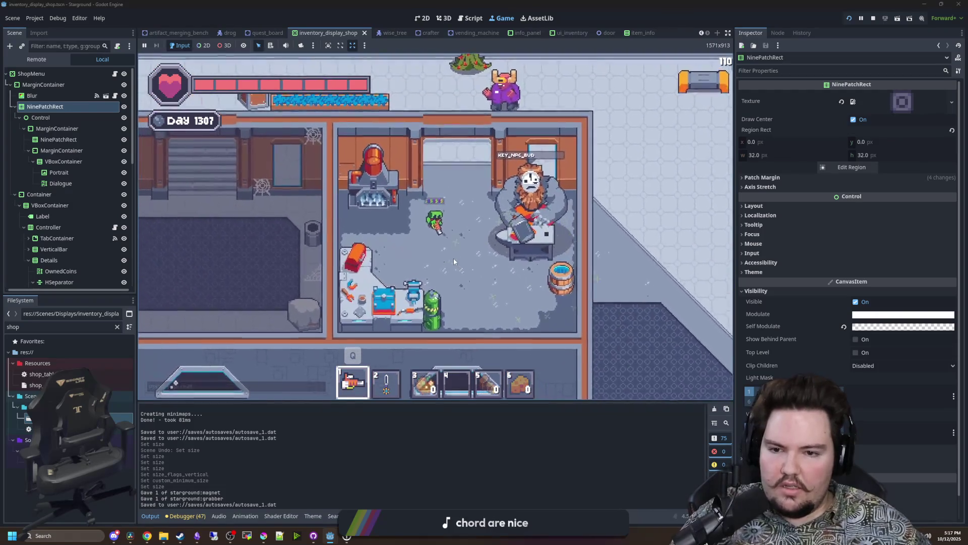
pyautogui.press('a')
pyautogui.press('s')
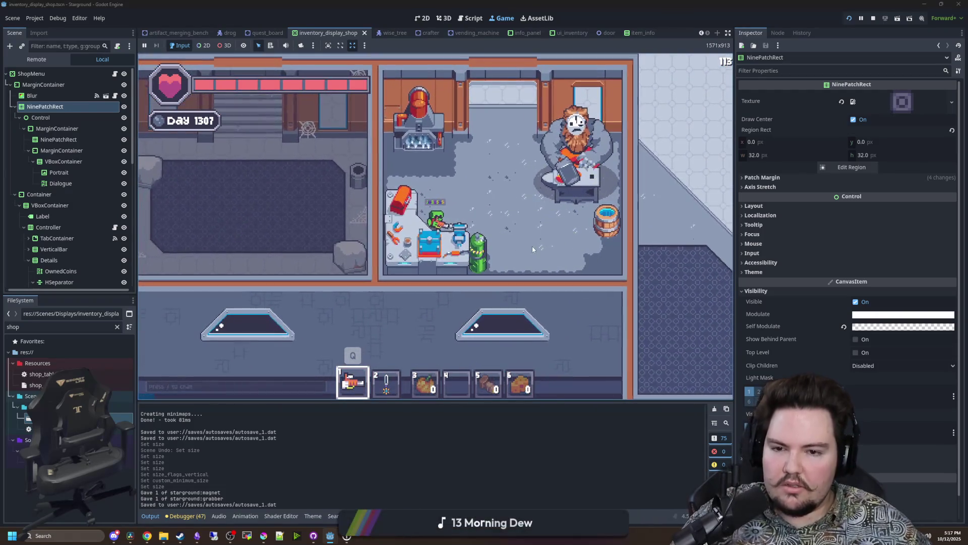
pyautogui.press('d')
pyautogui.press('w')
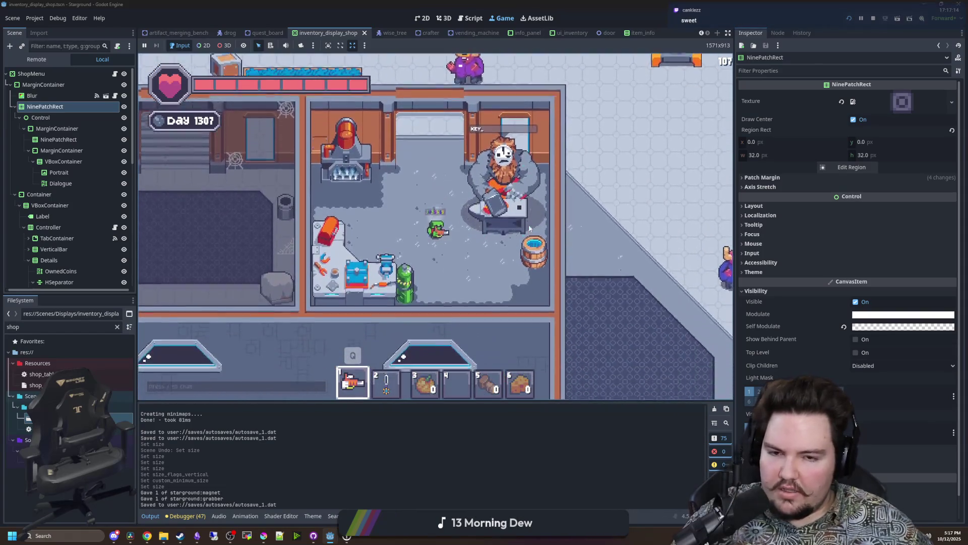
pyautogui.press('e')
pyautogui.click(358, 118)
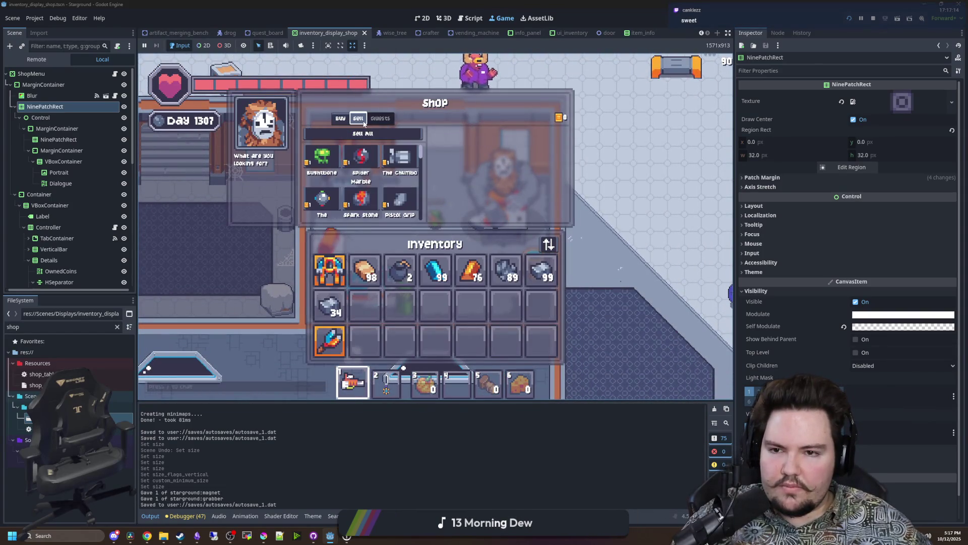
# Give the player lead boots and a pogo stick with /give chat commands.
pyautogui.press('Escape')
pyautogui.write('ae')
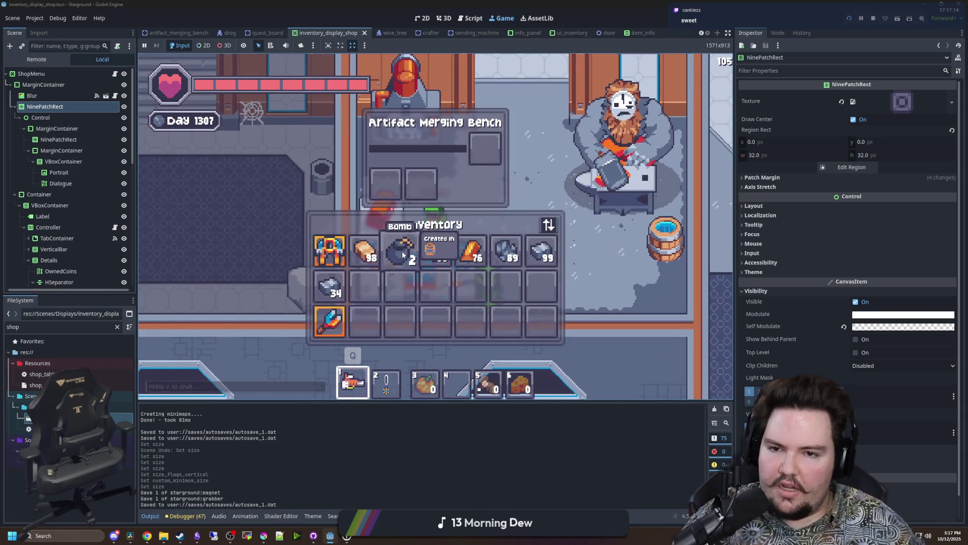
pyautogui.write('/')
pyautogui.write('_boots')
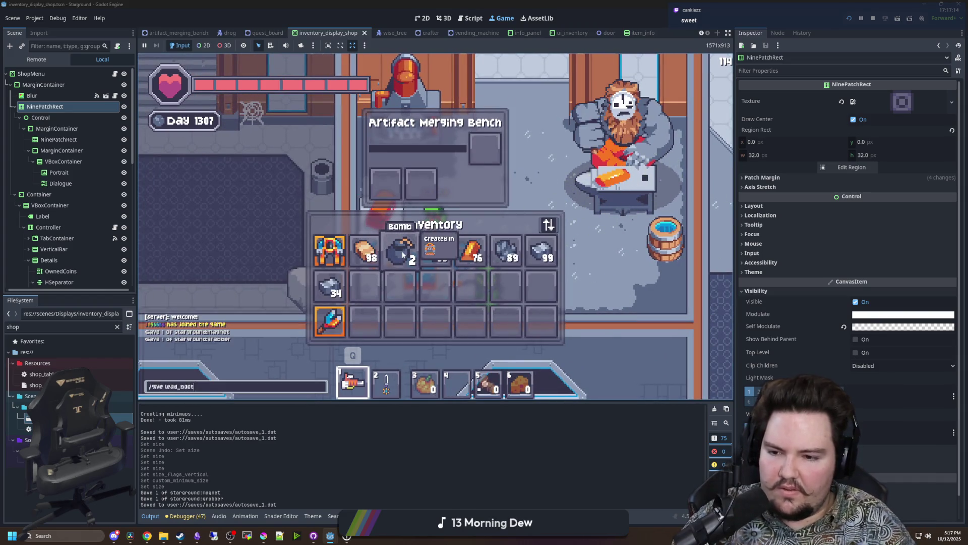
pyautogui.press('Return')
pyautogui.write('/give pogo_stick')
pyautogui.press('Return')
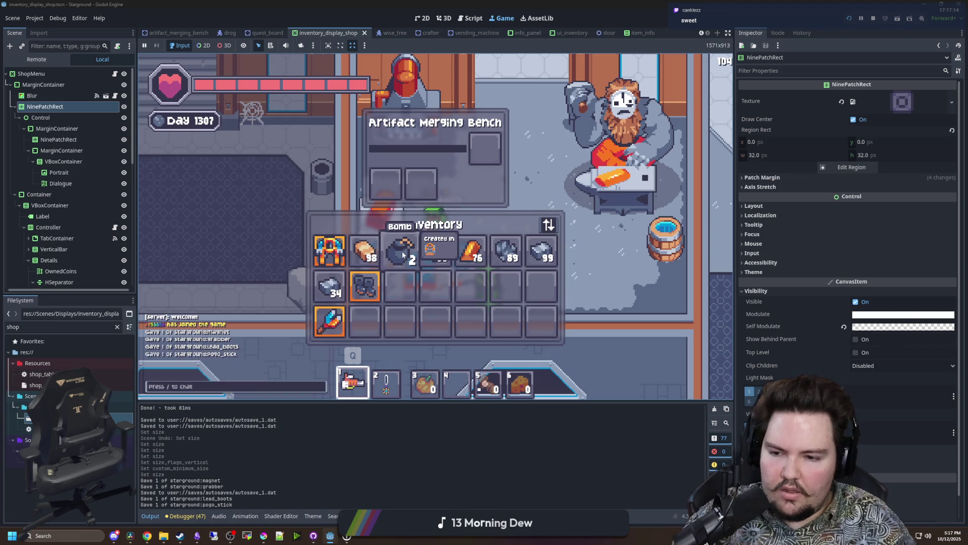
# Merge the lead boots and pogo stick at the bench and collect the Pogo Boots.
pyautogui.click(377, 285)
pyautogui.press('Escape')
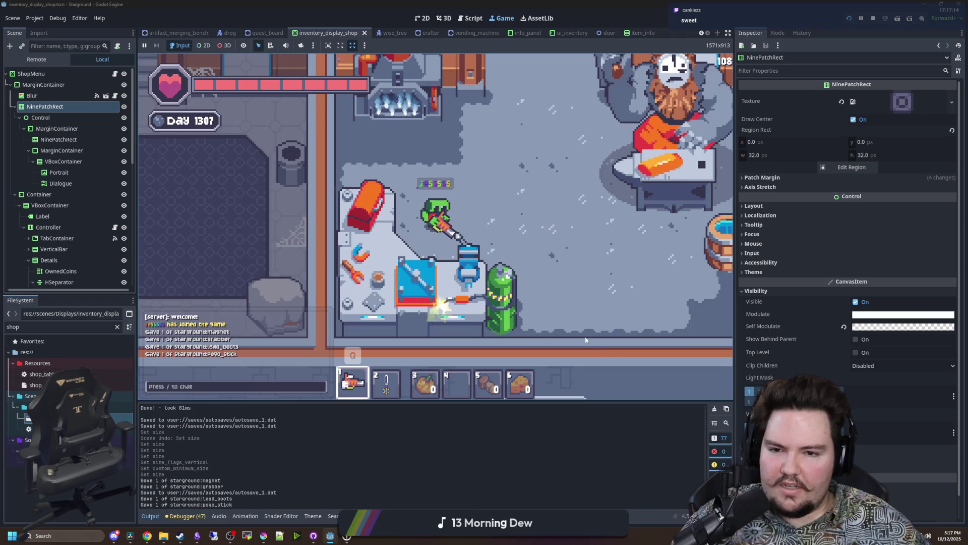
pyautogui.press('e')
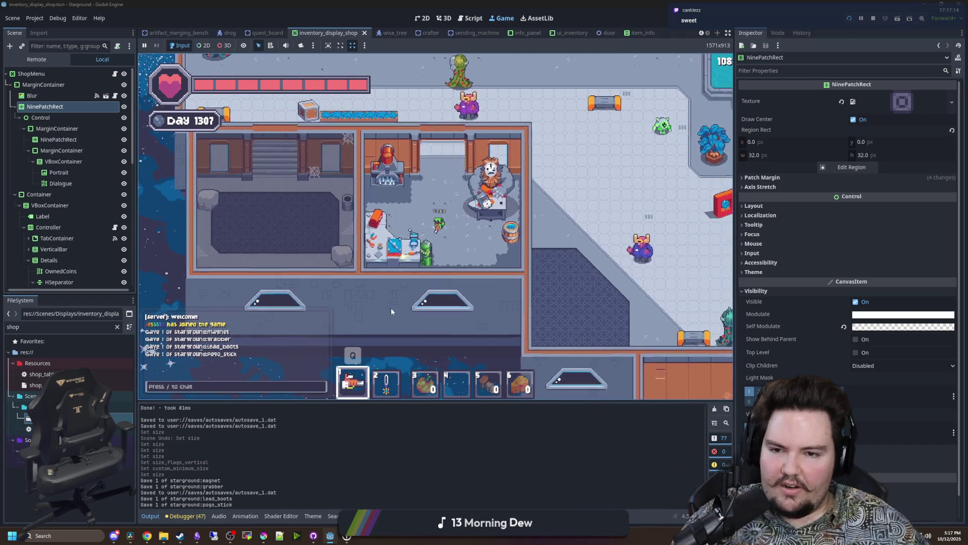
pyautogui.press('e')
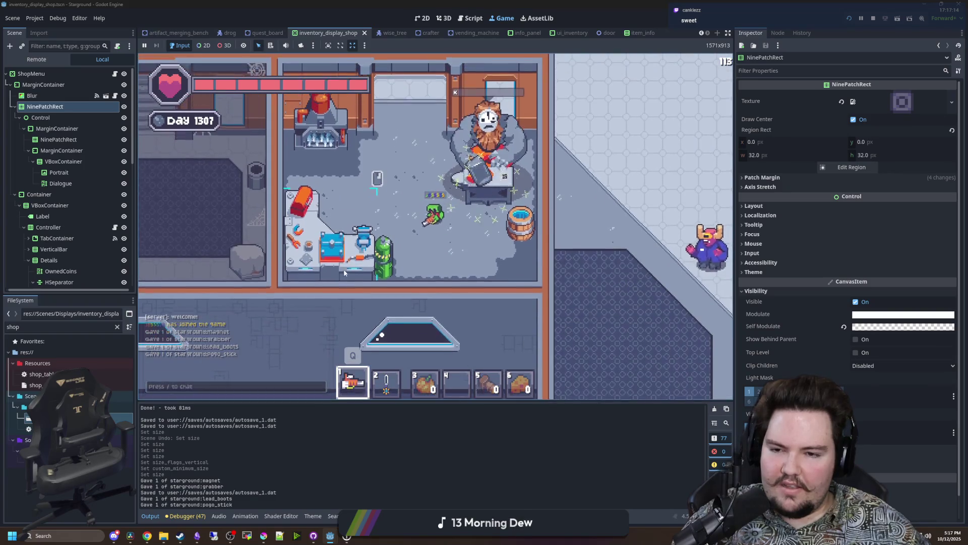
pyautogui.click(499, 147)
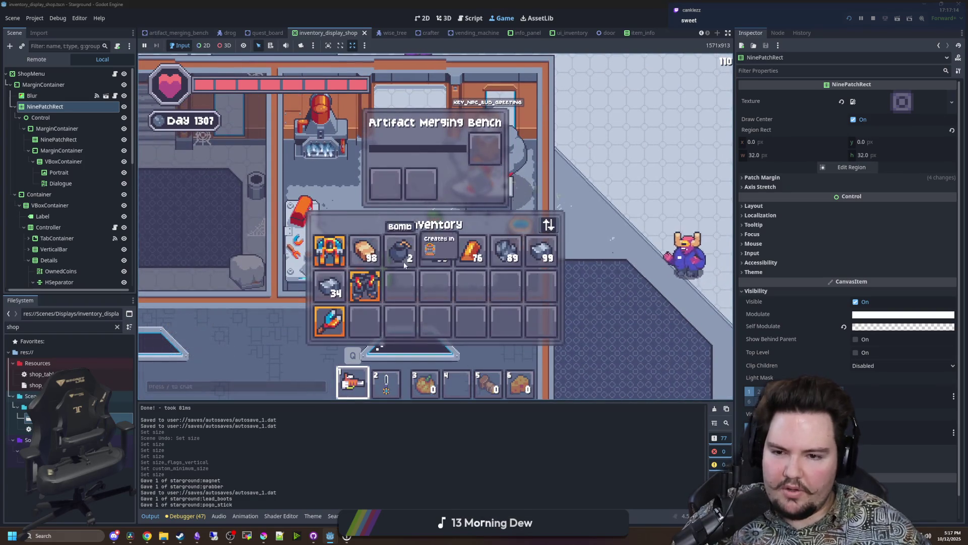
pyautogui.press('e')
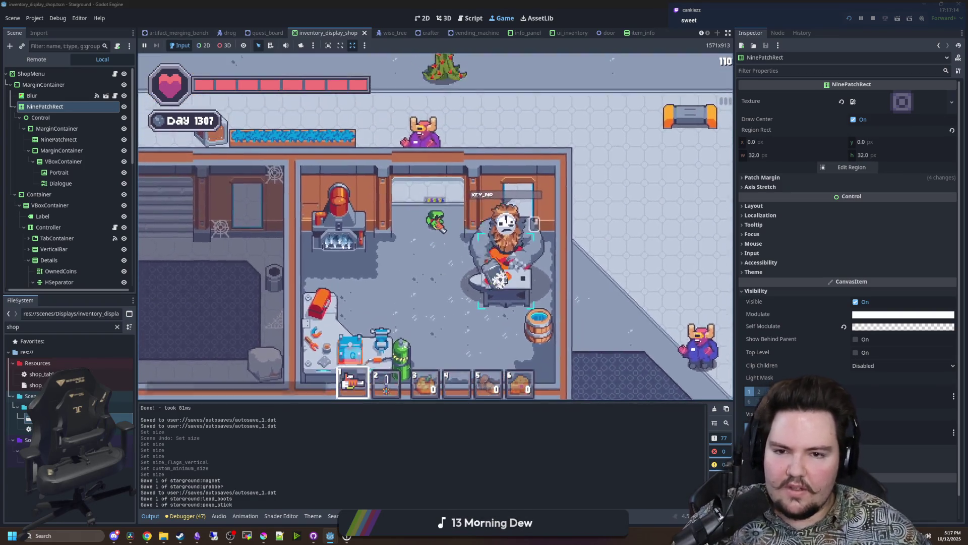
# Check the inventory stack size upgrade price, then walk to the materials shopkeeper.
pyautogui.press('e')
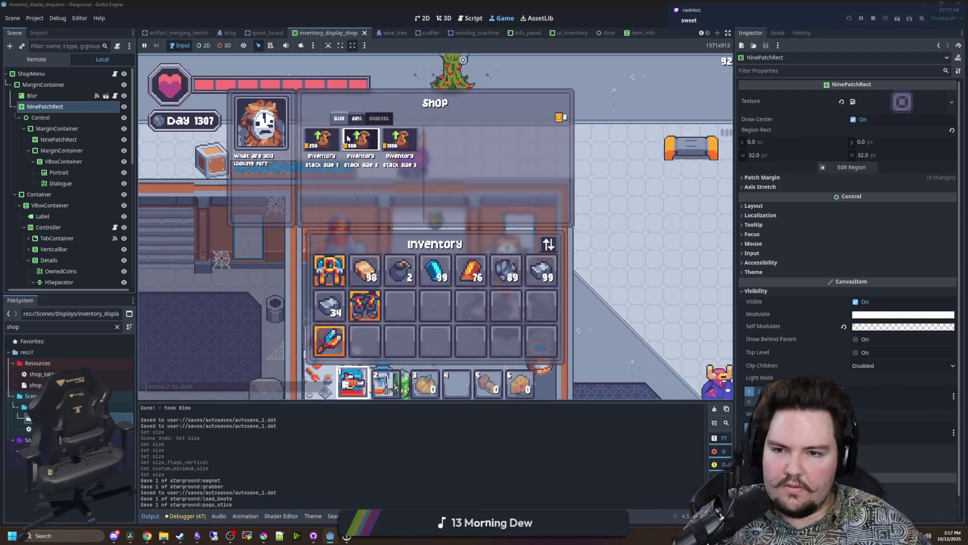
pyautogui.click(348, 138)
pyautogui.click(315, 151)
pyautogui.press('e')
pyautogui.press('w')
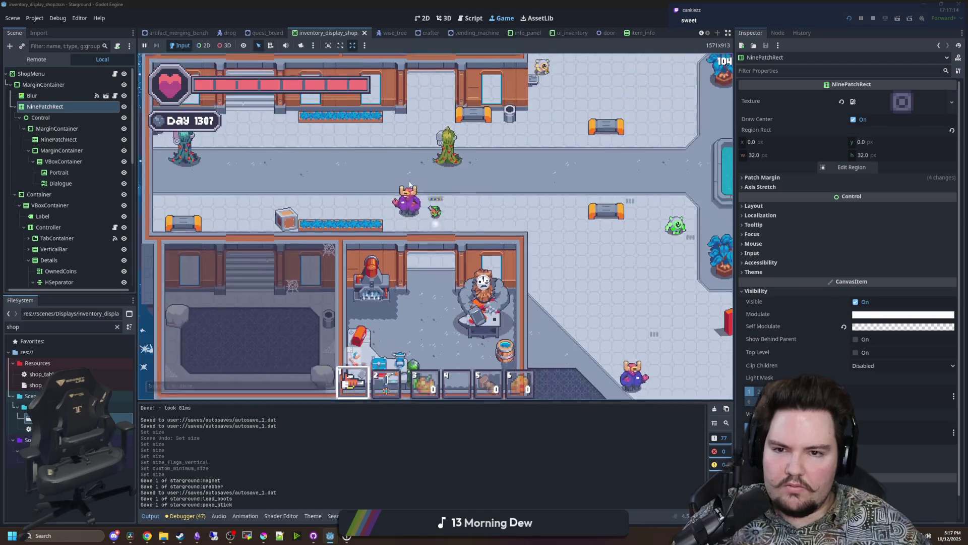
pyautogui.press('e')
# Review the Steel and Land Tile purchase prices in the materials shop.
pyautogui.click(406, 160)
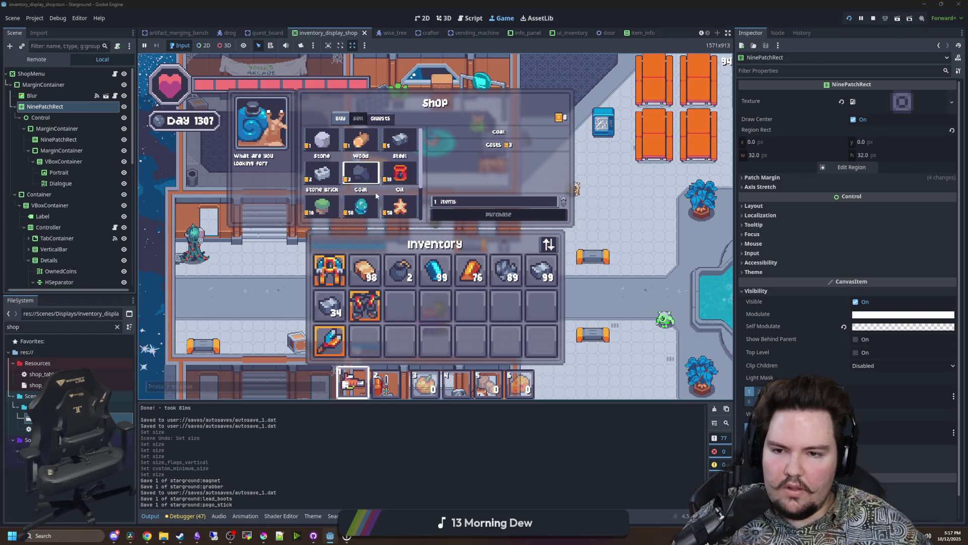
pyautogui.scroll(-1, 400, 193)
pyautogui.scroll(-3, 376, 193)
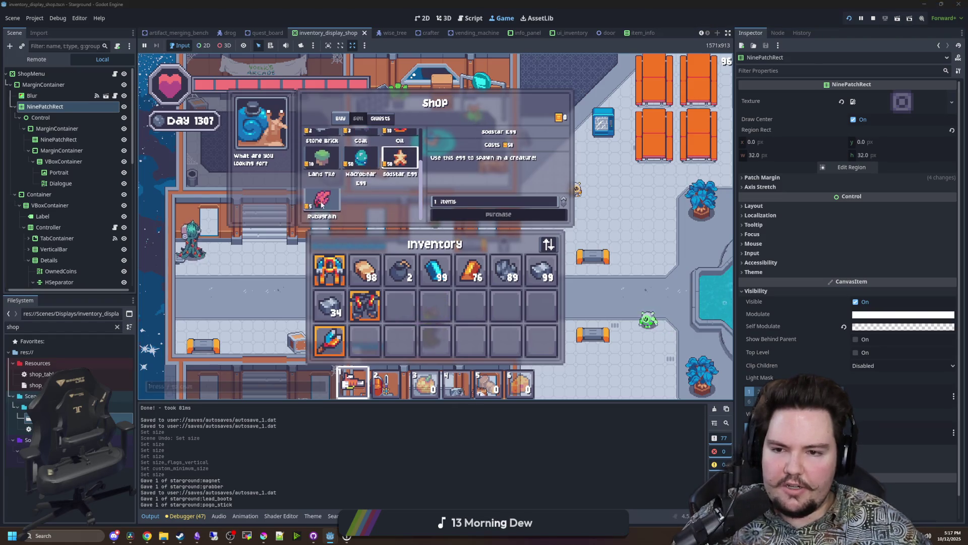
pyautogui.click(323, 159)
pyautogui.scroll(4, 375, 166)
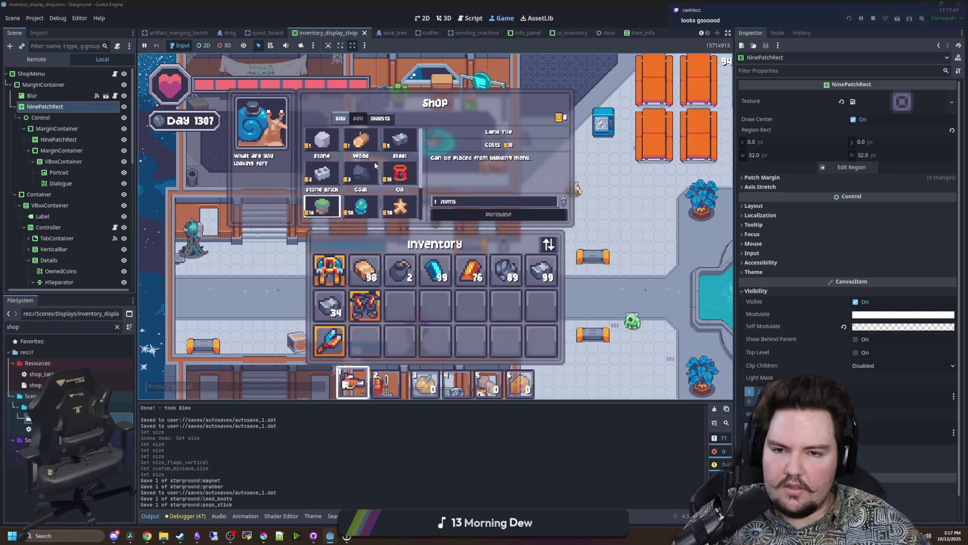
# Close the shop and walk down-right toward the fountain plaza.
pyautogui.press('Escape')
pyautogui.press('s')
pyautogui.press('d')
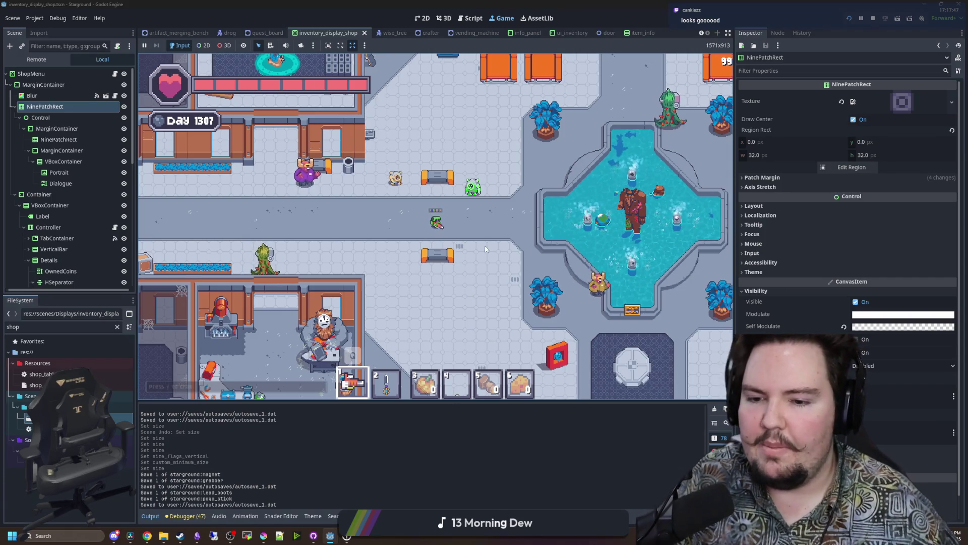
pyautogui.press('w')
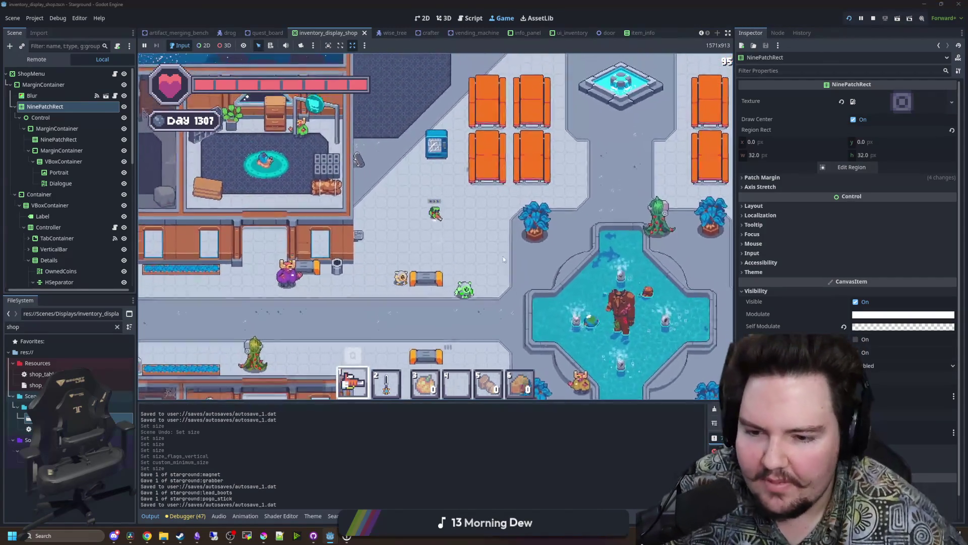
pyautogui.press('e')
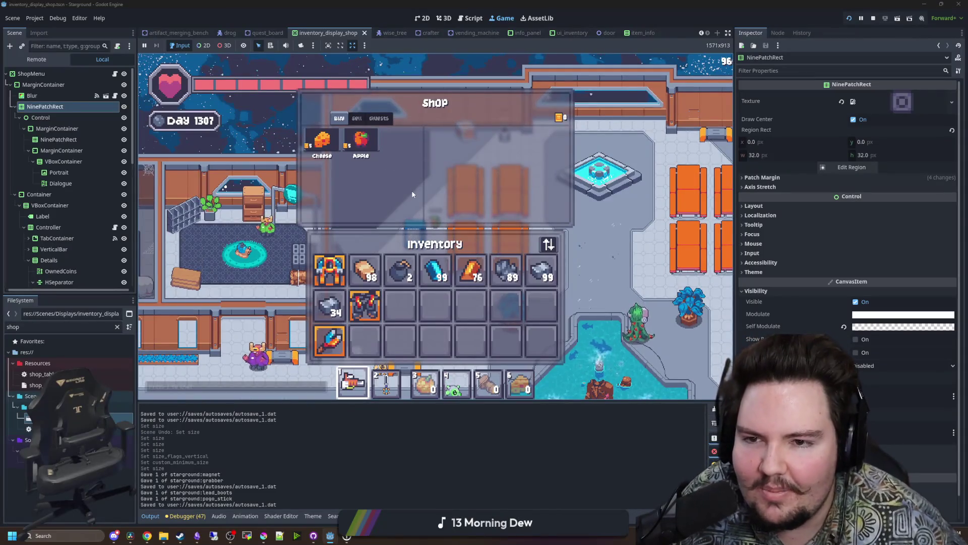
pyautogui.click(354, 137)
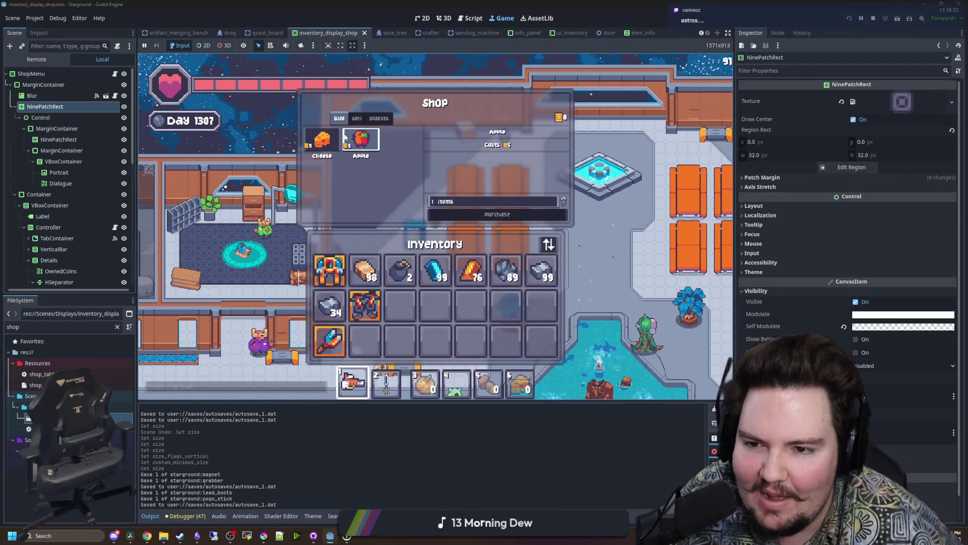
pyautogui.press('e')
pyautogui.press('s')
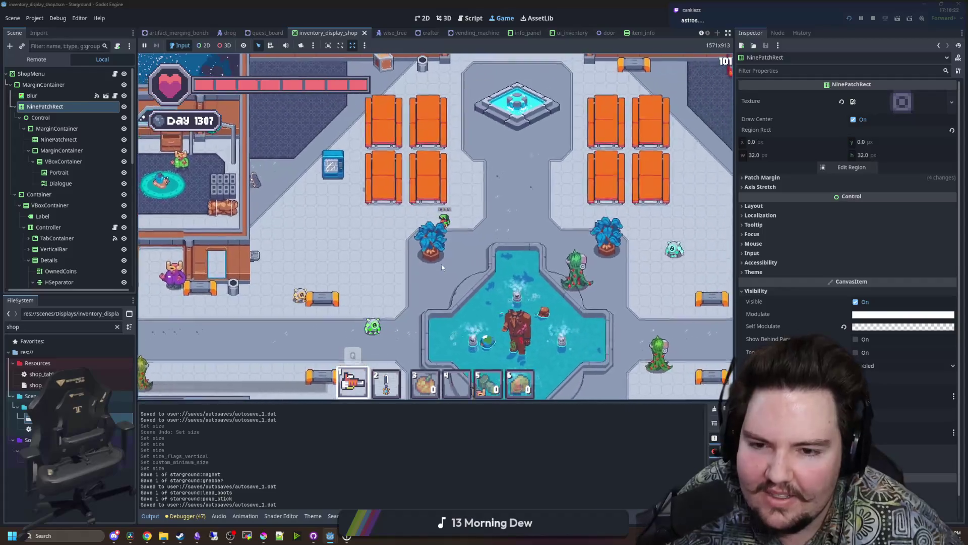
pyautogui.press('d')
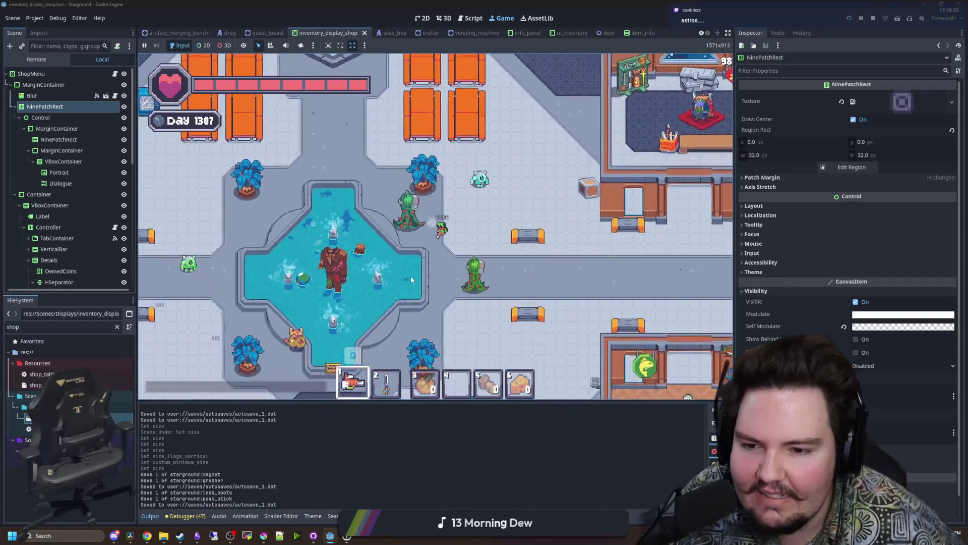
# Equip the sword, swing it, and walk around the fountain and along the upper corridor.
pyautogui.press('2')
pyautogui.press('s')
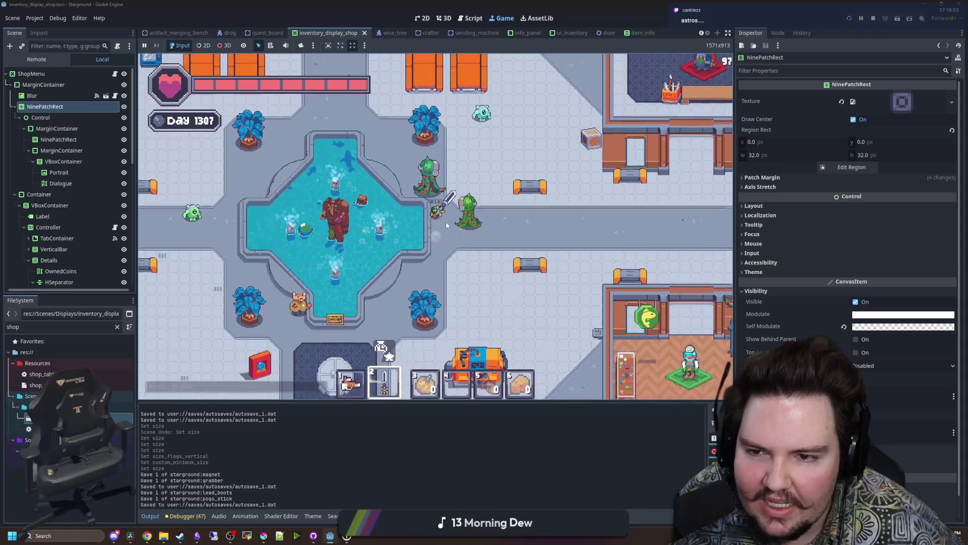
pyautogui.press('w')
pyautogui.press('a')
pyautogui.click(510, 337)
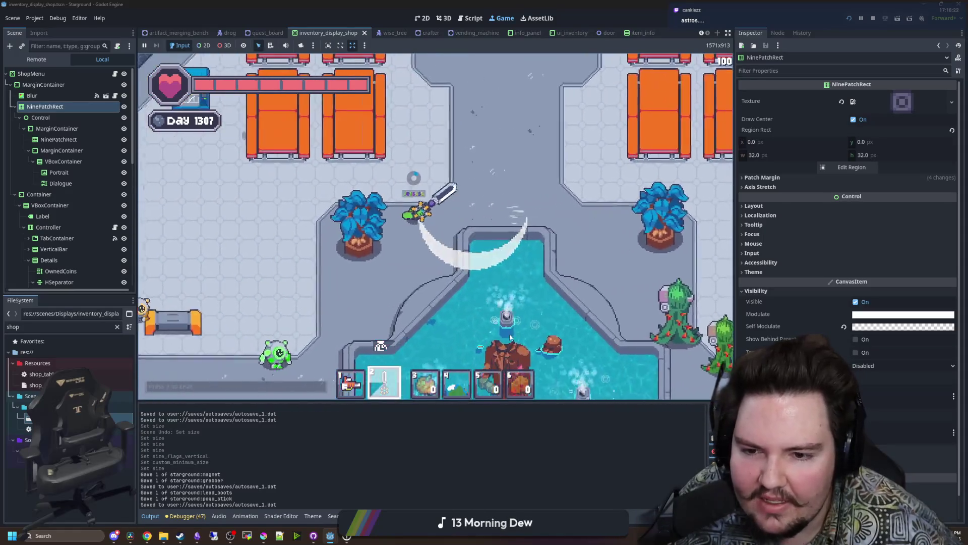
pyautogui.press('s')
pyautogui.press('a')
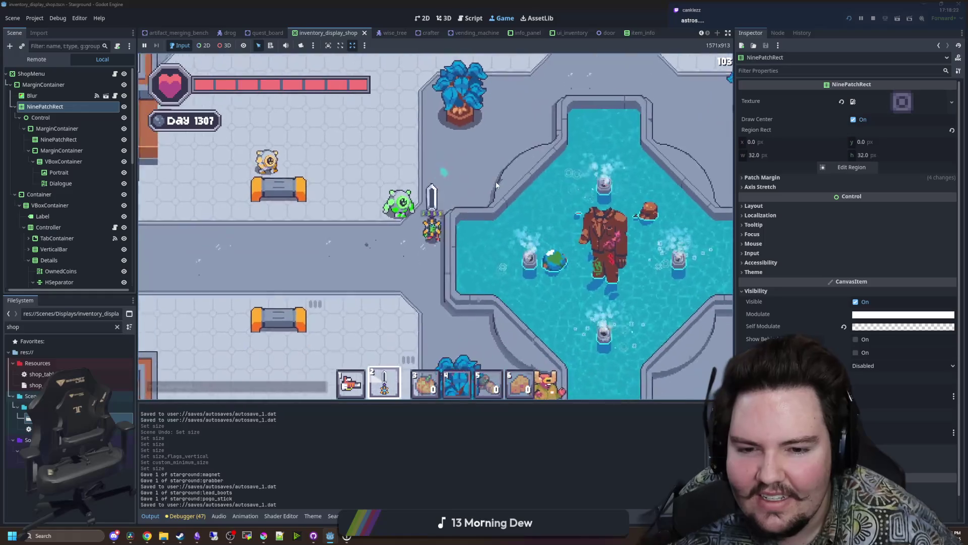
pyautogui.press('s')
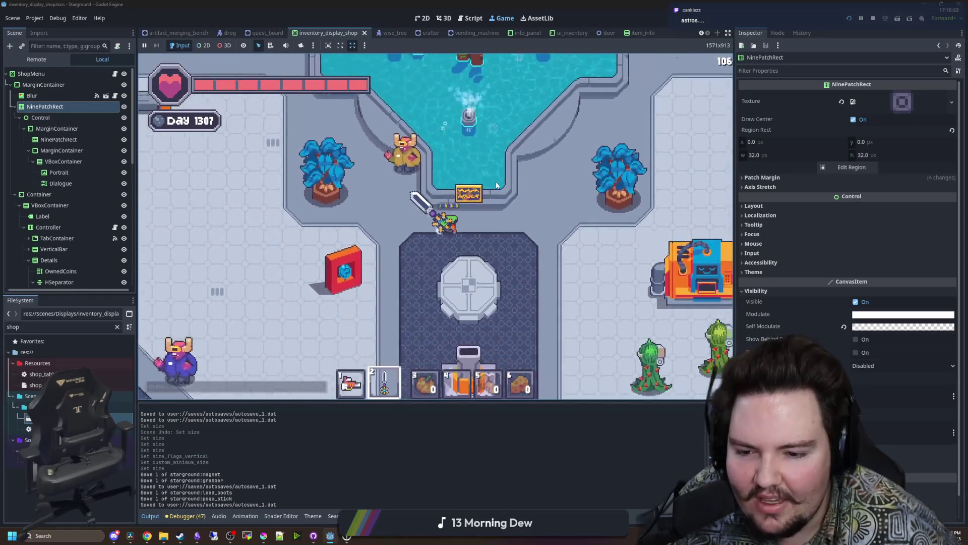
pyautogui.press('w')
pyautogui.press('d')
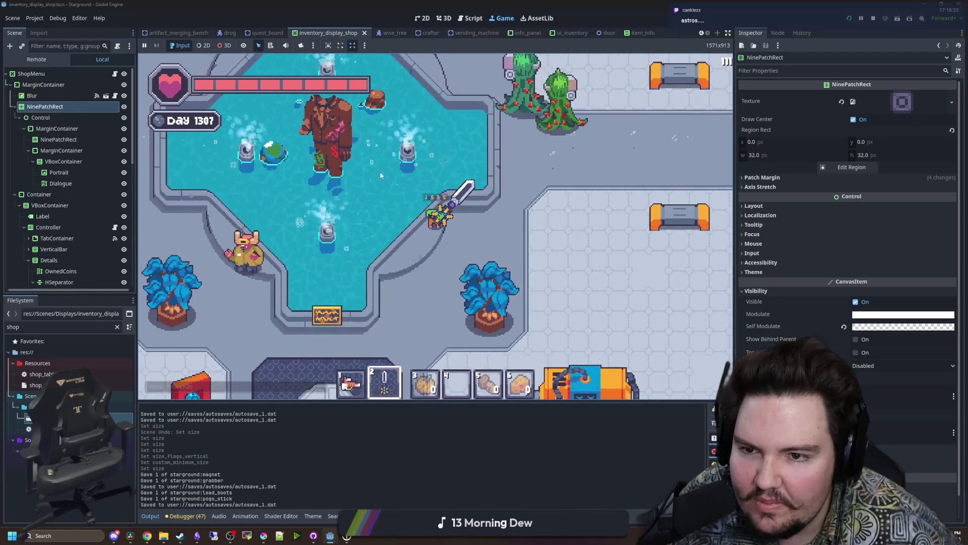
pyautogui.press('w')
pyautogui.press('d')
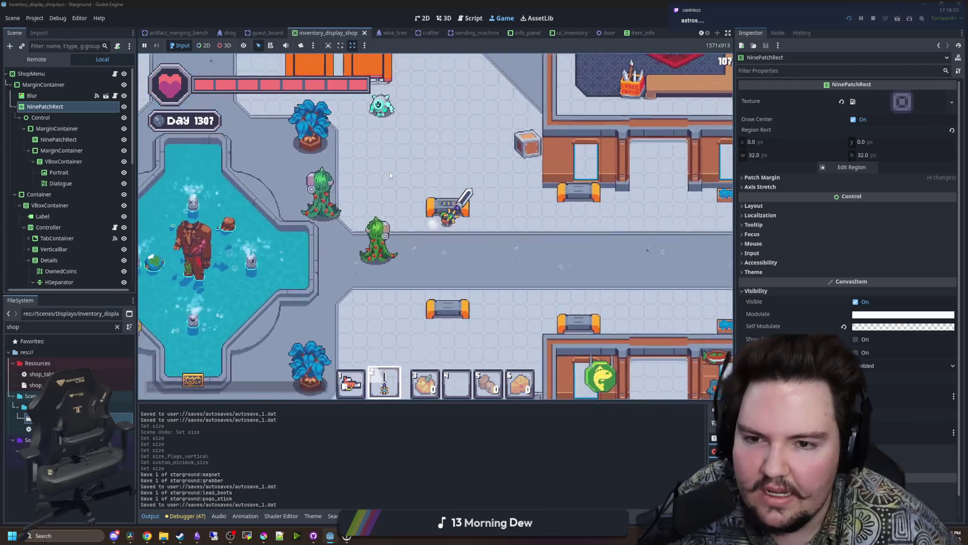
pyautogui.press('d')
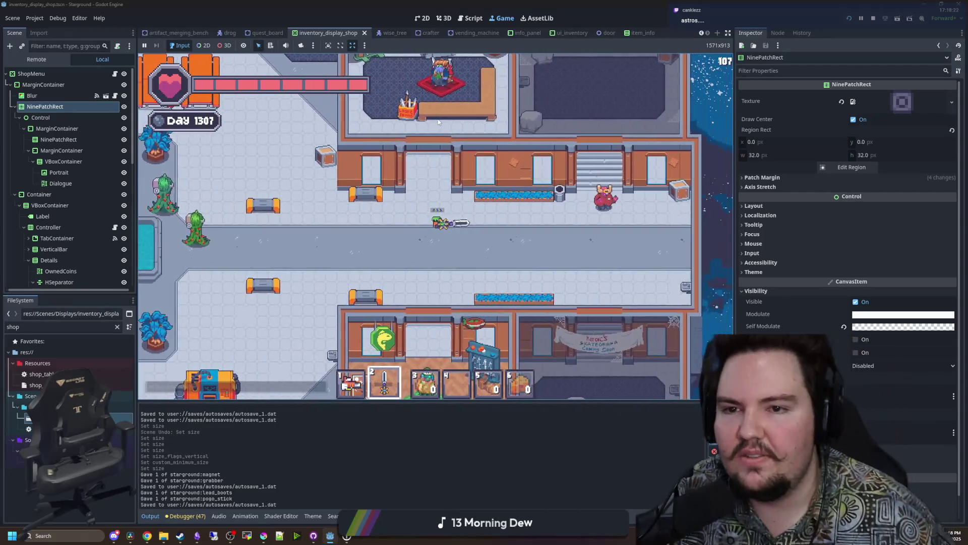
pyautogui.press('a')
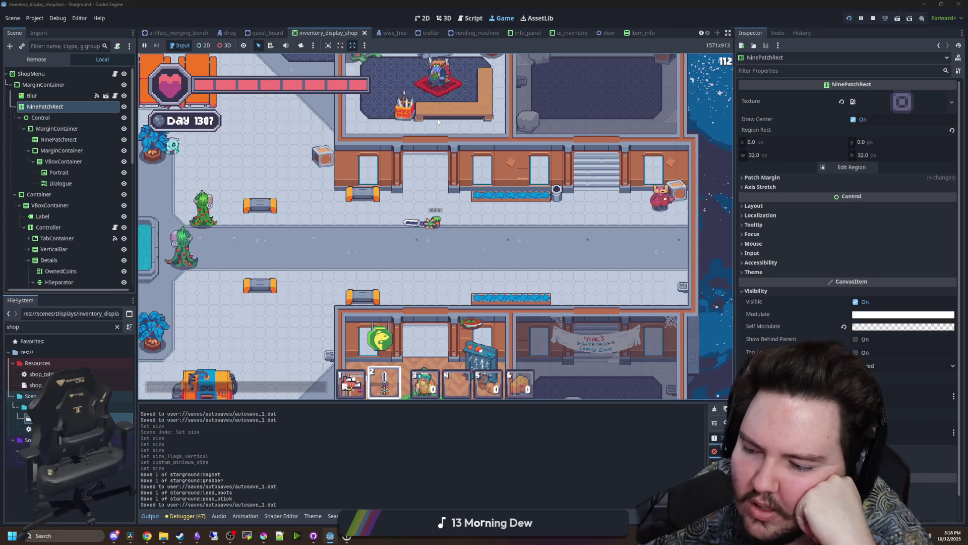
# Walk up-left past the fountain, down-left through the shop room, and back up to the corridor.
pyautogui.press('w')
pyautogui.press('a')
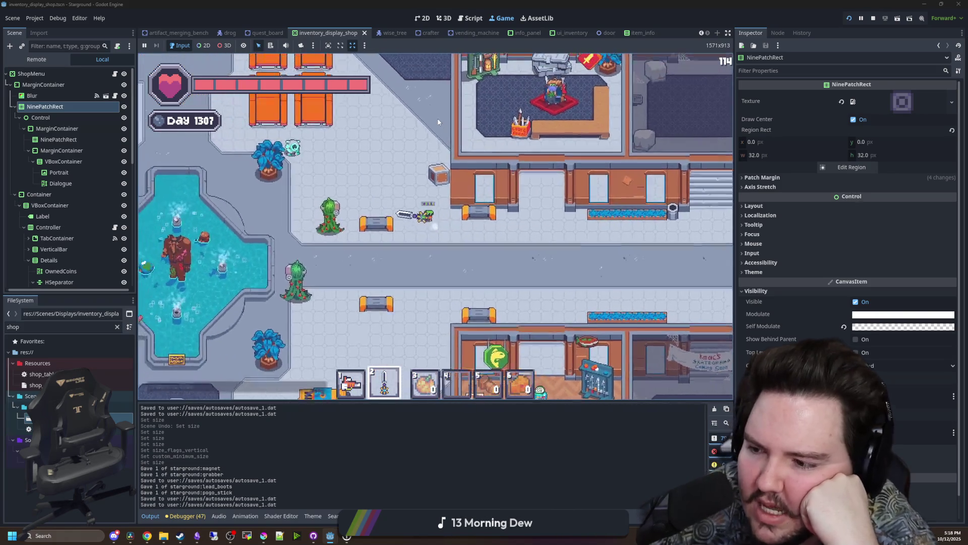
pyautogui.press('w')
pyautogui.press('a')
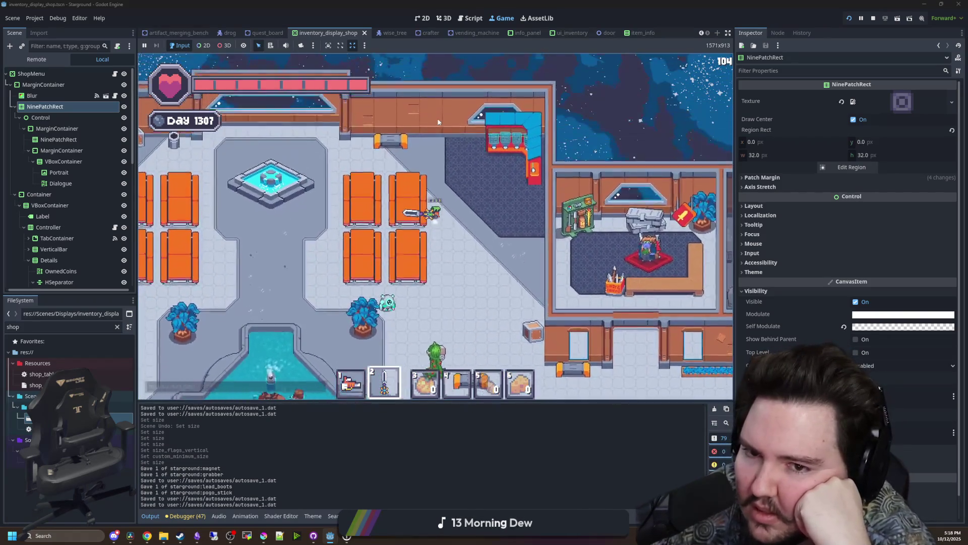
pyautogui.press('a')
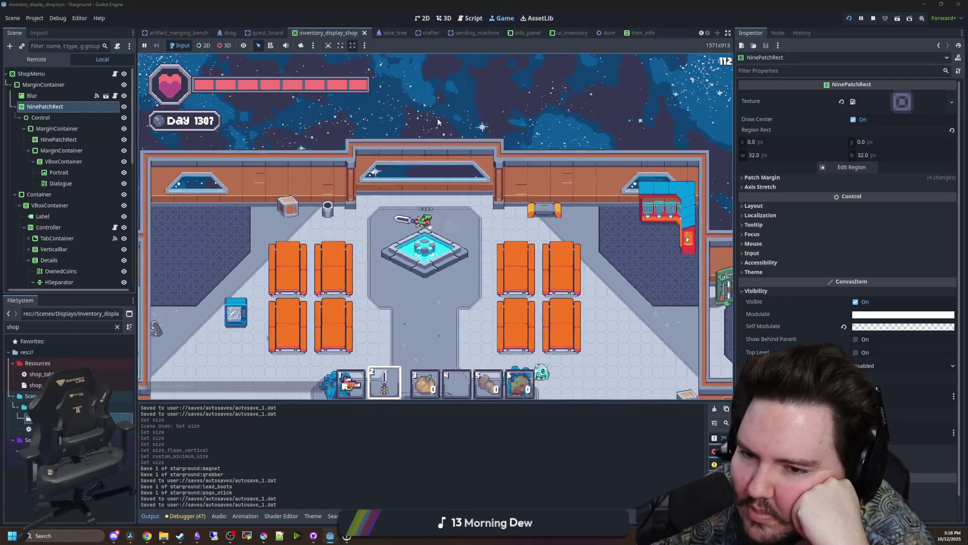
pyautogui.press('s')
pyautogui.press('a')
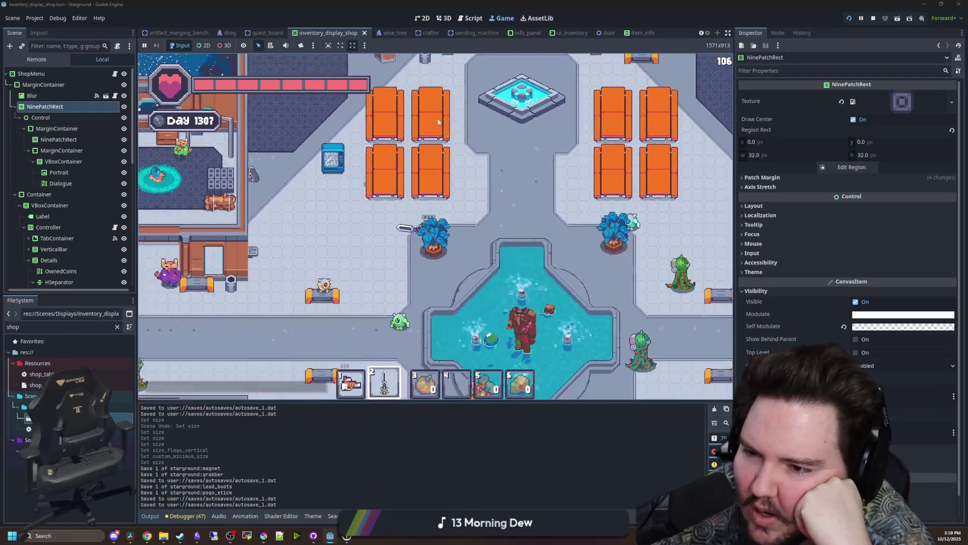
pyautogui.press('s')
pyautogui.press('a')
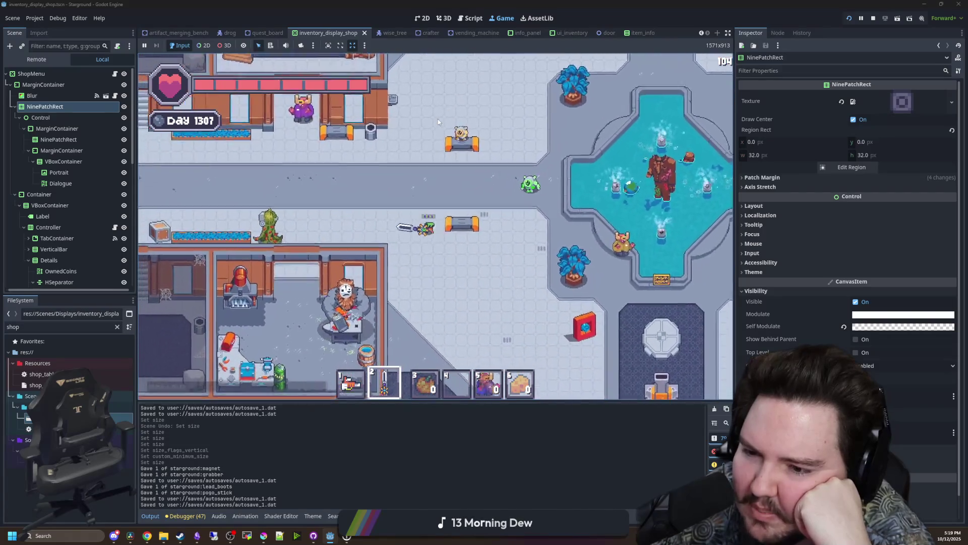
pyautogui.press('s')
pyautogui.press('a')
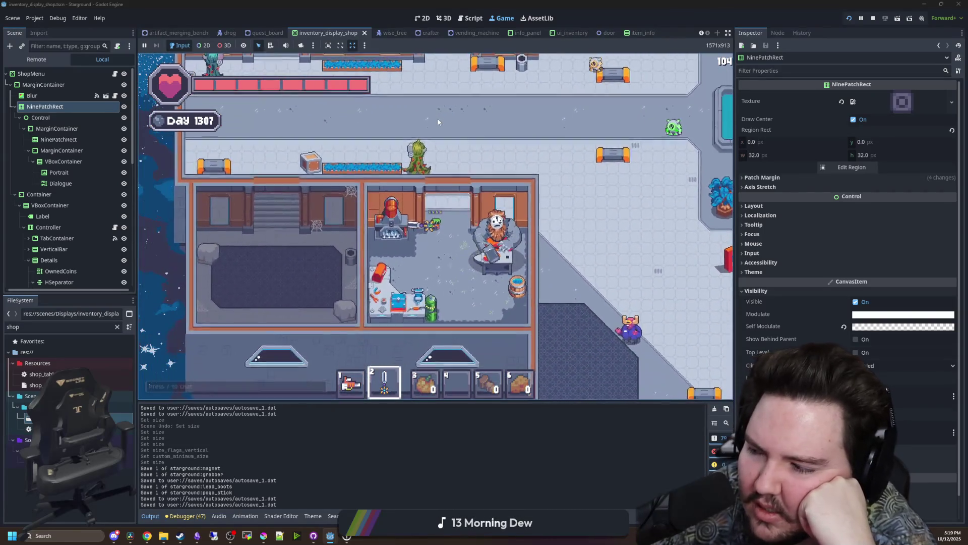
pyautogui.press('s')
pyautogui.press('a')
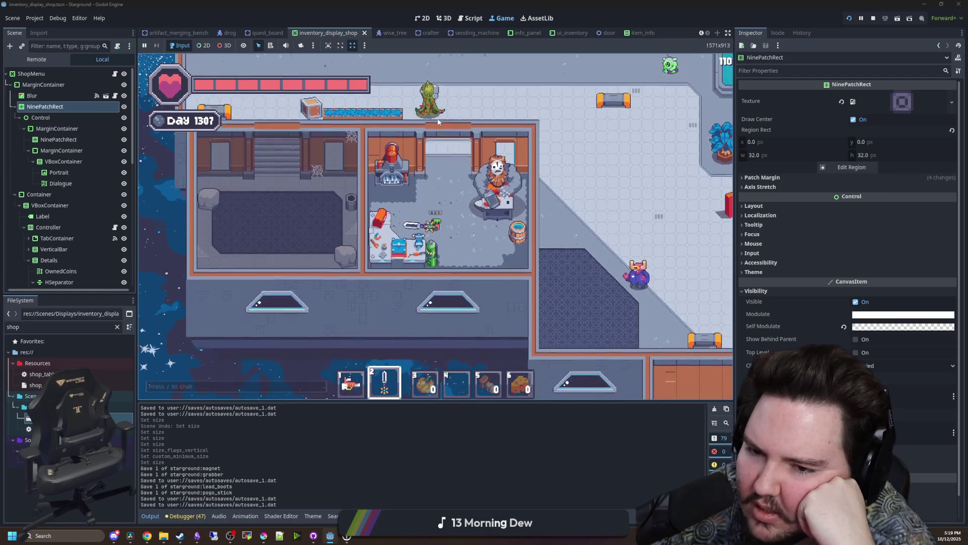
pyautogui.press('w')
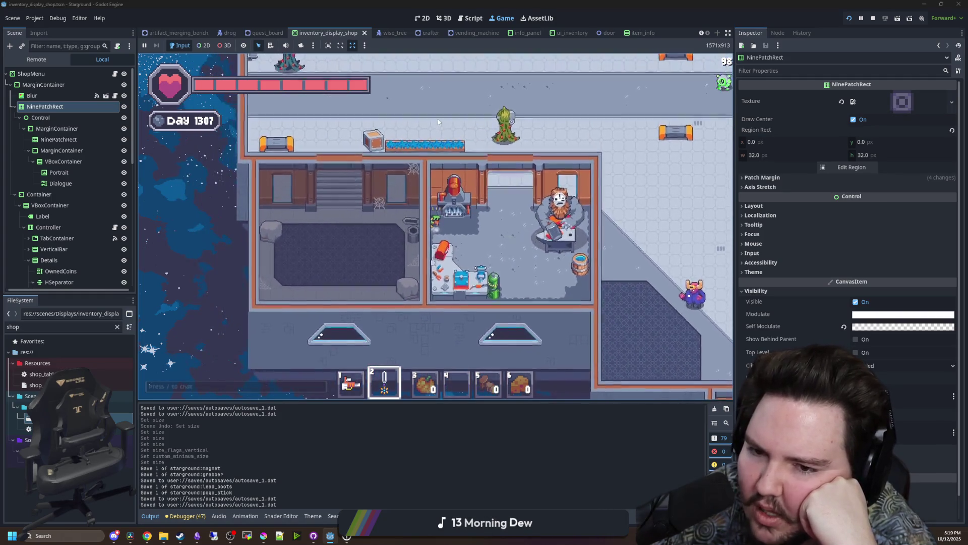
pyautogui.press('a')
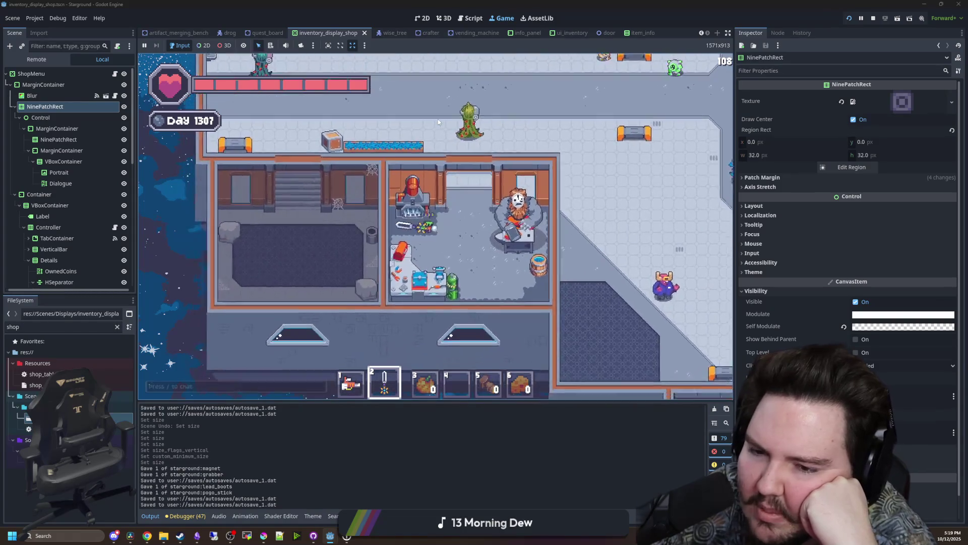
pyautogui.press('w')
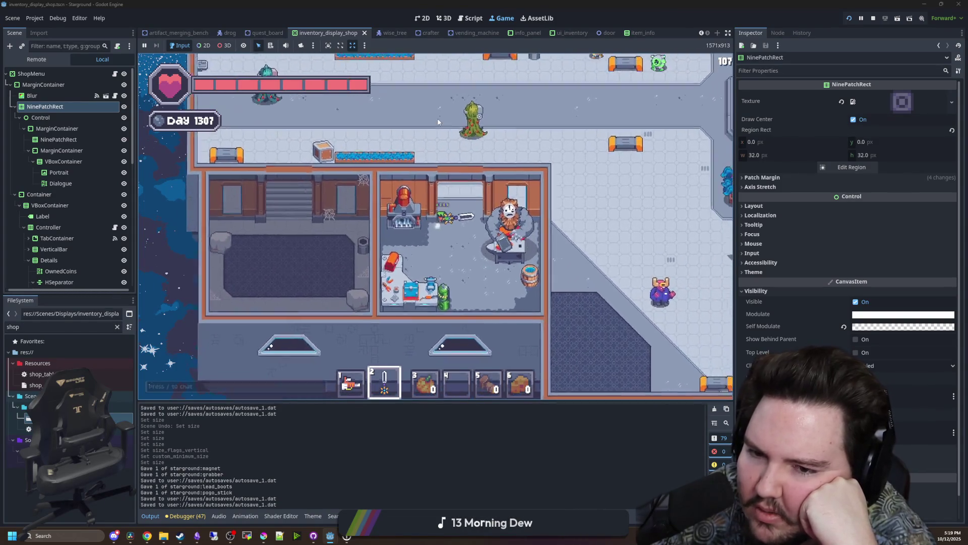
# Walk into the upper shop room, back out, and right past the fountain plaza and seating area.
pyautogui.press('d')
pyautogui.press('w')
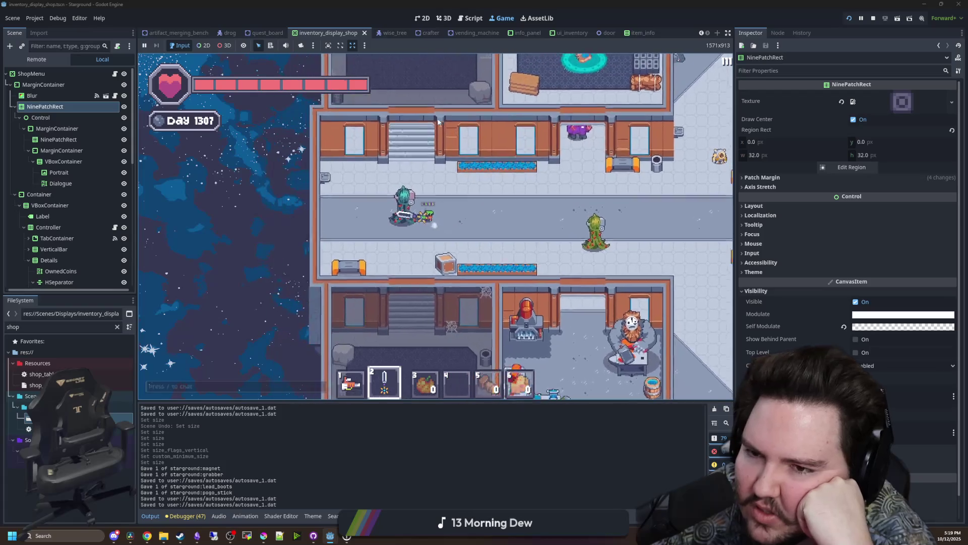
pyautogui.press('w')
pyautogui.press('d')
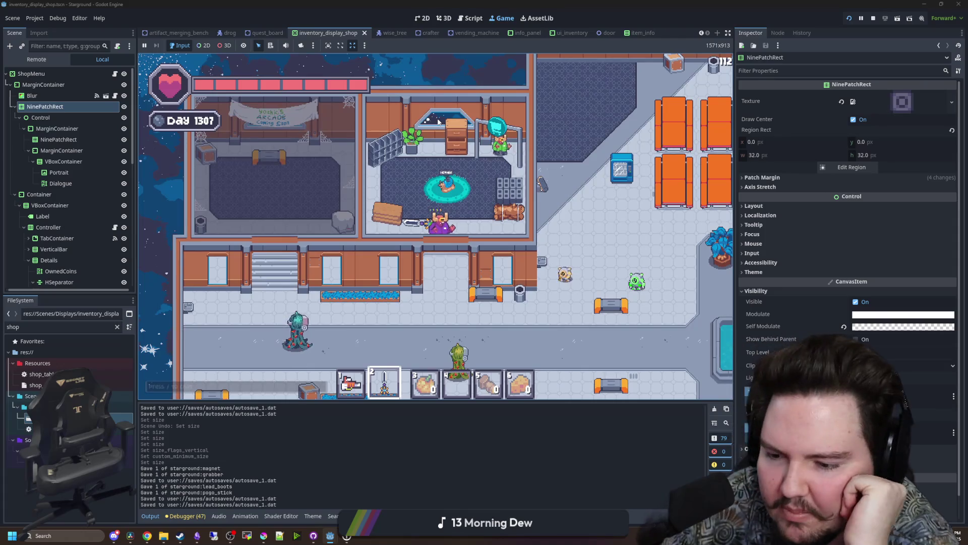
pyautogui.press('s')
pyautogui.press('d')
pyautogui.press('d')
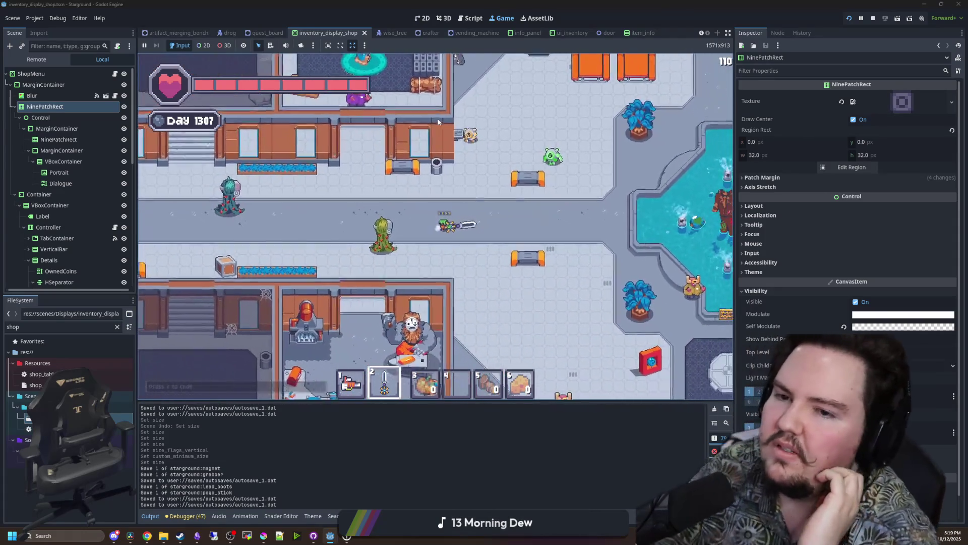
pyautogui.press('w')
pyautogui.press('d')
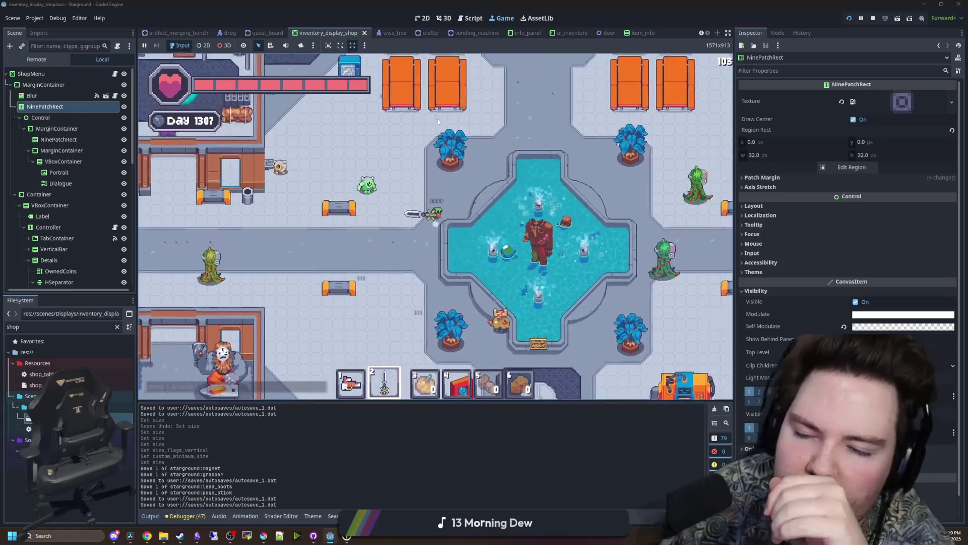
pyautogui.press('w')
pyautogui.press('d')
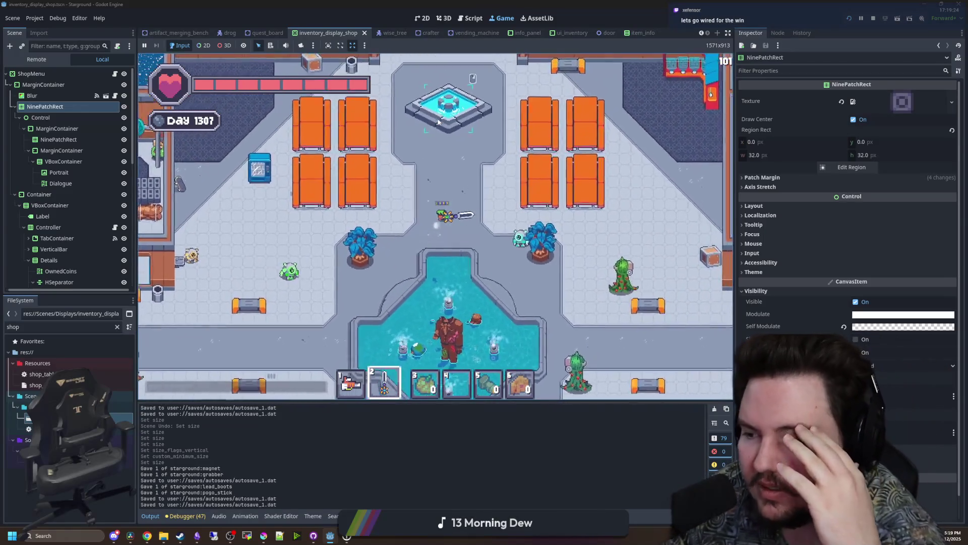
pyautogui.press('d')
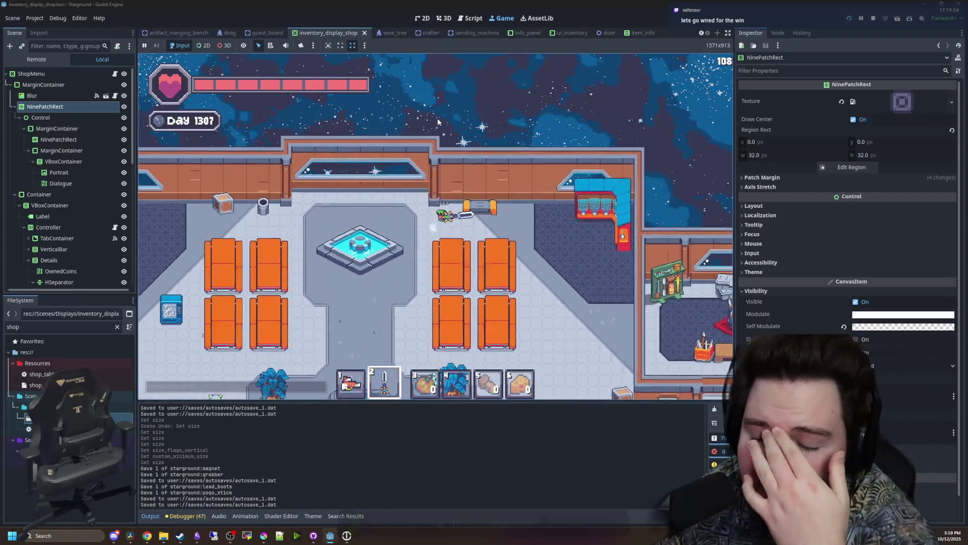
pyautogui.press('s')
pyautogui.press('d')
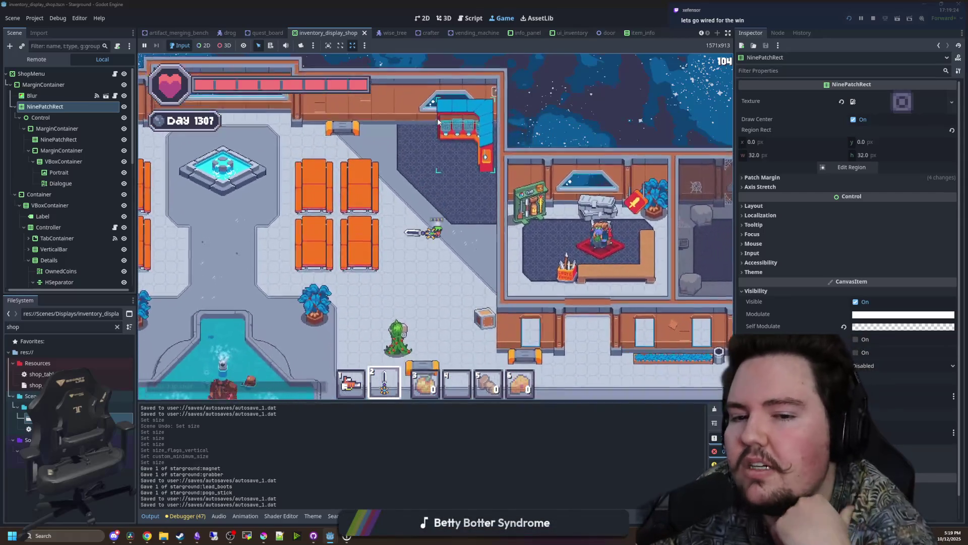
pyautogui.press('s')
pyautogui.press('d')
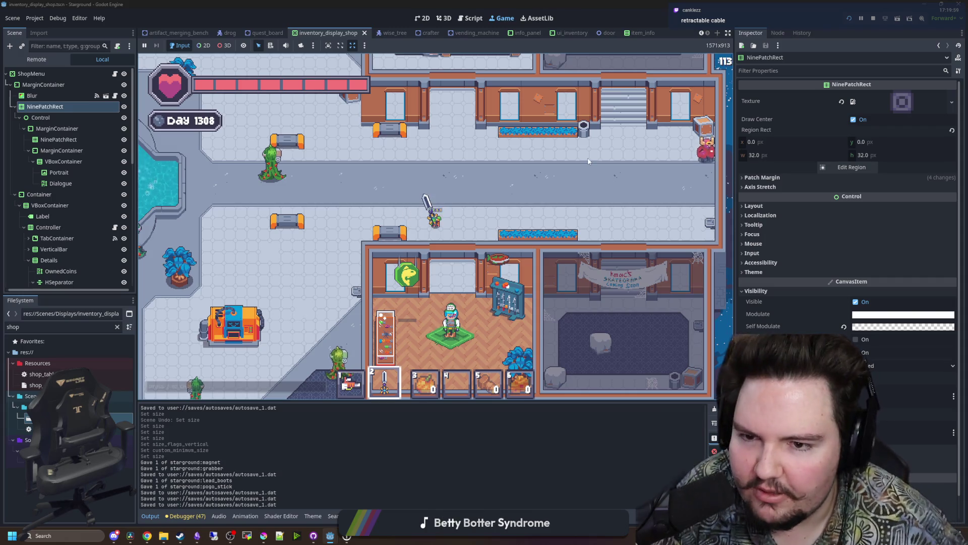
# Walk around the fountain while swapping between hotbar slots 1 and 2.
pyautogui.press('w')
pyautogui.press('a')
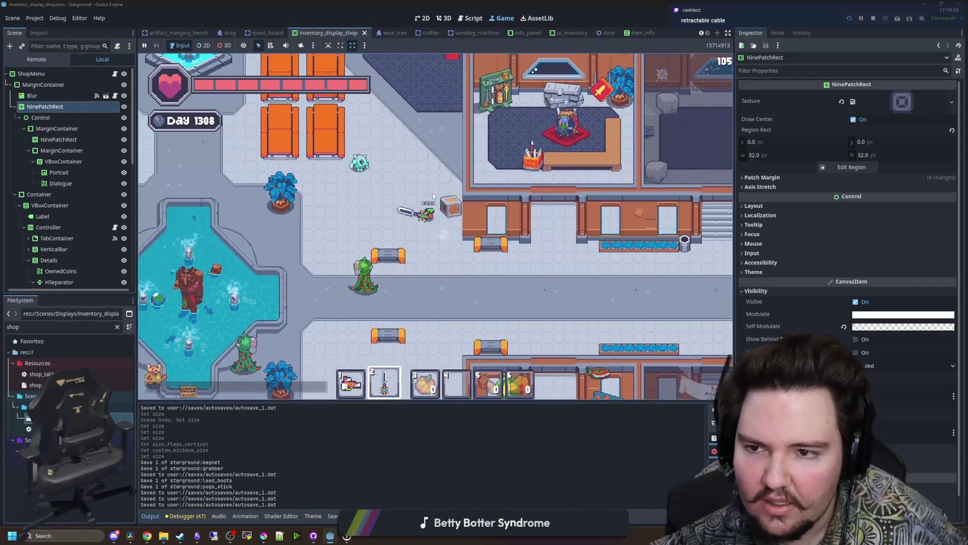
pyautogui.press('a')
pyautogui.press('1')
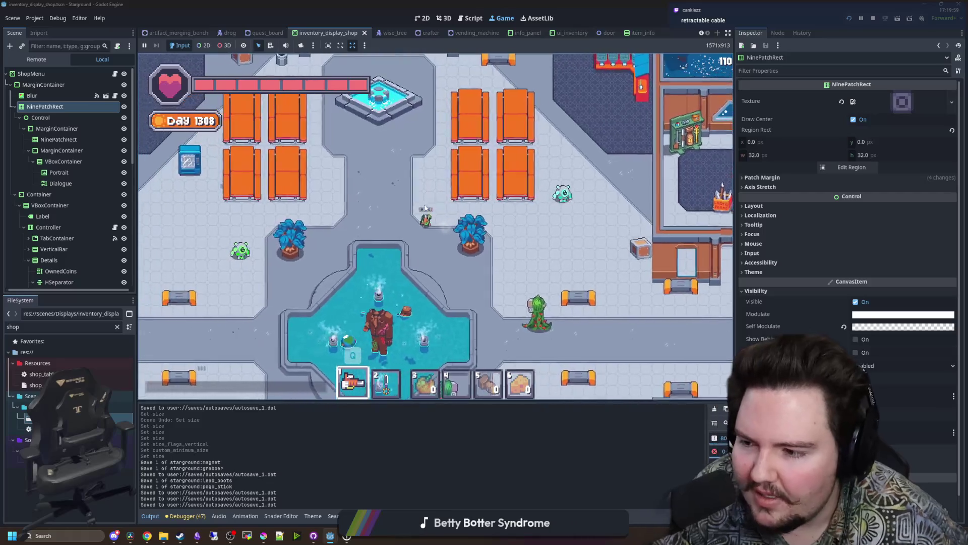
pyautogui.press('s')
pyautogui.press('a')
pyautogui.press('2')
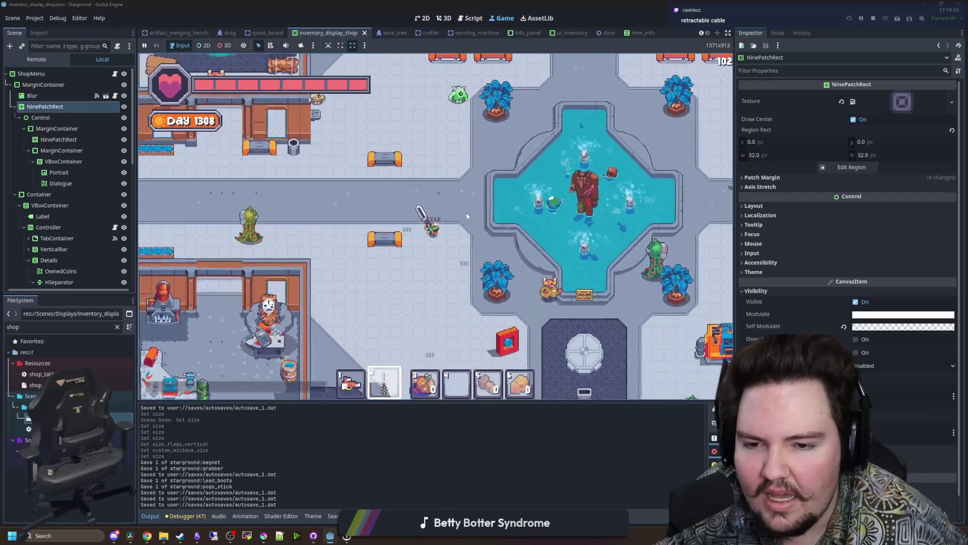
pyautogui.press('s')
pyautogui.press('d')
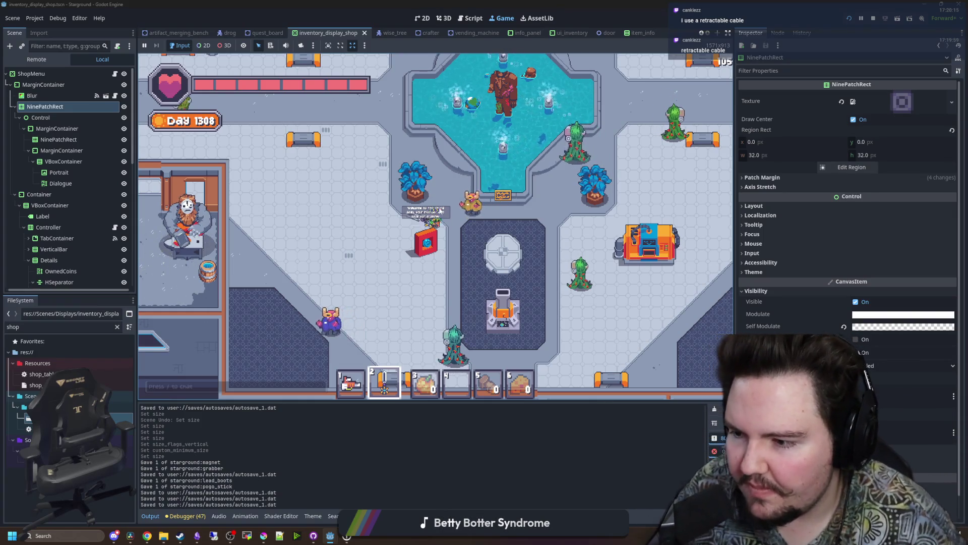
# Re-equip hotbar slot 1 and nudge the player up-left, then right toward an interactable object.
pyautogui.press('1')
pyautogui.hotkey('w', 'a')
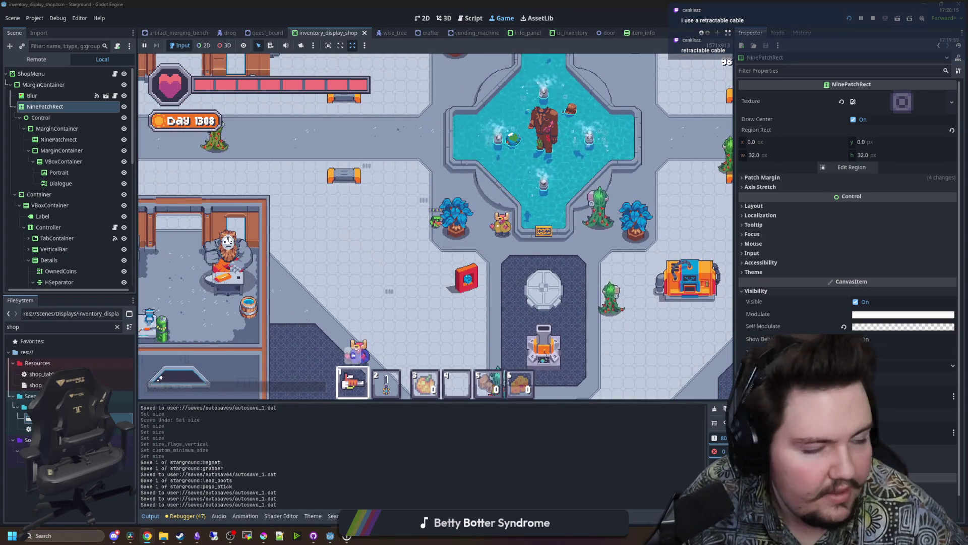
pyautogui.press('d')
pyautogui.press('d')
pyautogui.press('d')
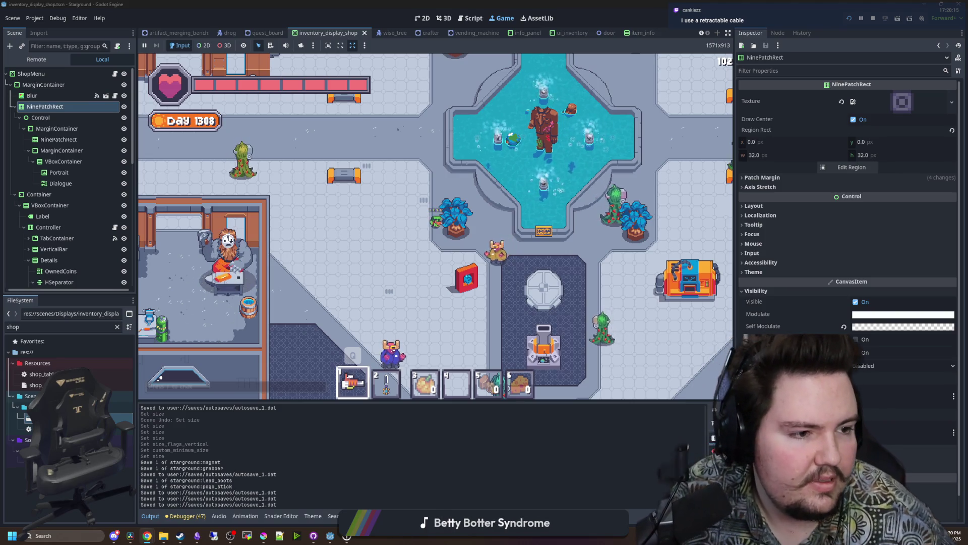
pyautogui.press('w')
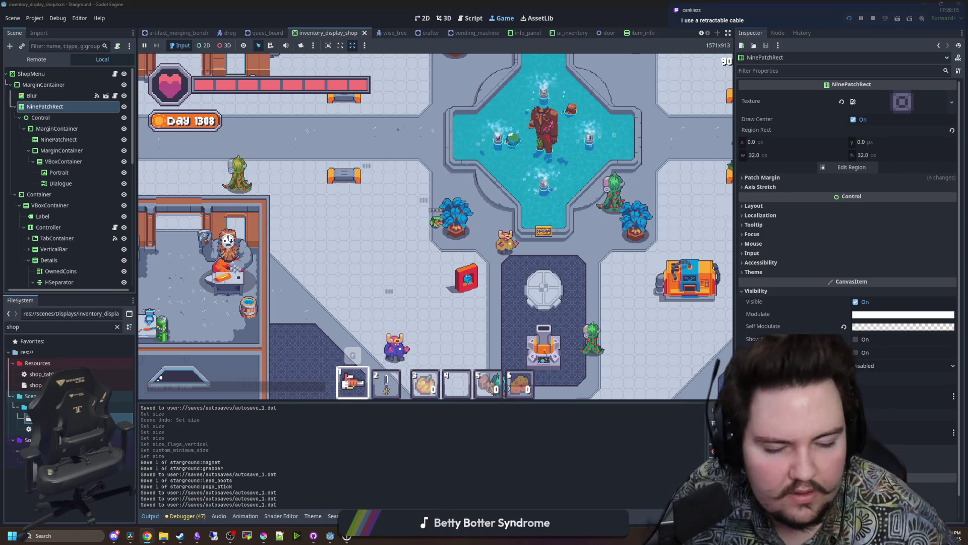
pyautogui.press('w')
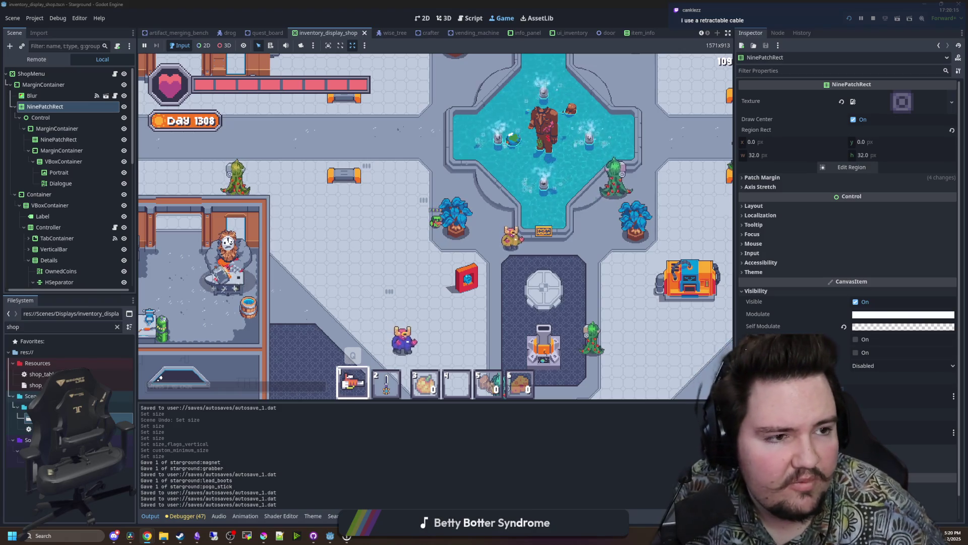
pyautogui.press('d')
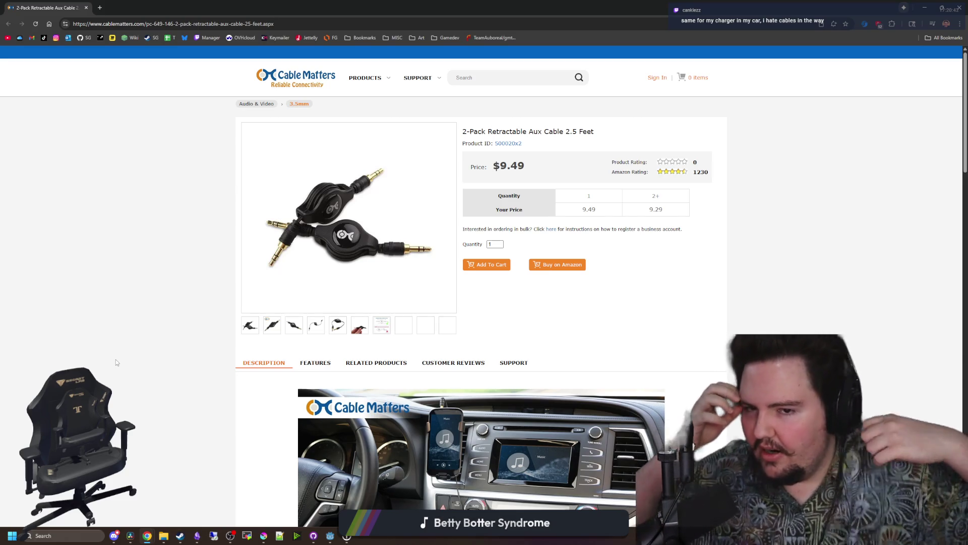
# Scroll the Cable Matters aux cable page through its Features, then Alt+Tab back to Godot.
pyautogui.scroll(-5, 202, 336)
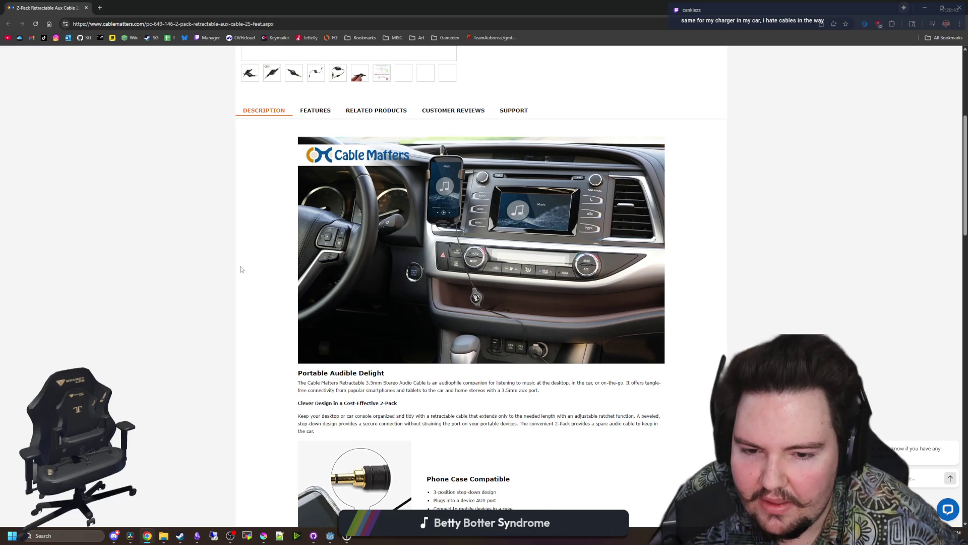
pyautogui.scroll(-4, 233, 273)
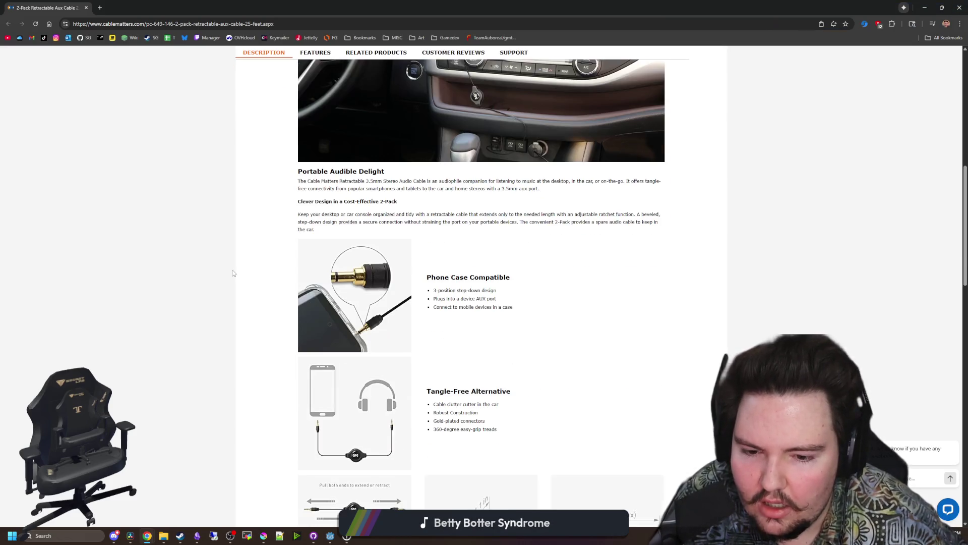
pyautogui.scroll(-5, 233, 272)
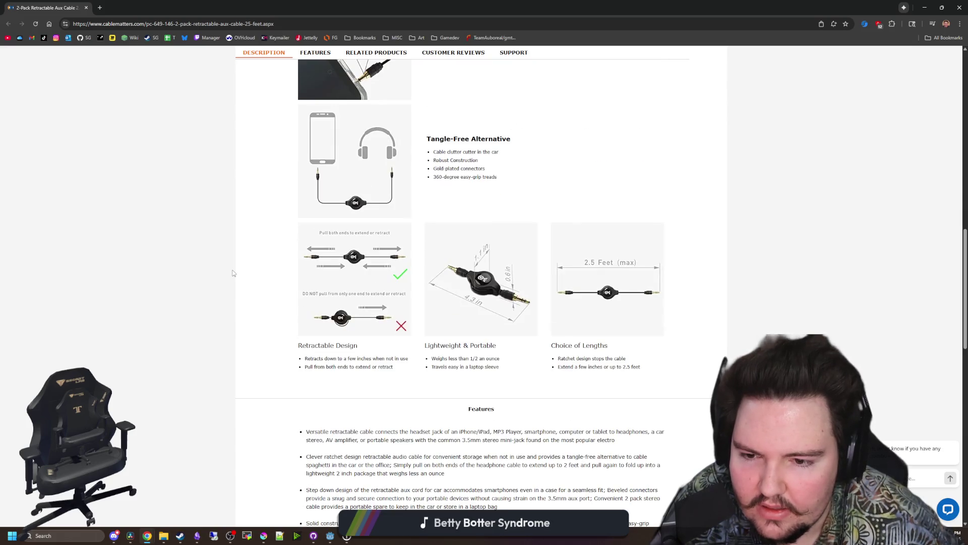
pyautogui.scroll(-3, 233, 273)
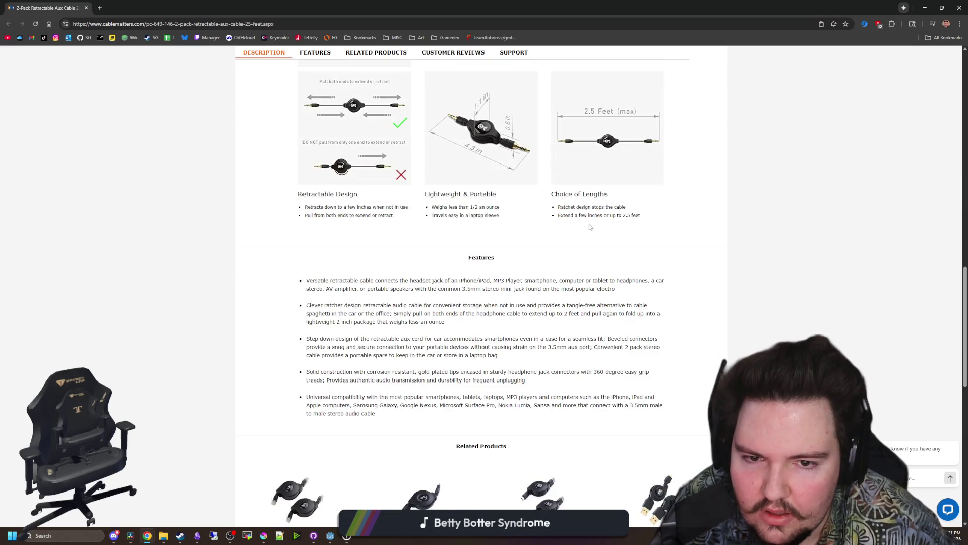
pyautogui.hotkey('alt', 'Tab')
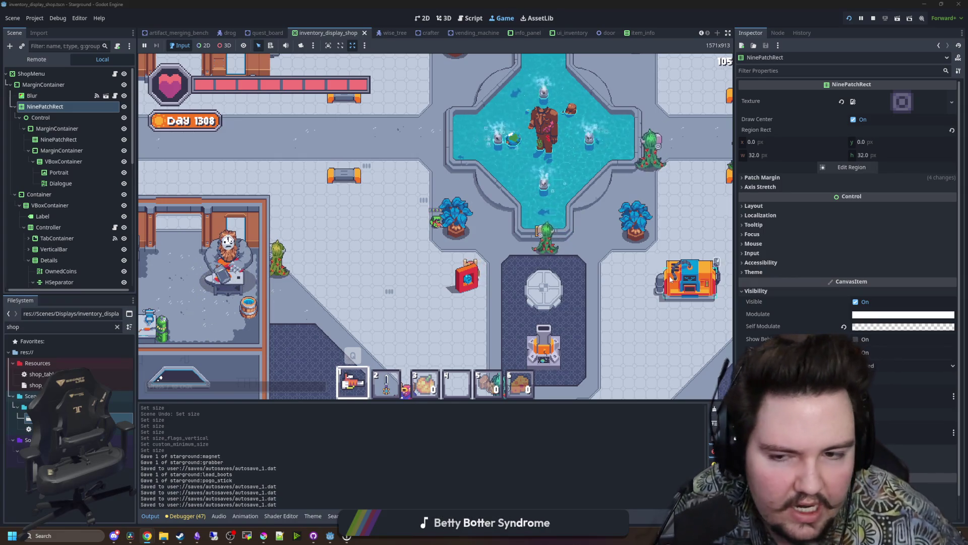
# Switch hotbar slots, walk toward the top wall, and toggle the quest board and inventory overlays.
pyautogui.scroll(-5, 476, 268)
pyautogui.press('w')
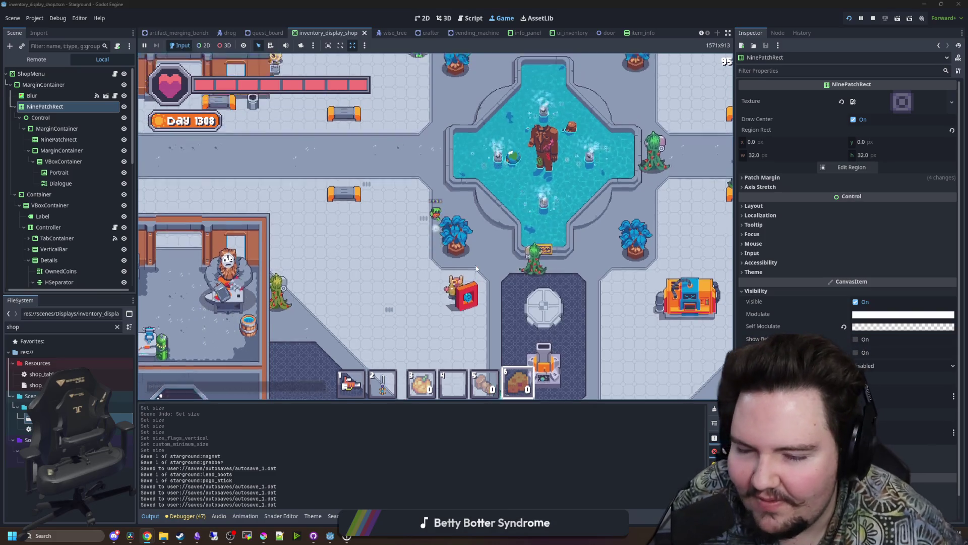
pyautogui.press('1')
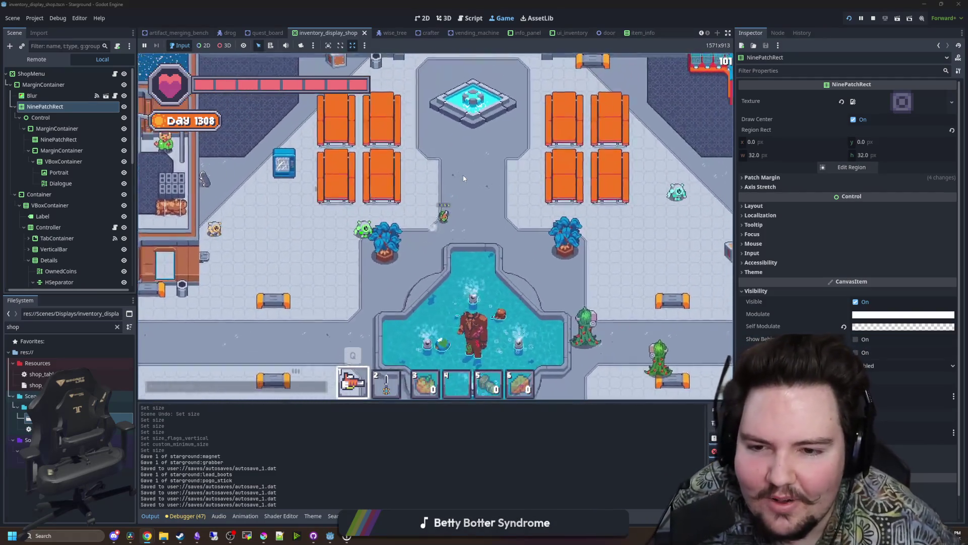
pyautogui.press('d')
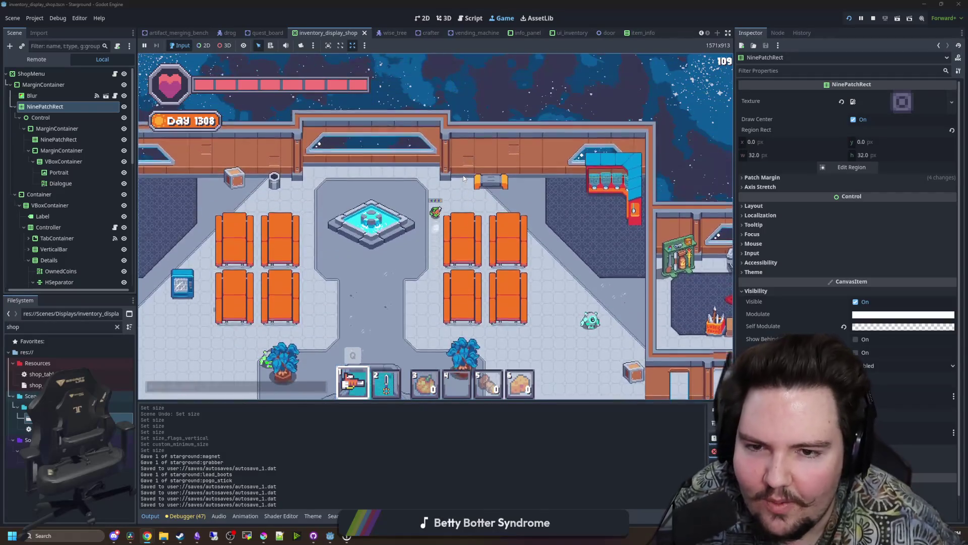
pyautogui.press('e')
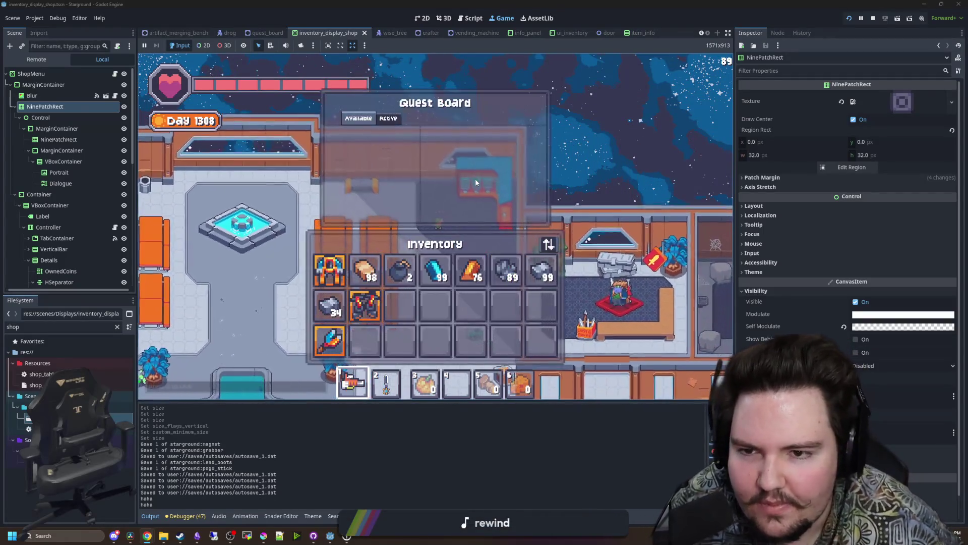
pyautogui.press('e')
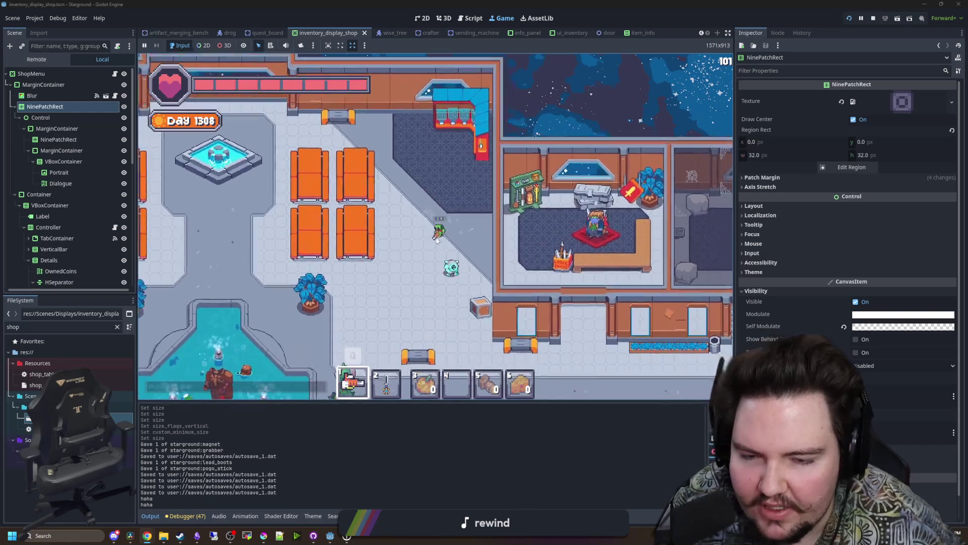
# Walk into the shop room, open the shopkeeper's shop, view Sell then Buy, and switch to Chrome.
pyautogui.press('s')
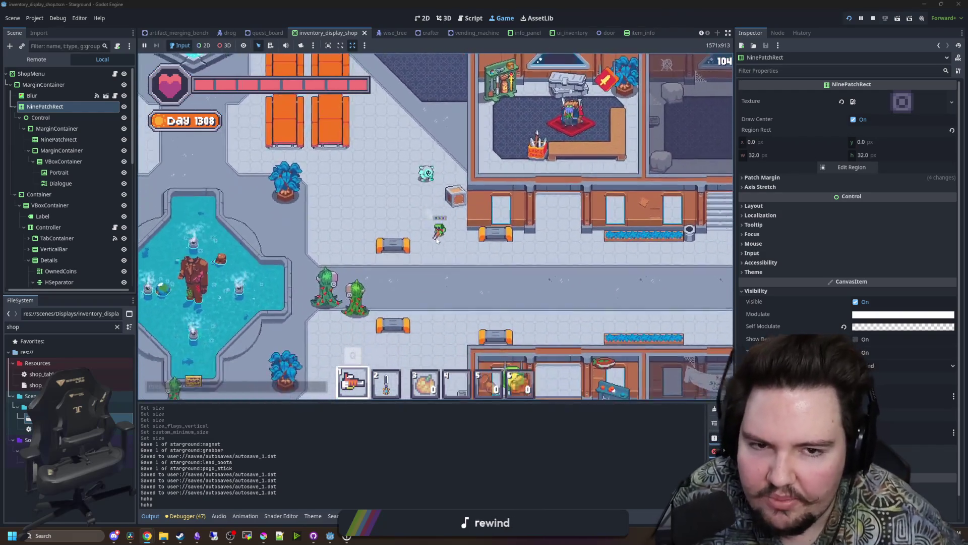
pyautogui.press('d')
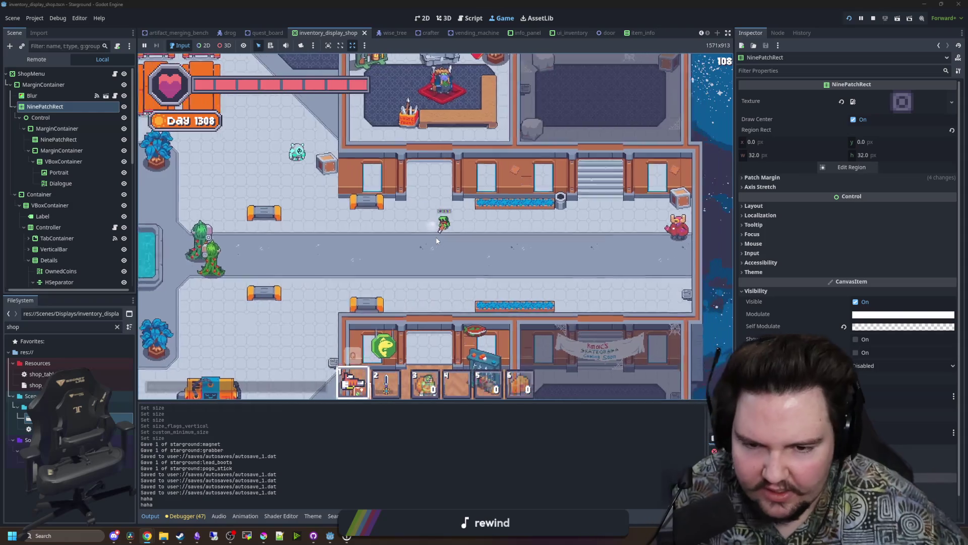
pyautogui.press('s')
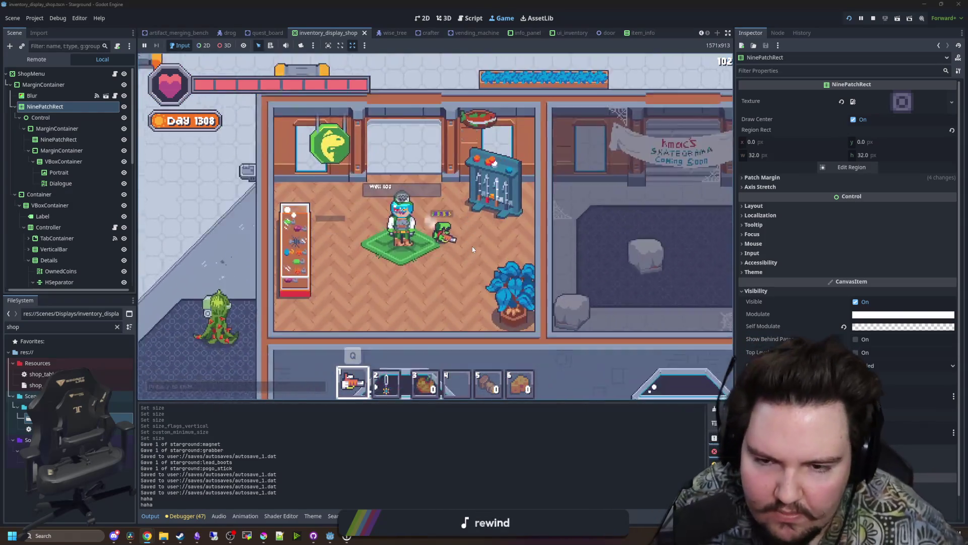
pyautogui.press('5')
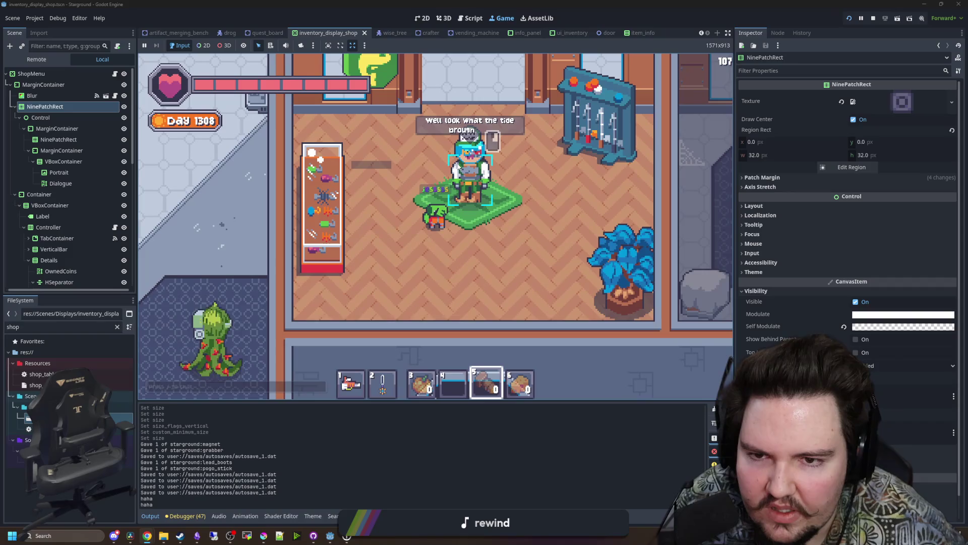
pyautogui.press('e')
pyautogui.click(356, 117)
pyautogui.click(339, 118)
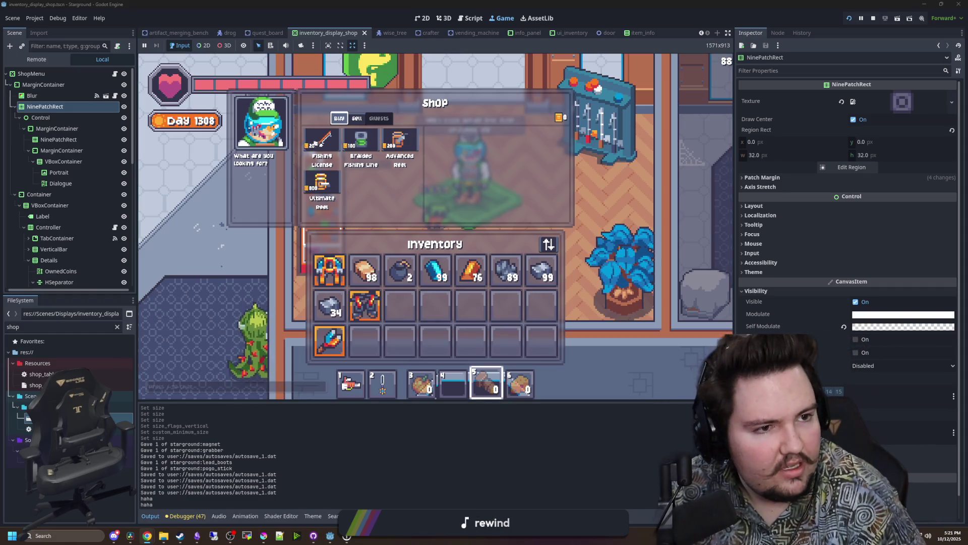
pyautogui.hotkey('alt', 'Tab')
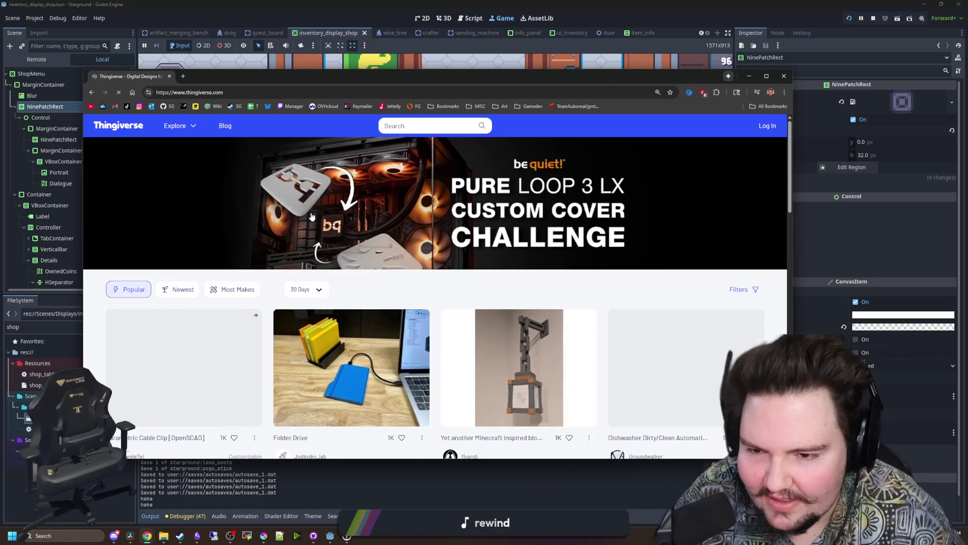
# Search Thingiverse for 'headphone cable'.
pyautogui.click(421, 120)
pyautogui.write('headphg')
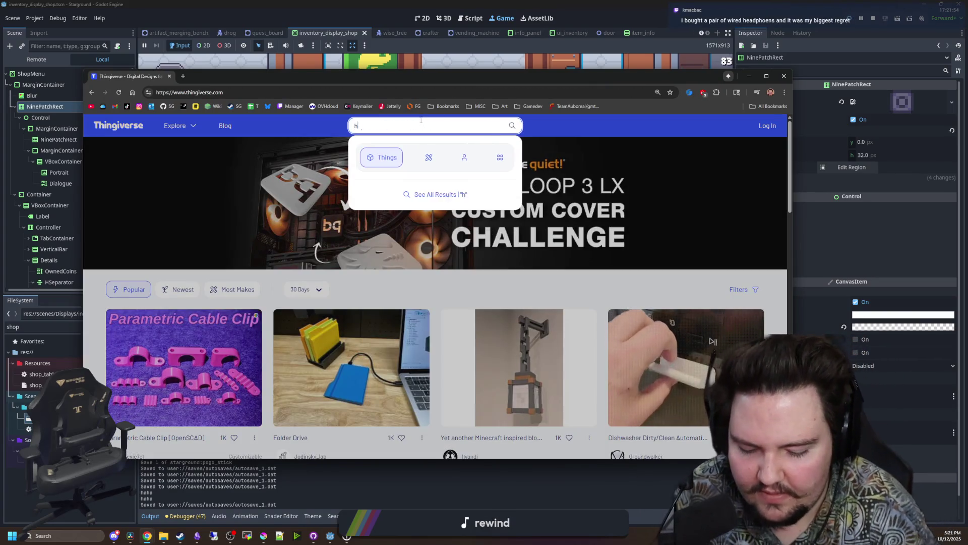
pyautogui.press('BackSpace')
pyautogui.write('on')
pyautogui.write('e cable')
pyautogui.press('Return')
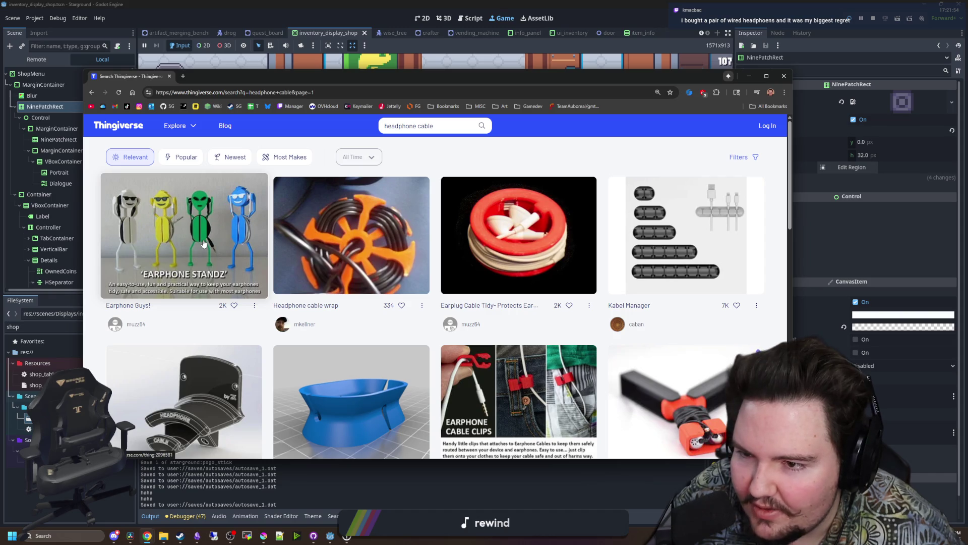
# Scroll through the first page of headphone cable results down to the pagination.
pyautogui.scroll(-2, 203, 244)
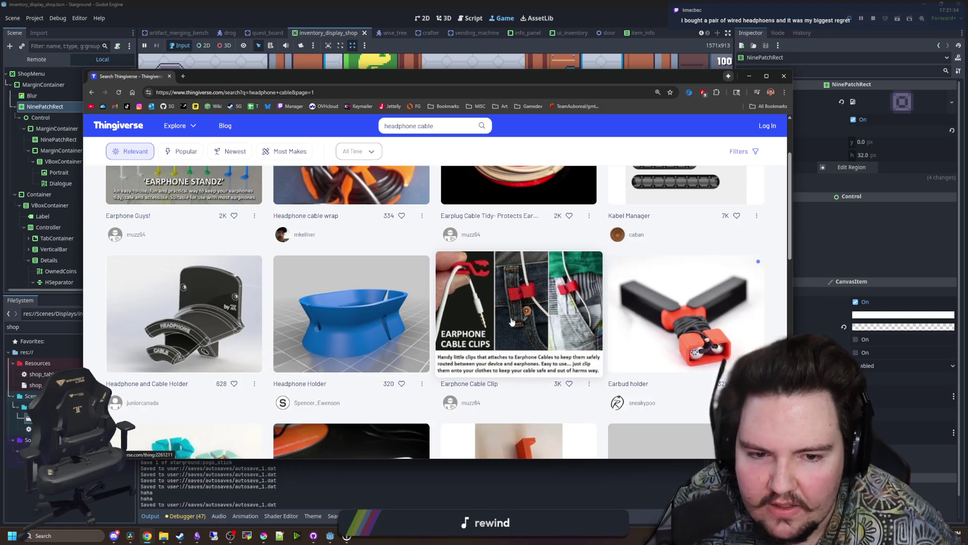
pyautogui.scroll(-3, 511, 321)
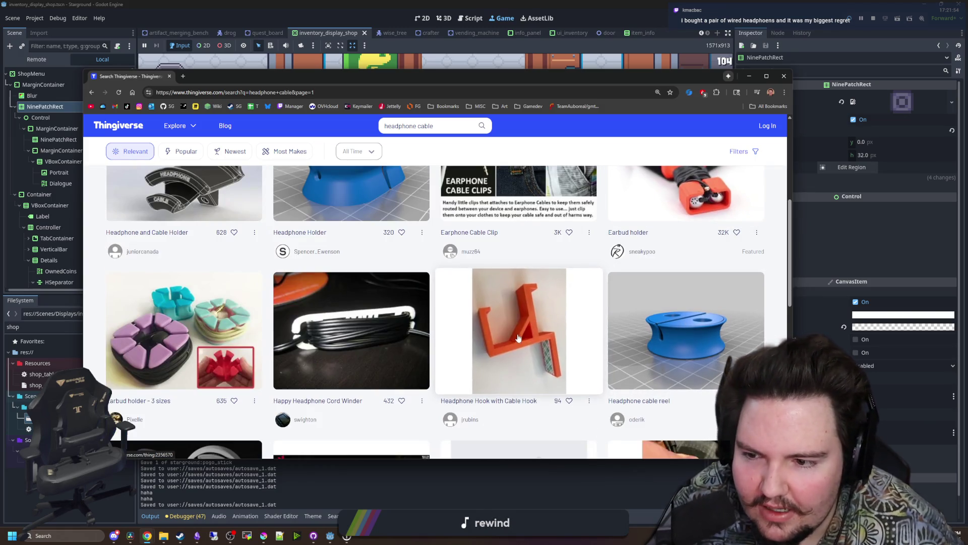
pyautogui.scroll(-3, 404, 328)
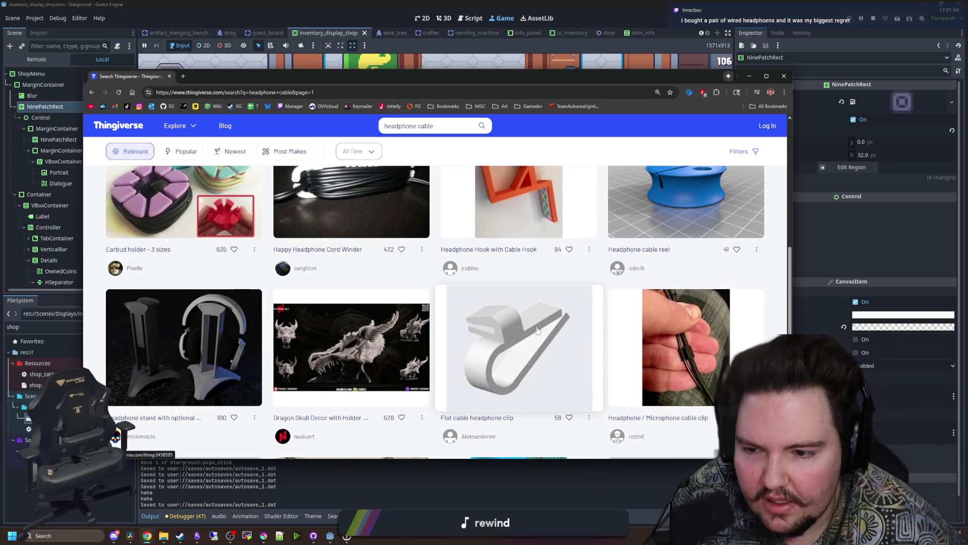
pyautogui.scroll(-3, 655, 313)
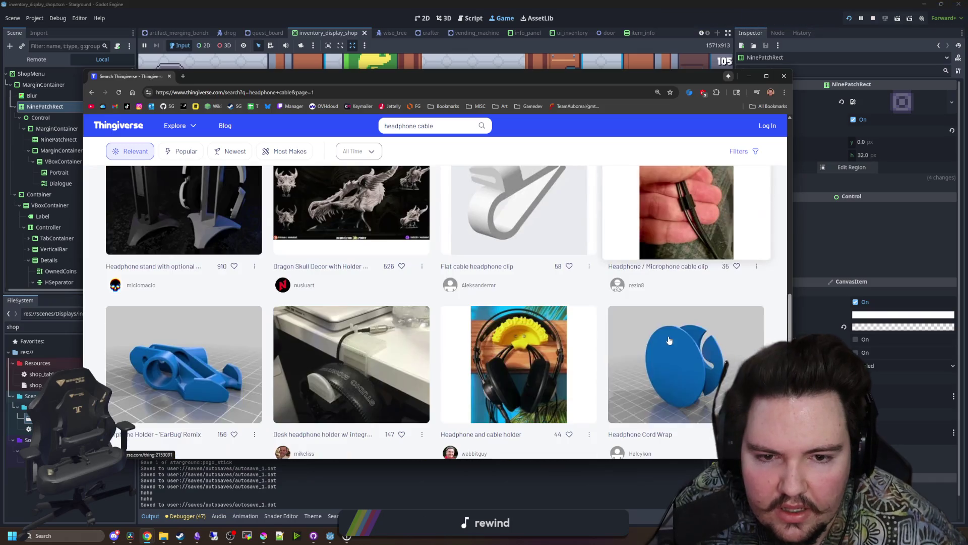
pyautogui.scroll(-2, 595, 287)
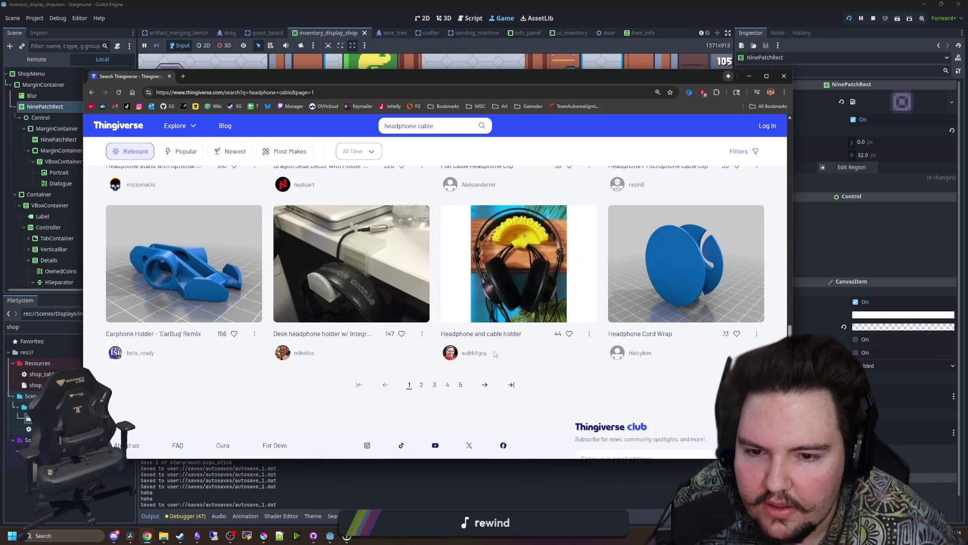
# Browse through results pages 2 and 3 of the headphone cable search.
pyautogui.click(485, 386)
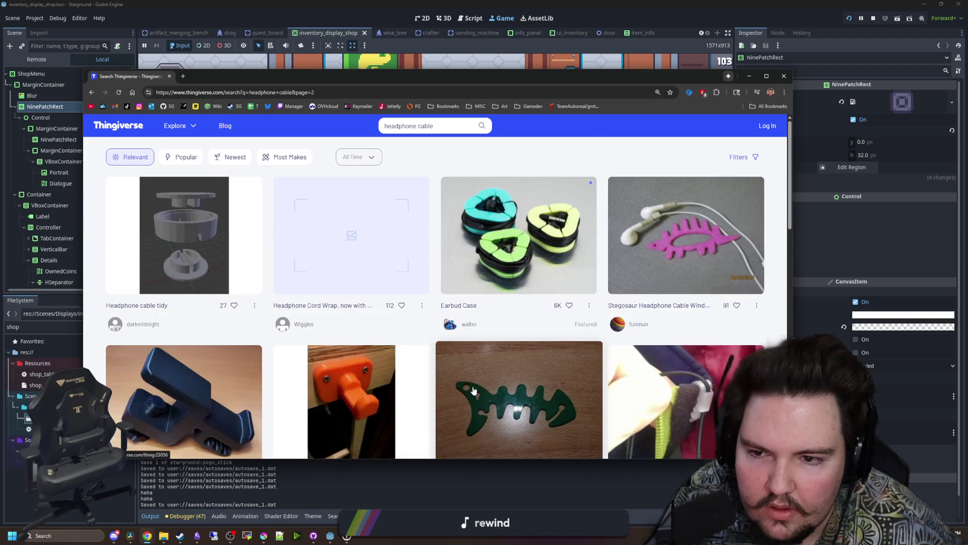
pyautogui.scroll(-4, 474, 390)
pyautogui.scroll(-3, 466, 390)
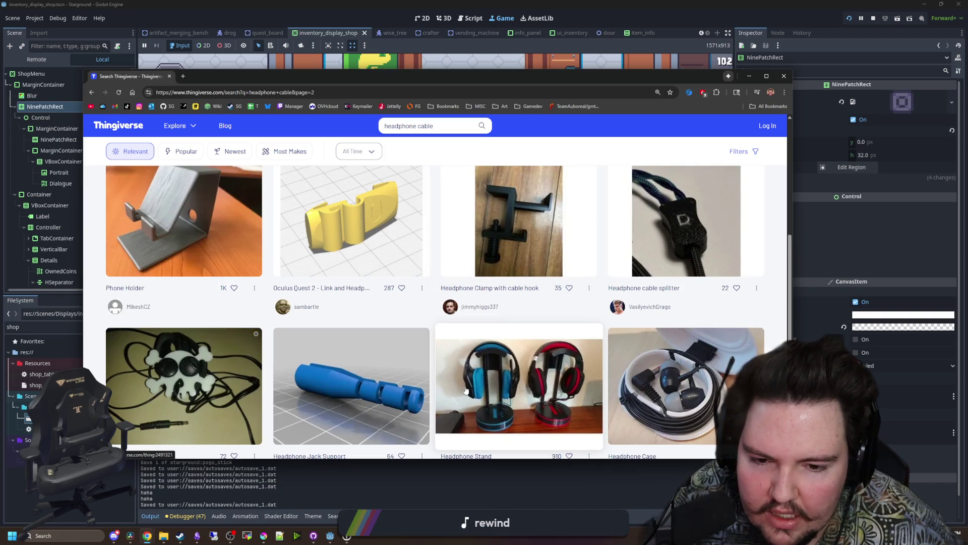
pyautogui.scroll(-3, 465, 390)
pyautogui.scroll(-4, 464, 374)
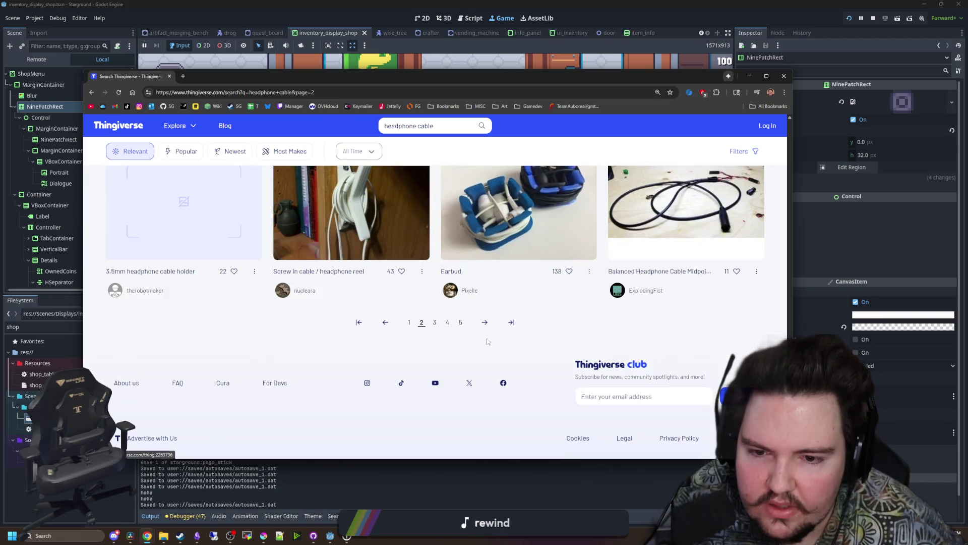
pyautogui.click(488, 321)
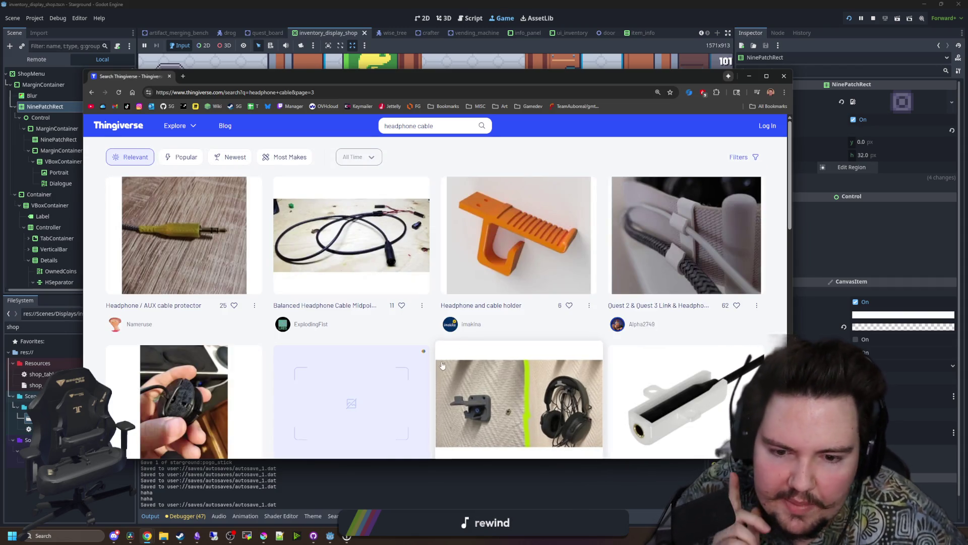
pyautogui.scroll(-3, 441, 336)
pyautogui.scroll(-3, 445, 315)
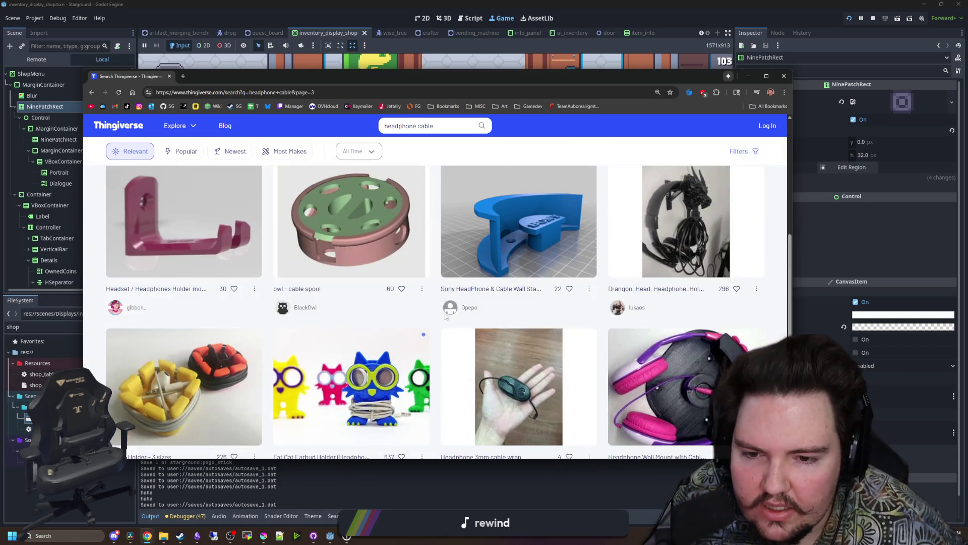
pyautogui.scroll(-3, 444, 320)
pyautogui.scroll(-3, 443, 321)
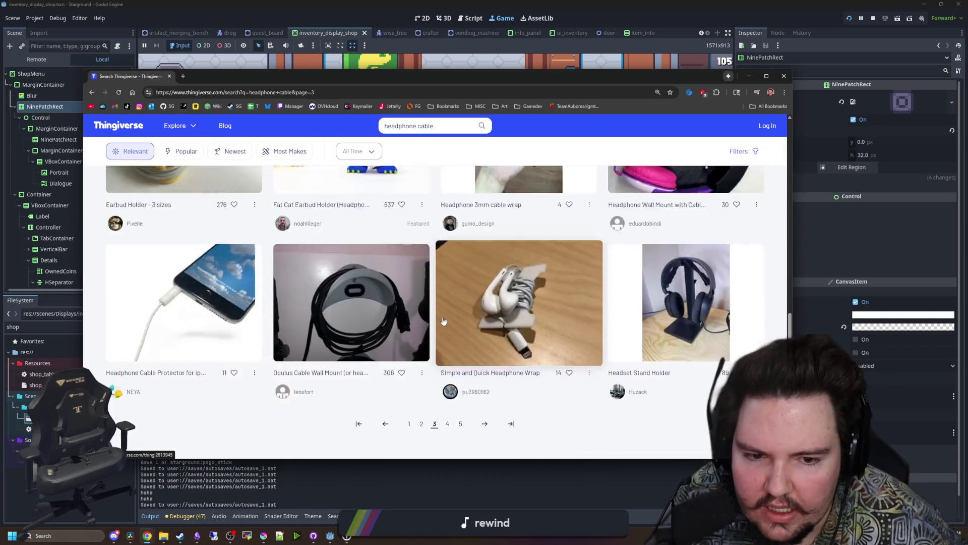
# Go to results page 4 and scroll through its design cards.
pyautogui.click(485, 324)
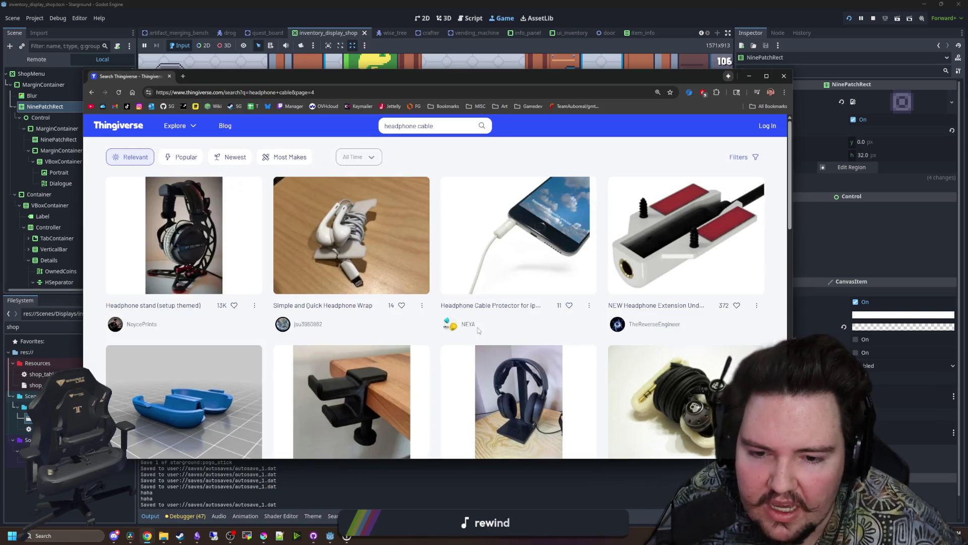
pyautogui.scroll(-2, 475, 328)
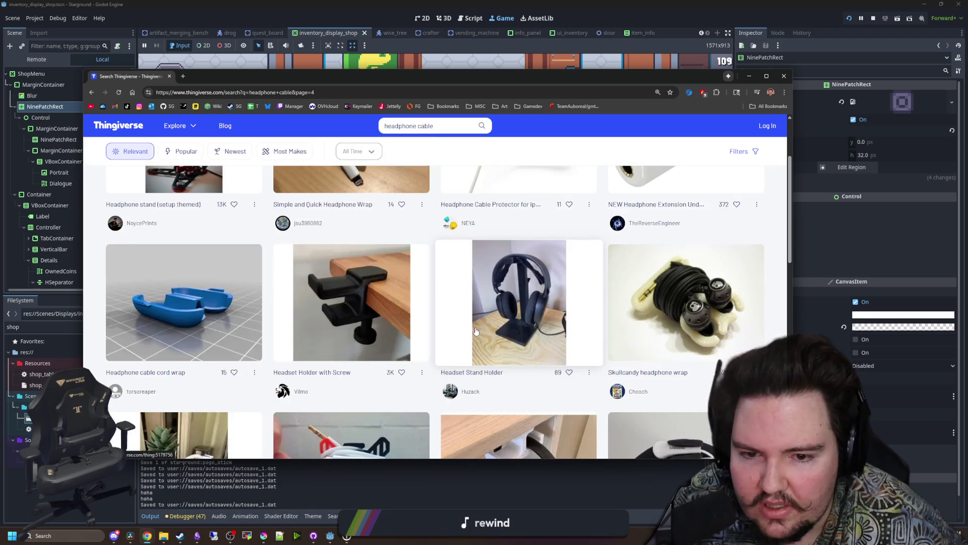
pyautogui.scroll(2, 475, 328)
pyautogui.scroll(-4, 475, 327)
pyautogui.scroll(-2, 475, 331)
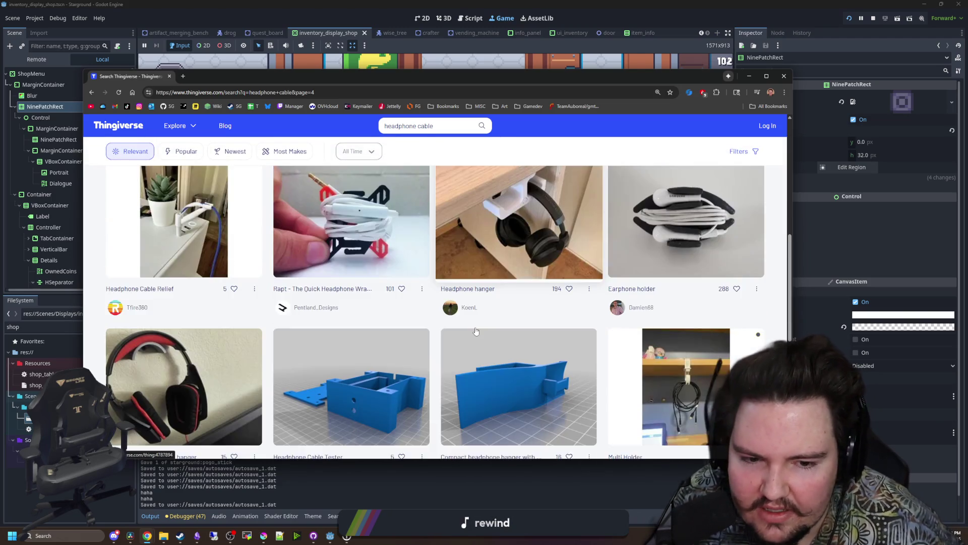
pyautogui.scroll(-4, 475, 331)
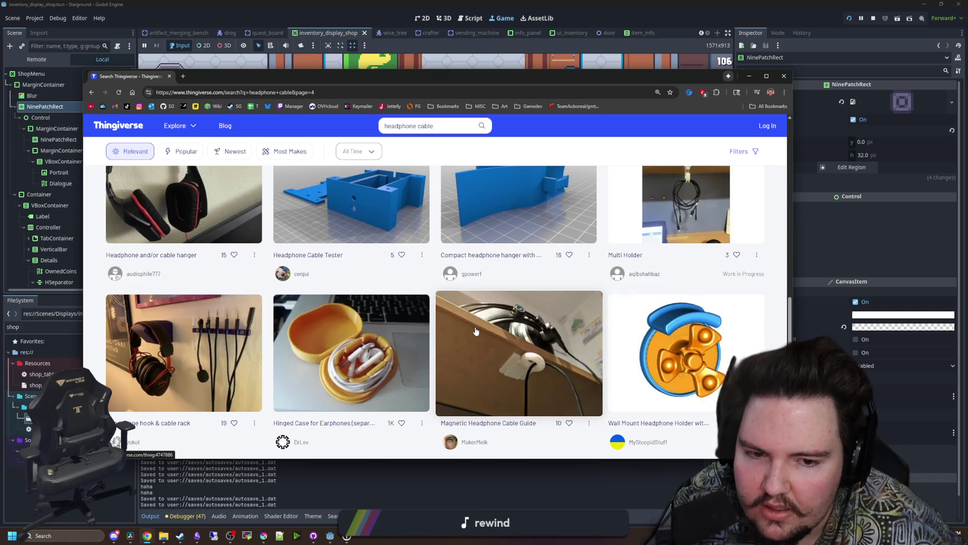
pyautogui.scroll(-3, 476, 331)
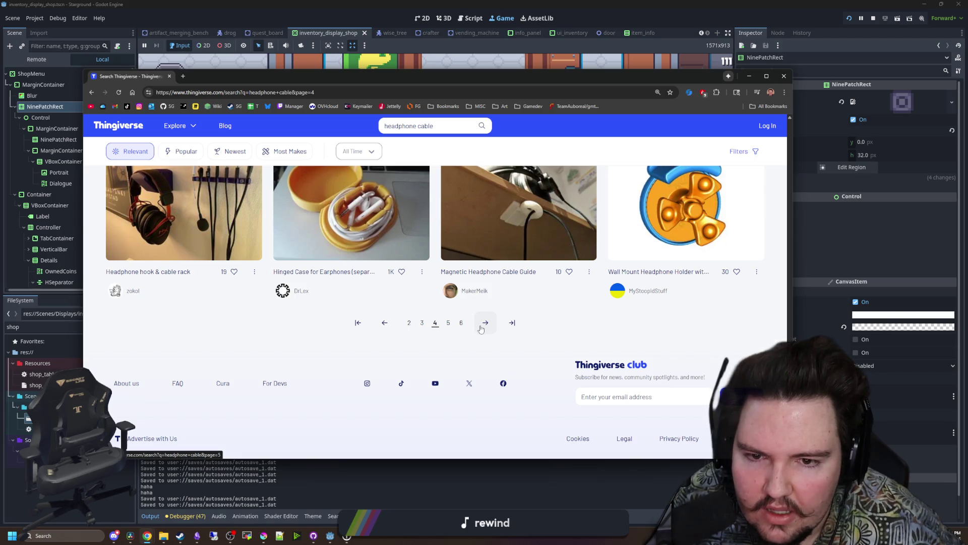
pyautogui.scroll(1, 541, 291)
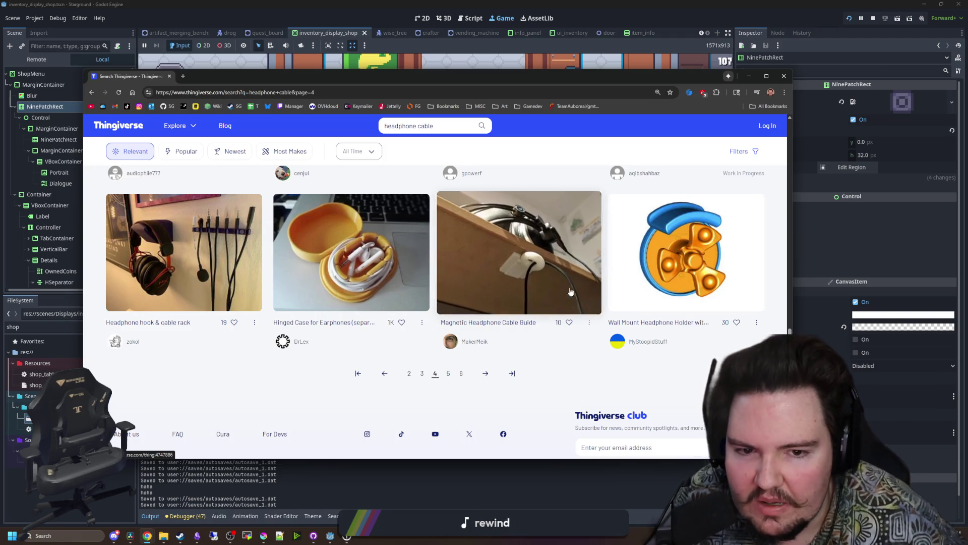
# Move to page 5, scroll through its cards, and load page 6.
pyautogui.click(486, 374)
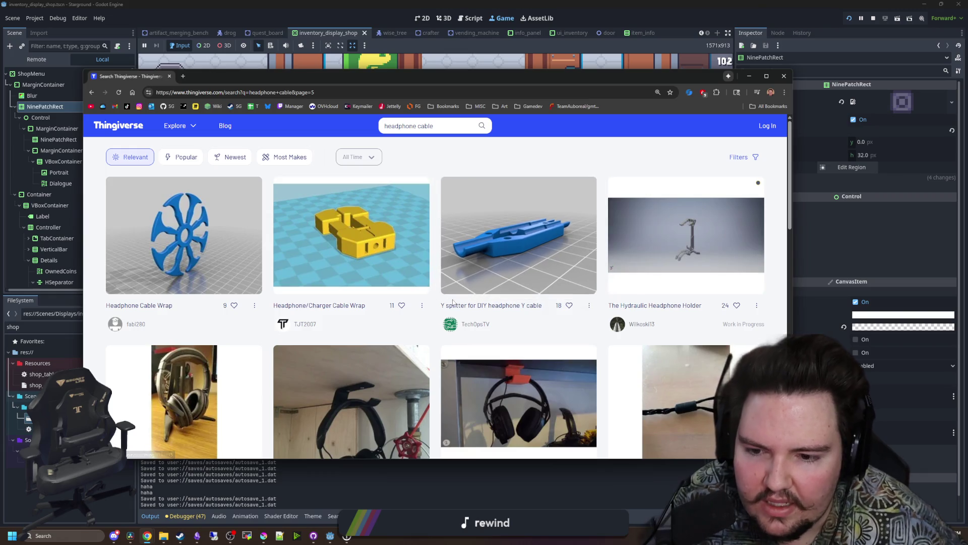
pyautogui.scroll(-2, 452, 302)
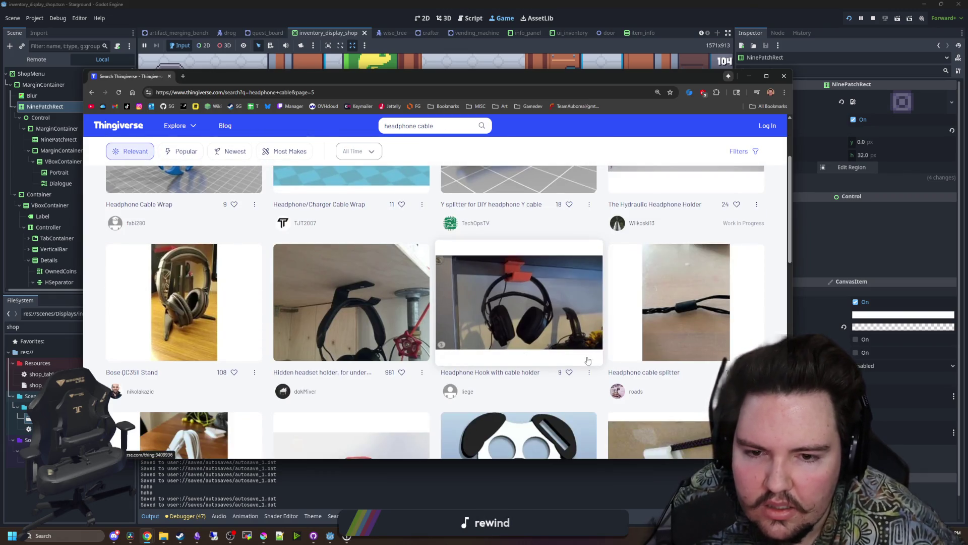
pyautogui.scroll(-3, 592, 362)
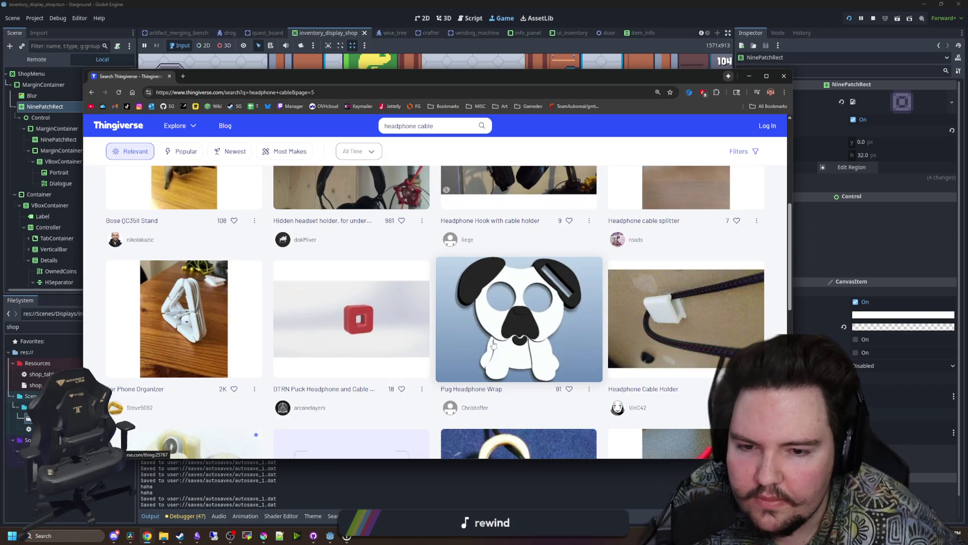
pyautogui.scroll(-3, 512, 356)
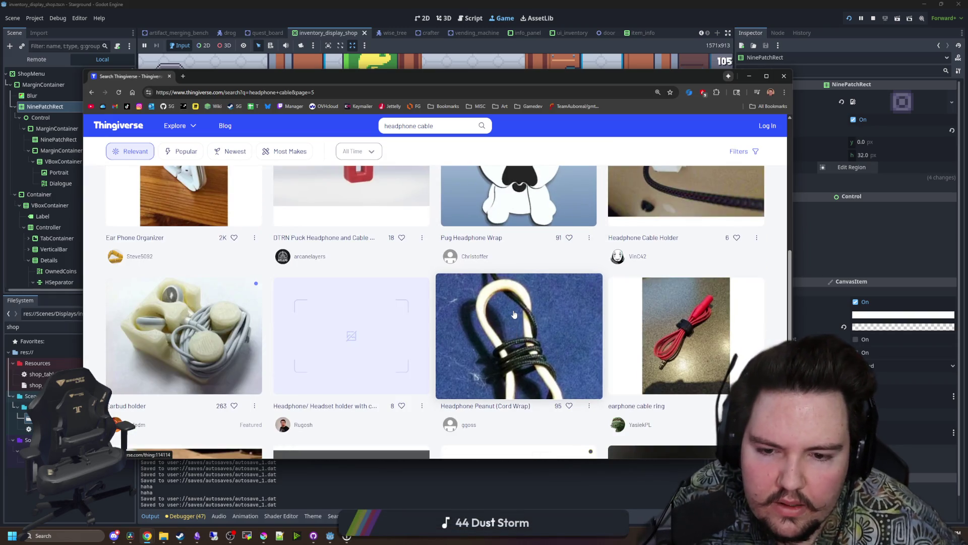
pyautogui.scroll(-4, 514, 315)
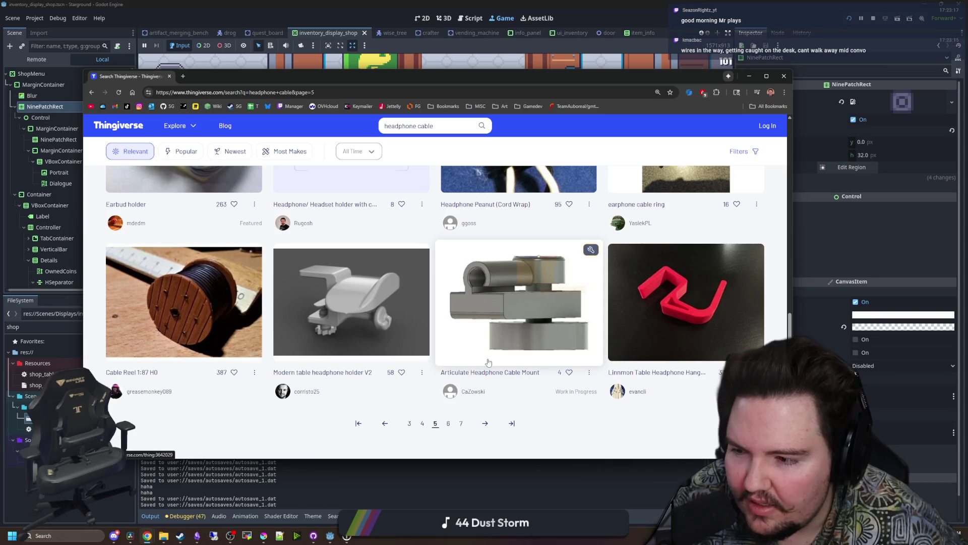
pyautogui.click(487, 421)
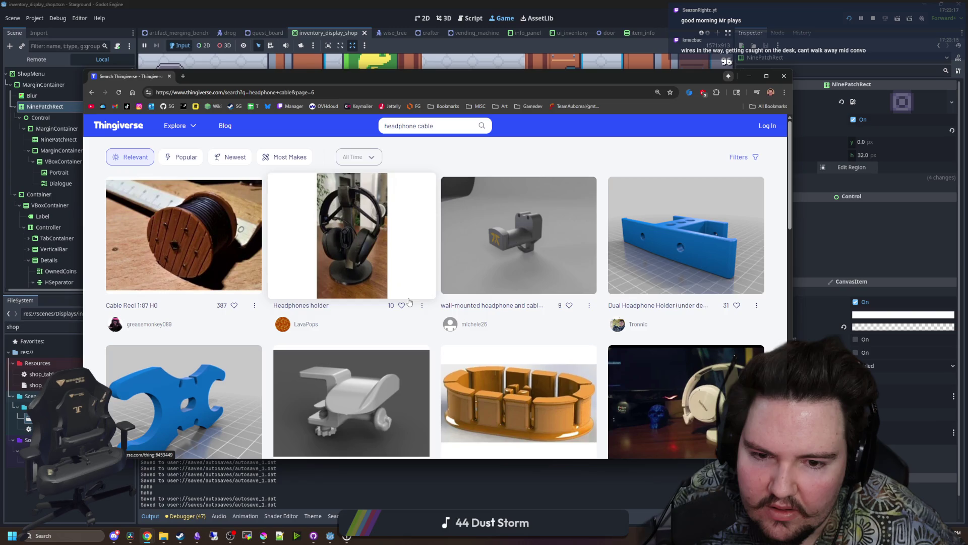
# Scroll through page 6, advance to page 7 of the results, then select the address bar.
pyautogui.scroll(-5, 409, 301)
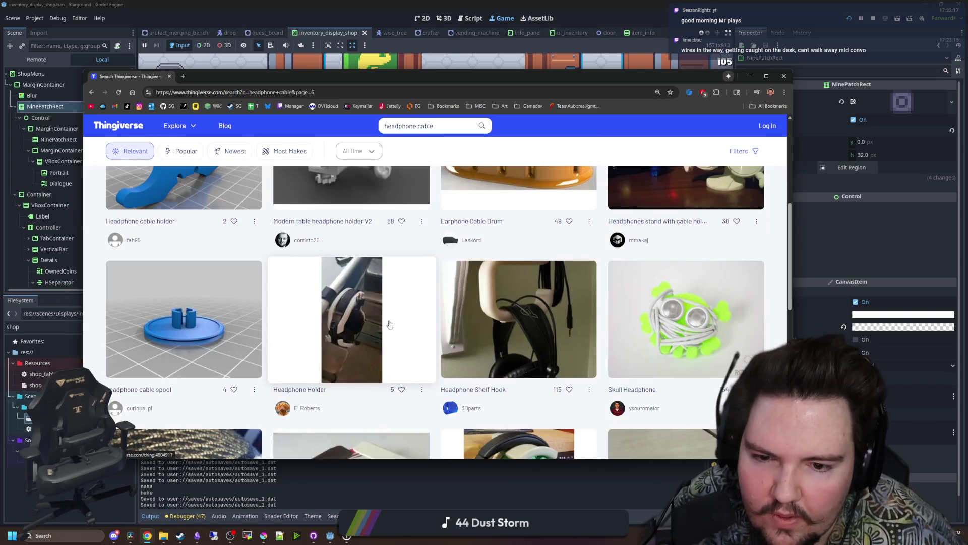
pyautogui.scroll(-3, 390, 324)
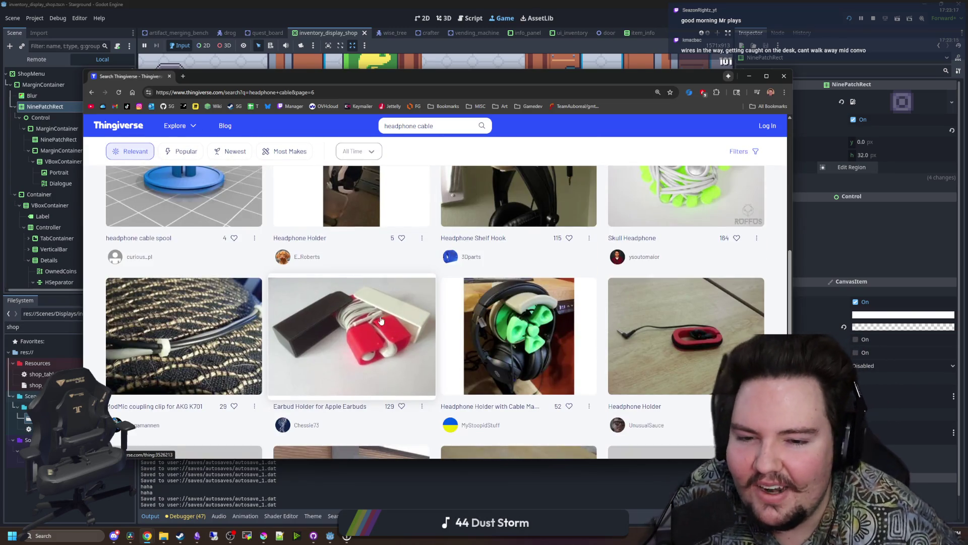
pyautogui.scroll(-2, 381, 321)
pyautogui.scroll(-4, 386, 293)
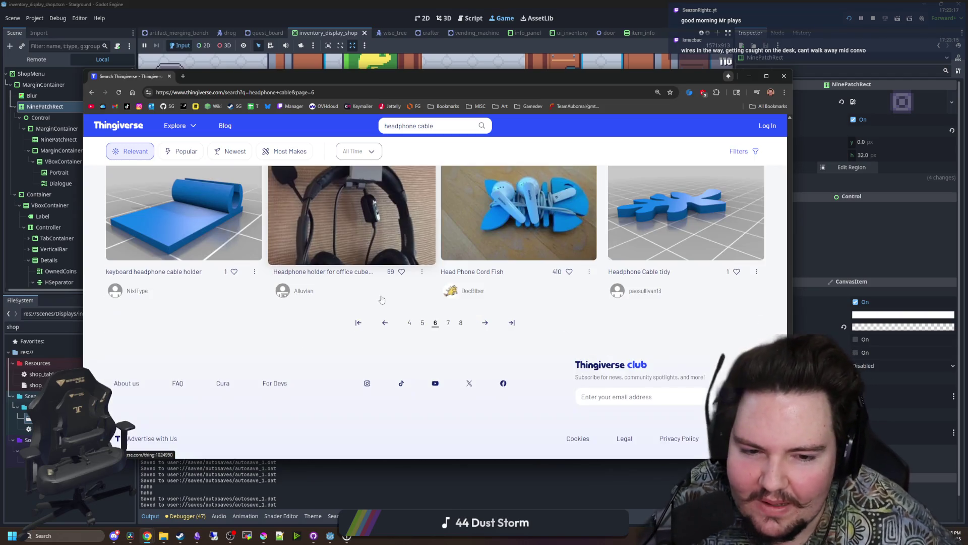
pyautogui.click(480, 322)
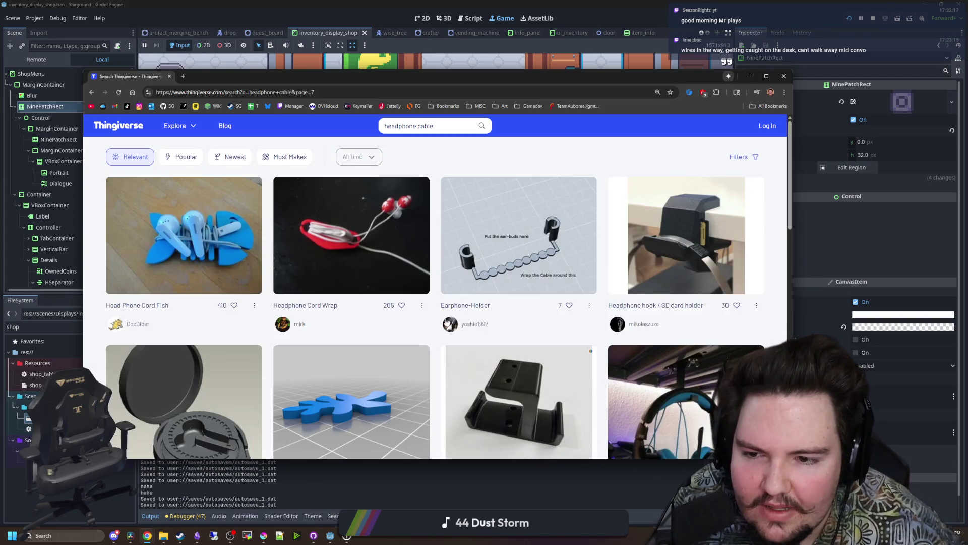
pyautogui.scroll(-5, 340, 271)
pyautogui.scroll(-5, 340, 270)
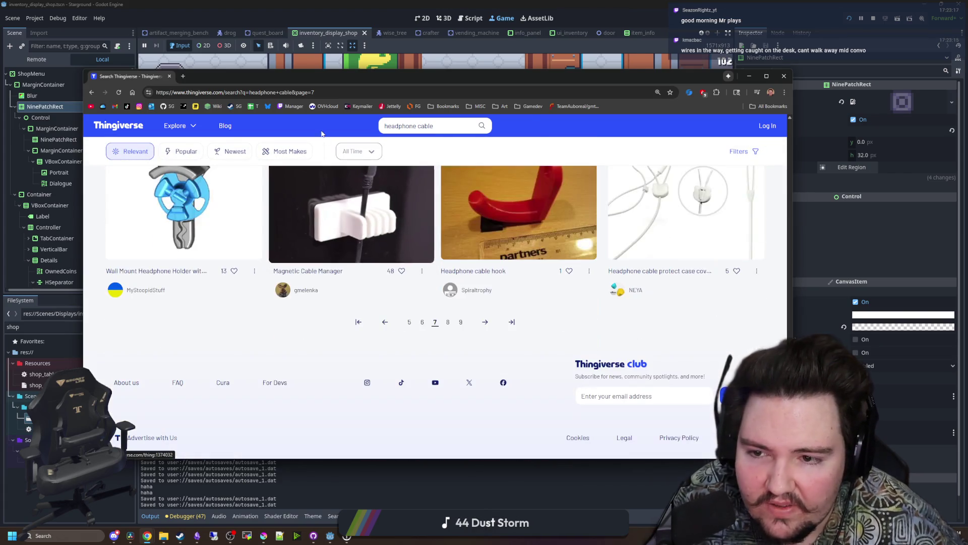
pyautogui.click(343, 94)
# Go to RTINGS and open the Best Wireless Gaming Headsets article from the product categories.
pyautogui.write('rtings')
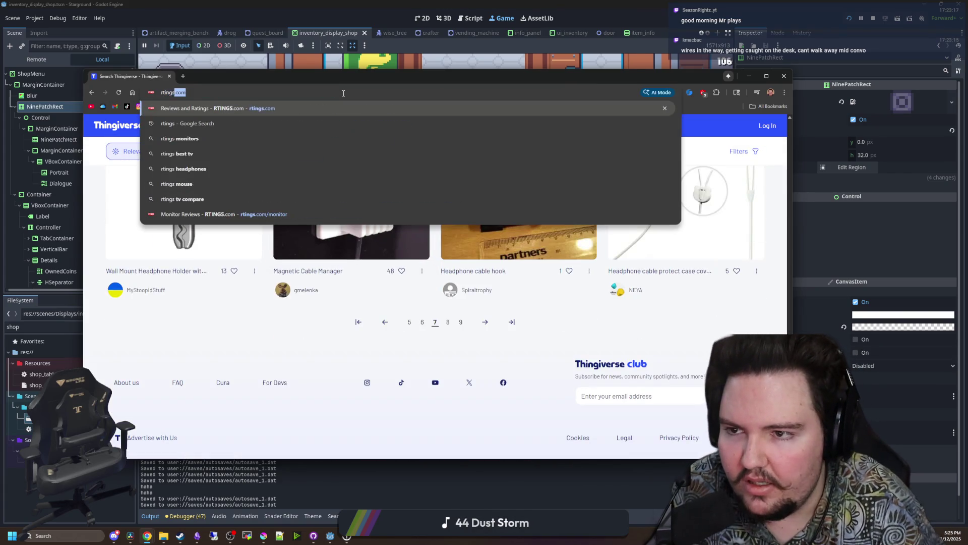
pyautogui.press('Return')
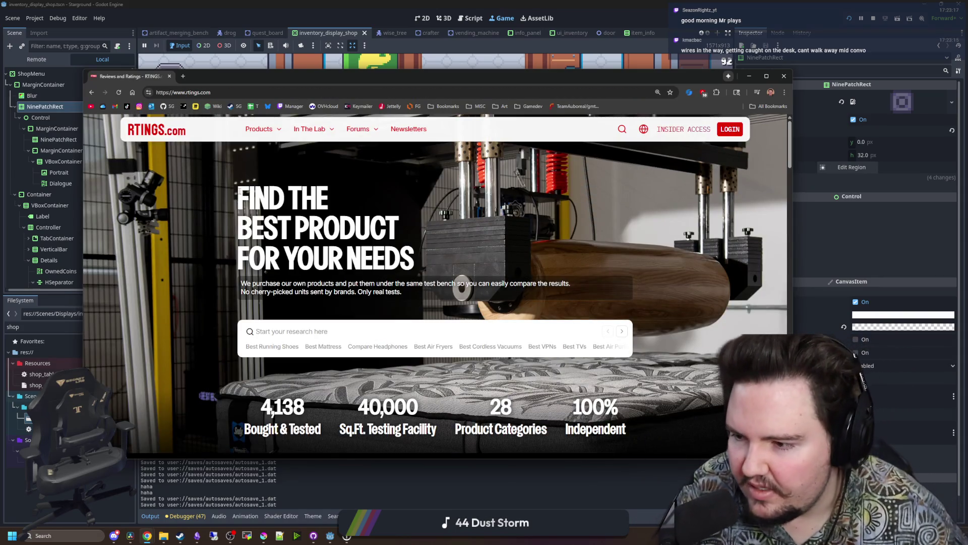
pyautogui.click(271, 129)
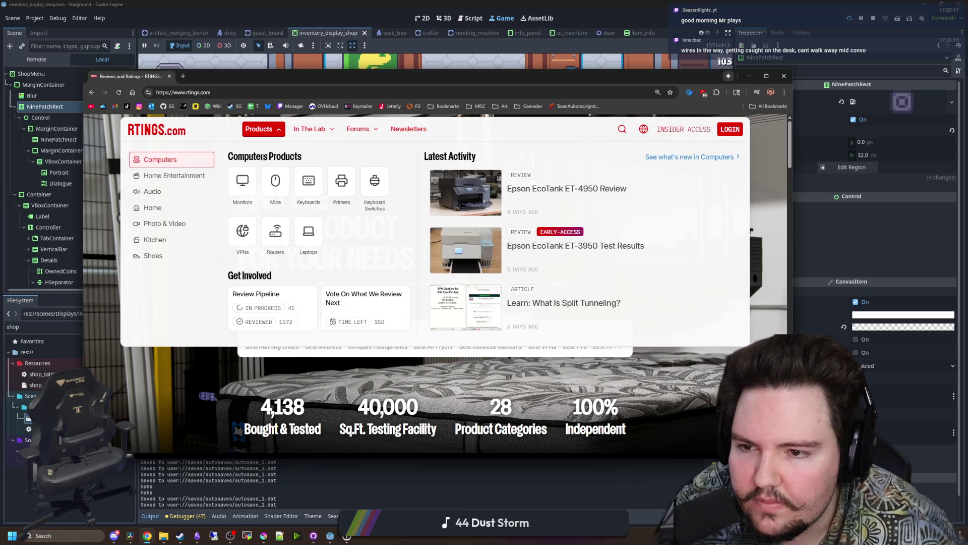
pyautogui.moveTo(186, 192)
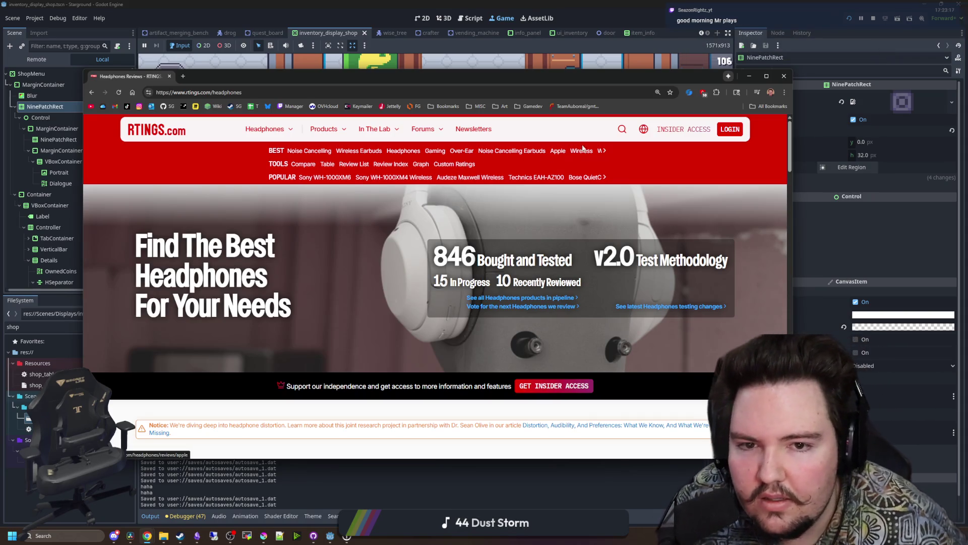
pyautogui.click(605, 152)
pyautogui.click(491, 153)
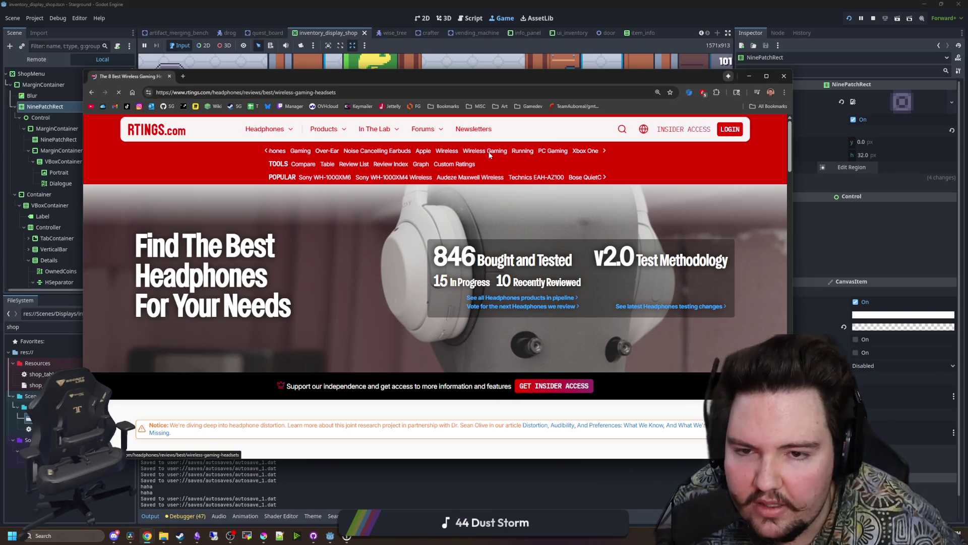
# Scroll into the article, briefly highlighting part of the Audeze Maxwell description.
pyautogui.scroll(-4, 393, 277)
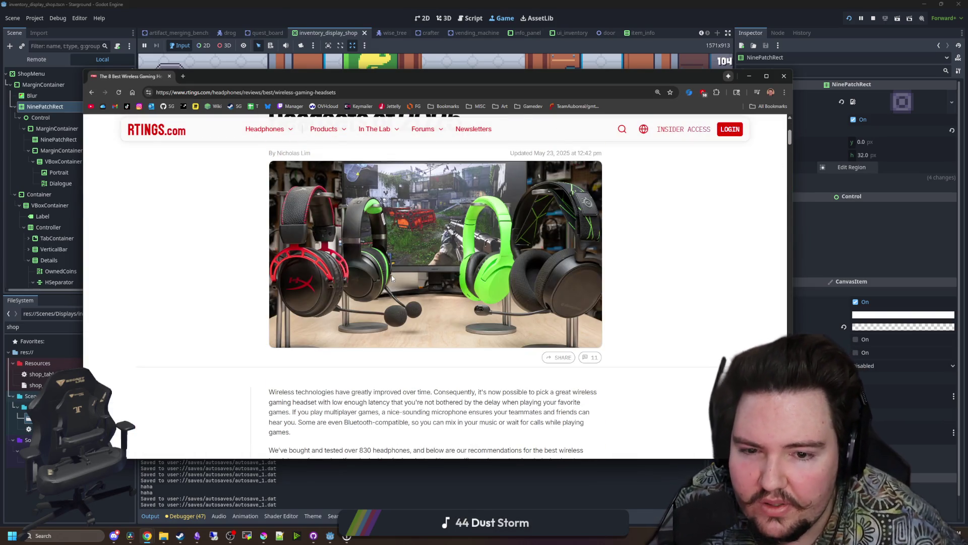
pyautogui.scroll(-8, 392, 278)
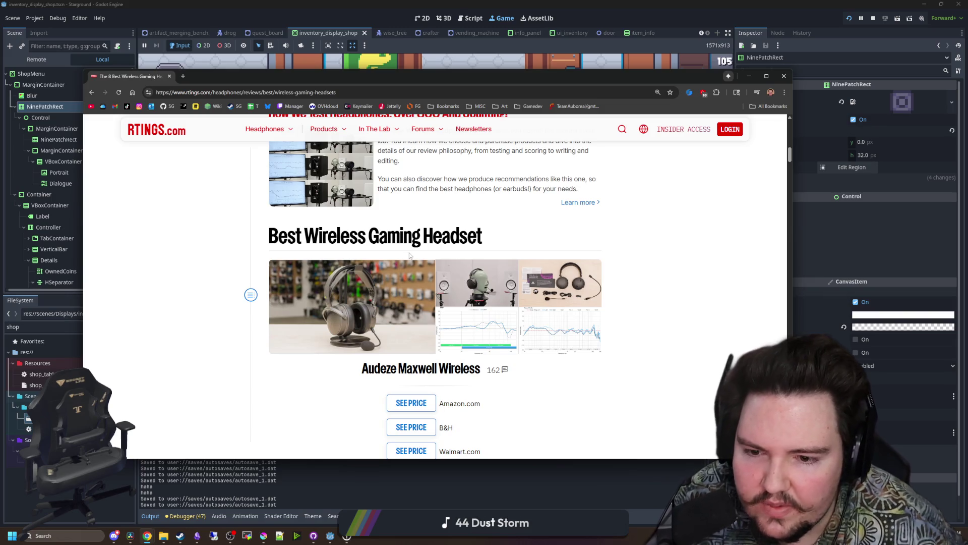
pyautogui.scroll(-4, 376, 268)
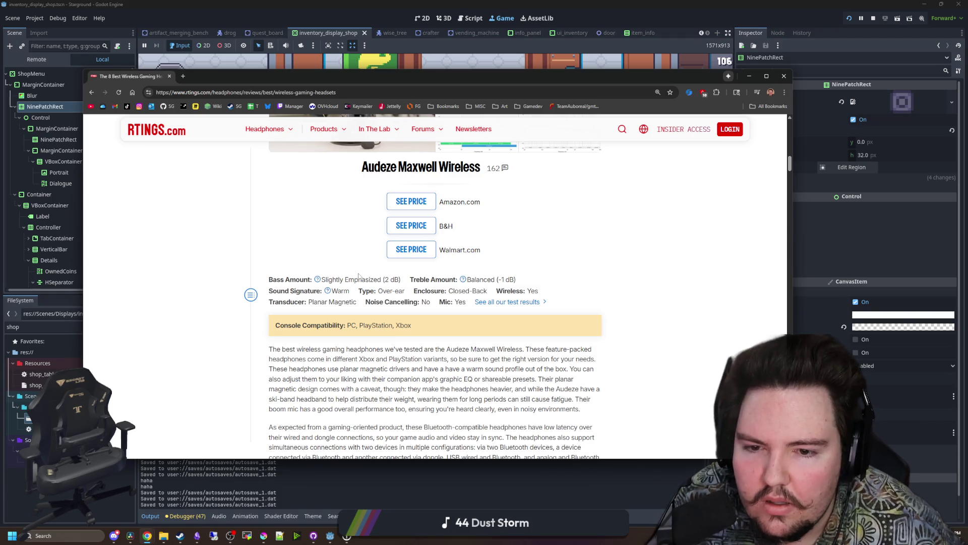
pyautogui.scroll(3, 341, 260)
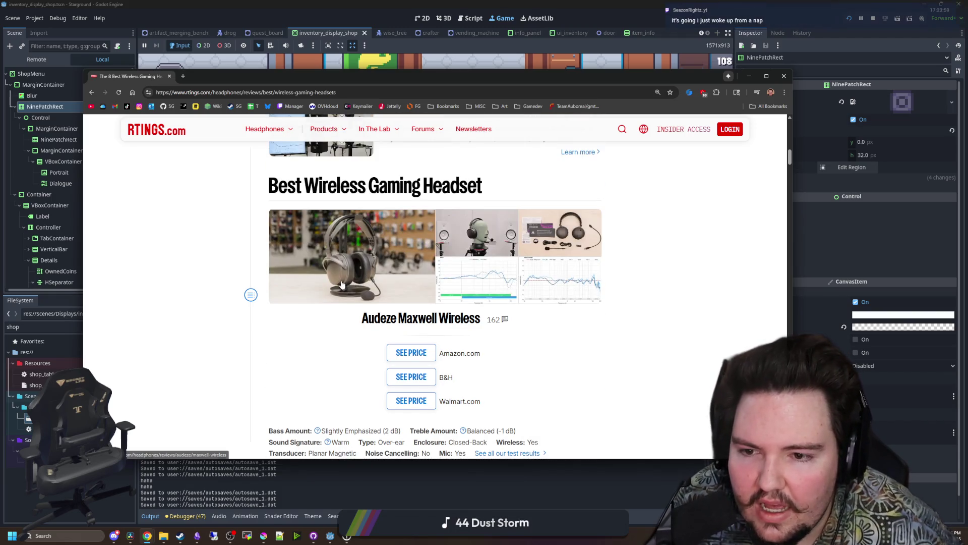
pyautogui.scroll(-5, 341, 285)
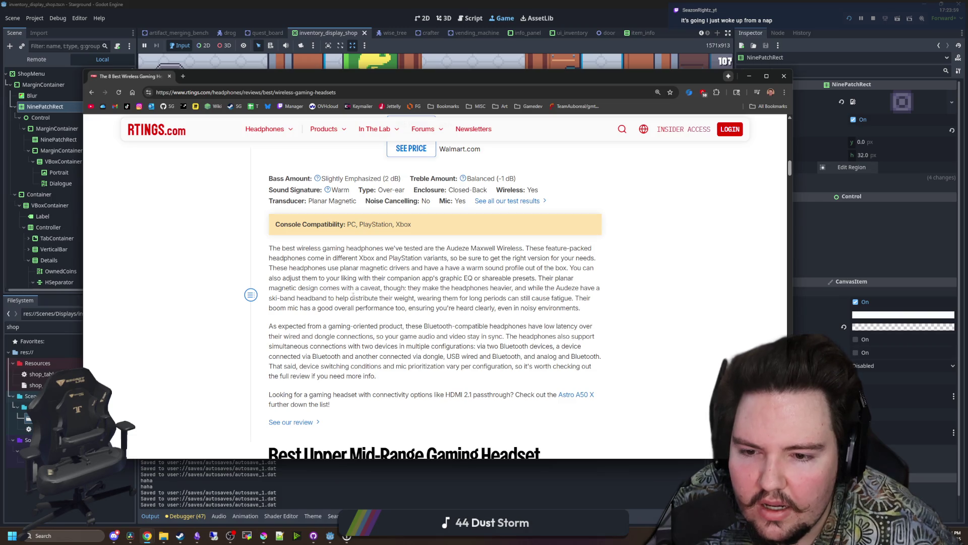
pyautogui.moveTo(533, 328); pyautogui.dragTo(594, 337)
pyautogui.click(372, 295)
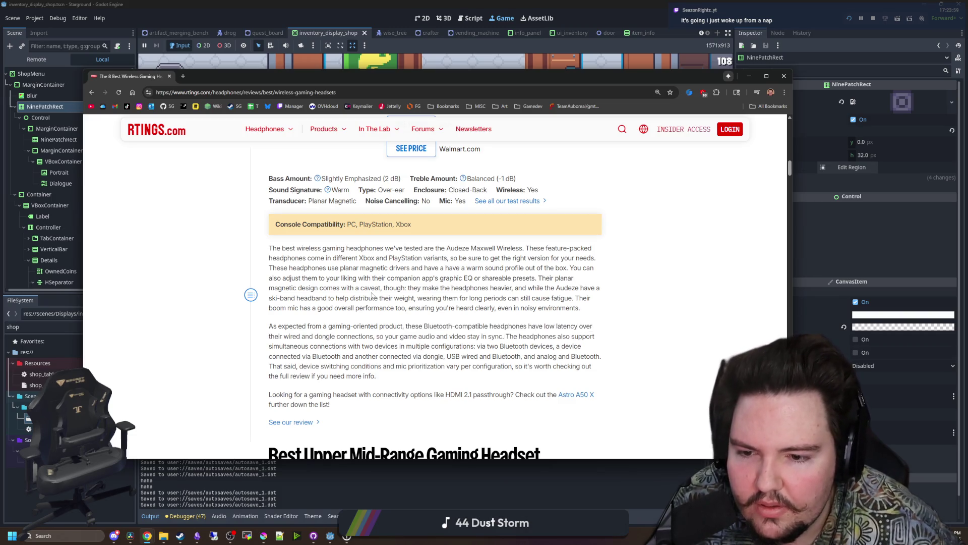
# Read on through the mid-range picks down to the Astro A50 X best-with-dock section.
pyautogui.scroll(-4, 372, 295)
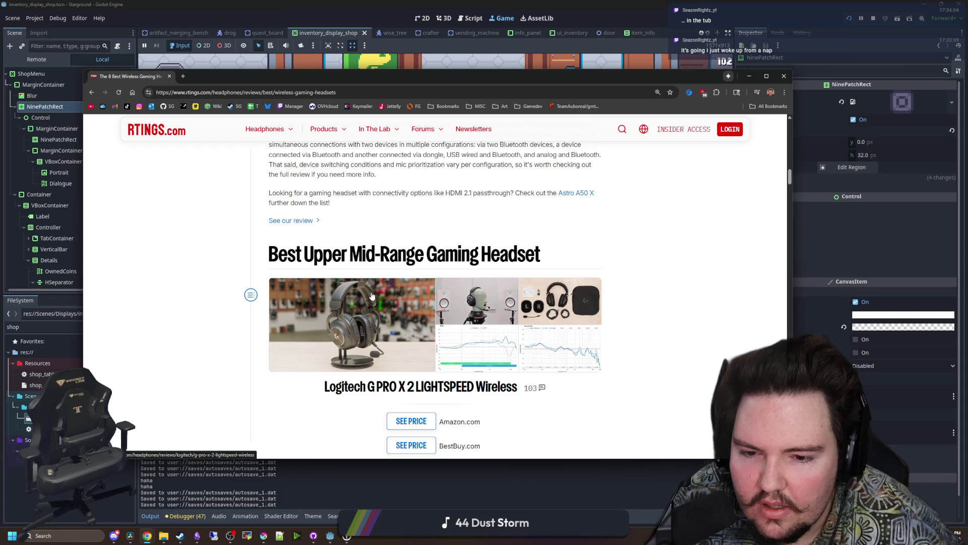
pyautogui.scroll(-10, 372, 295)
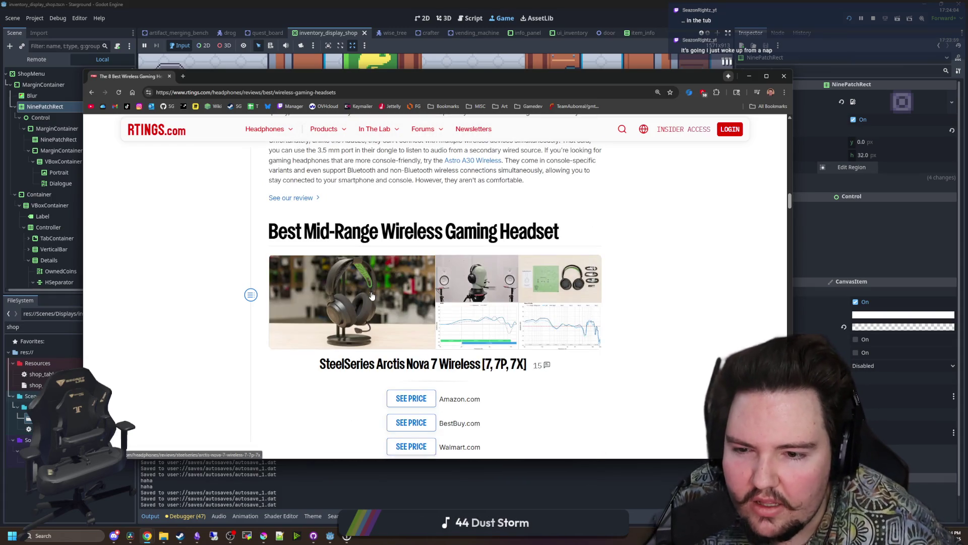
pyautogui.scroll(-10, 372, 295)
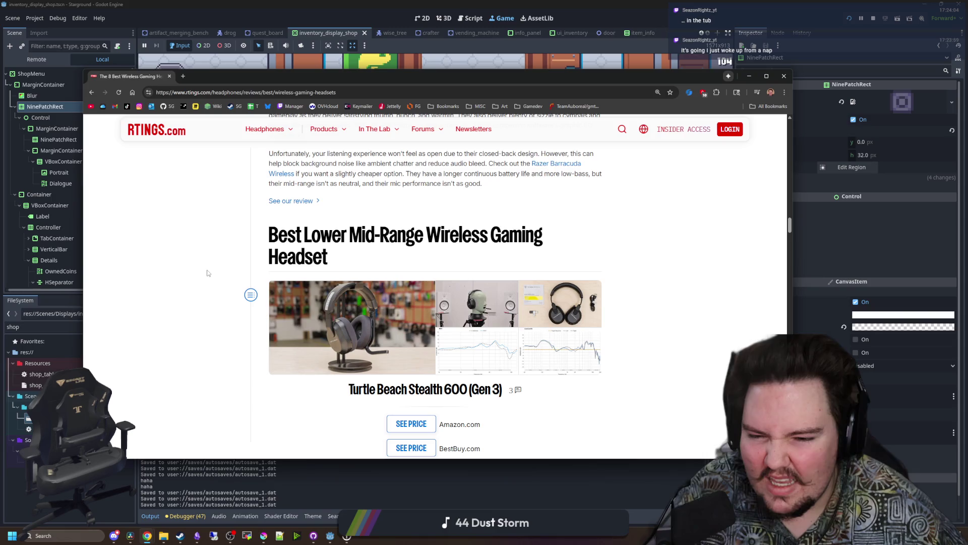
pyautogui.scroll(-6, 206, 273)
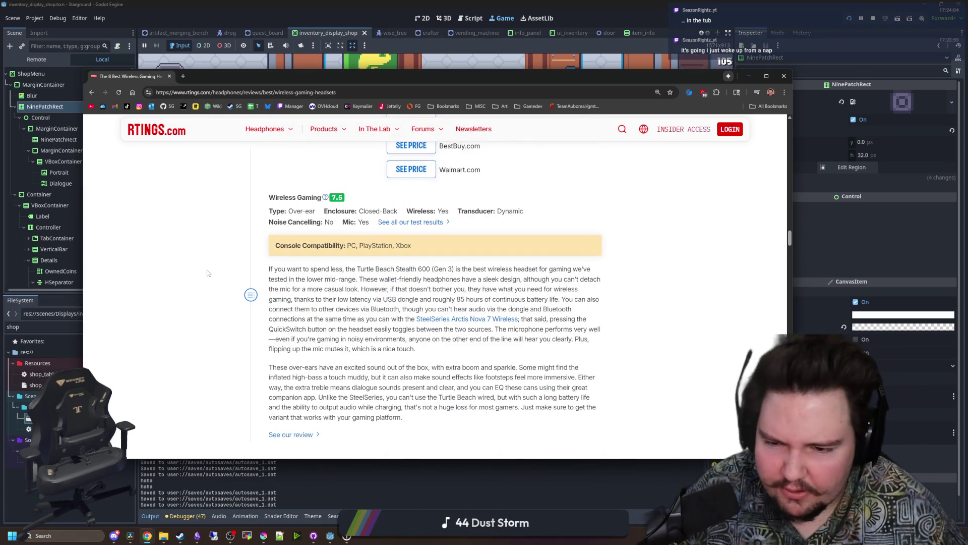
pyautogui.scroll(4, 274, 296)
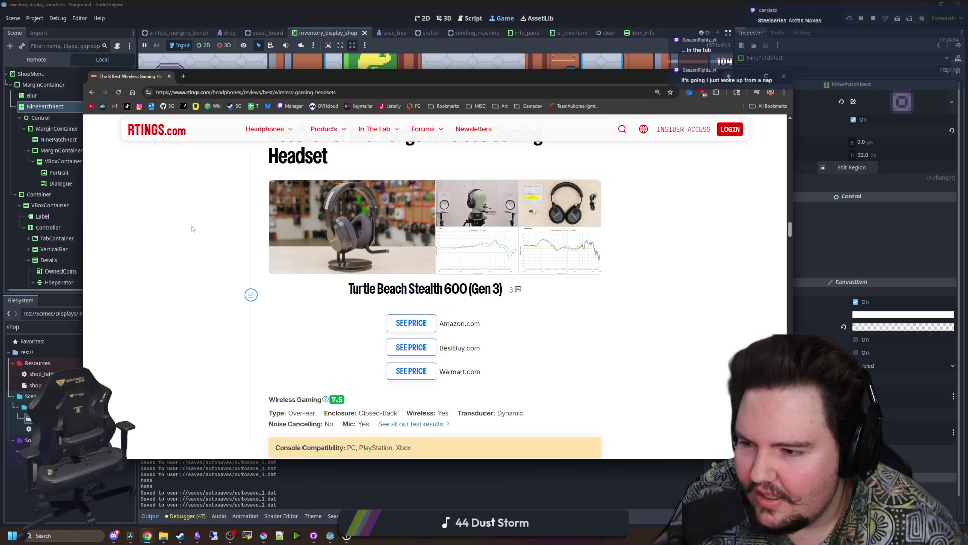
pyautogui.scroll(-8, 175, 226)
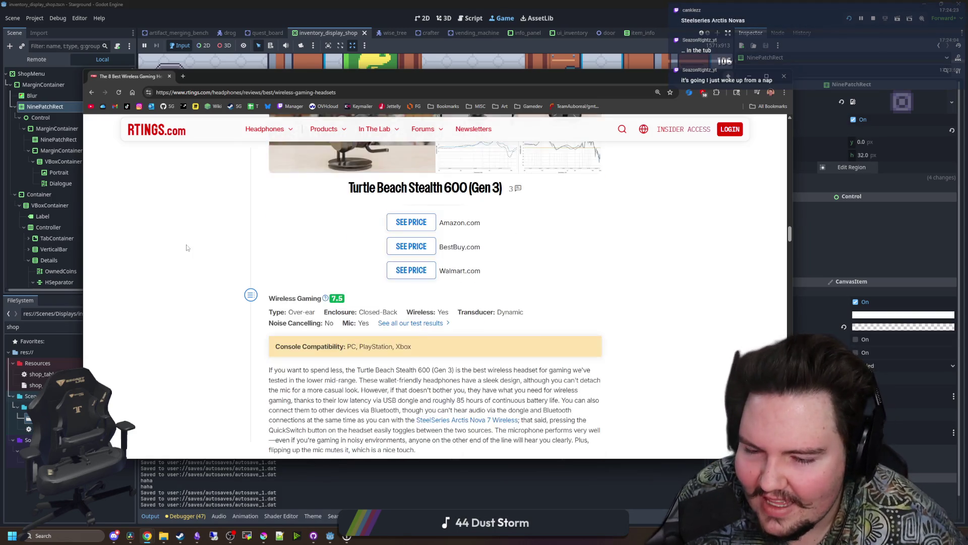
pyautogui.scroll(6, 512, 353)
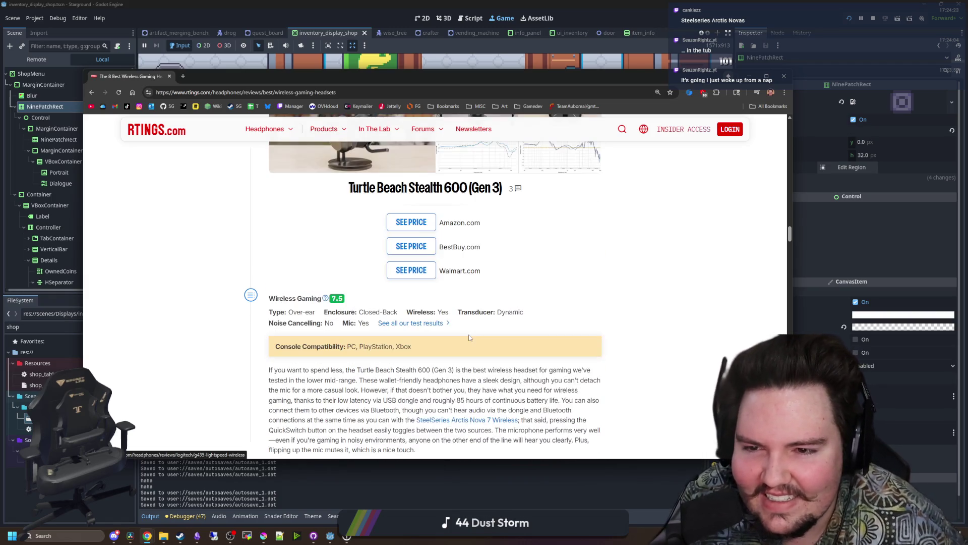
pyautogui.scroll(10, 455, 351)
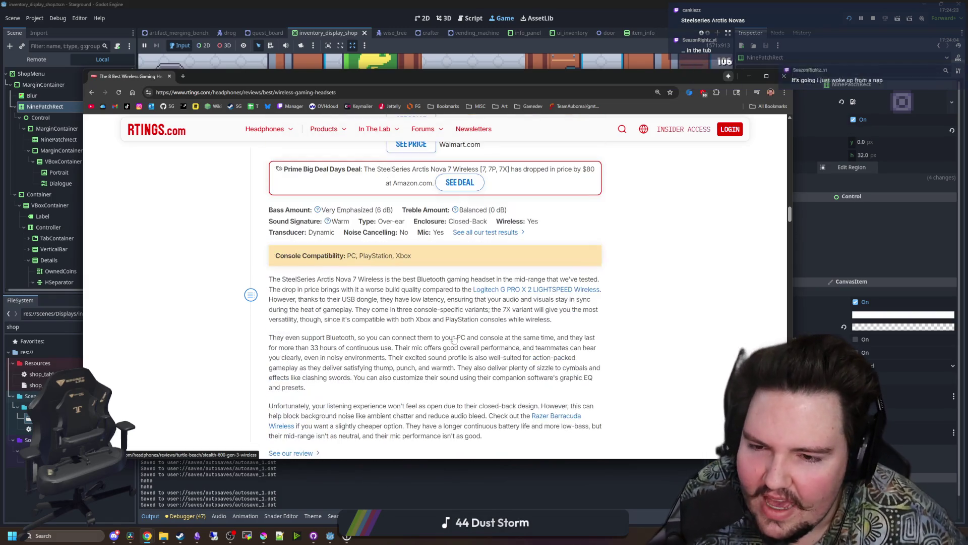
pyautogui.scroll(1, 422, 319)
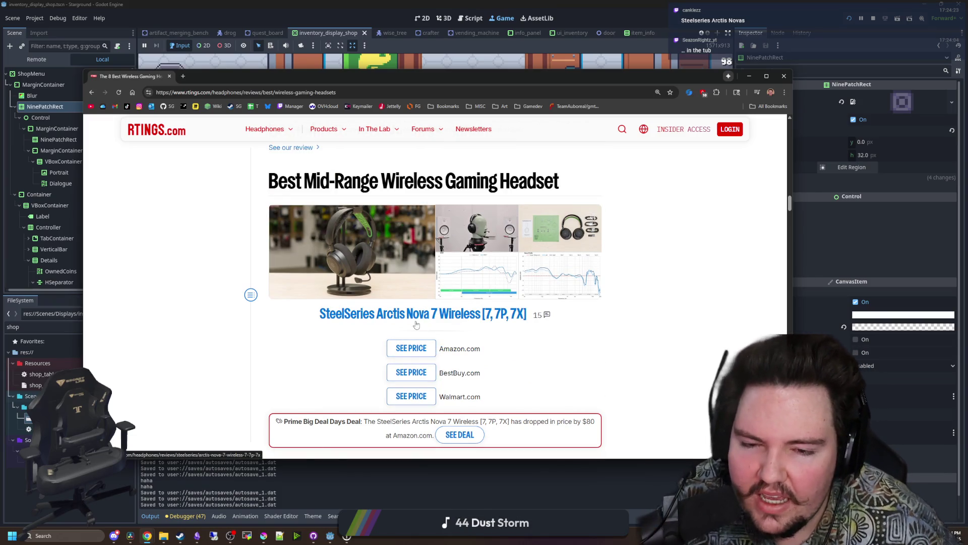
pyautogui.scroll(-3, 417, 324)
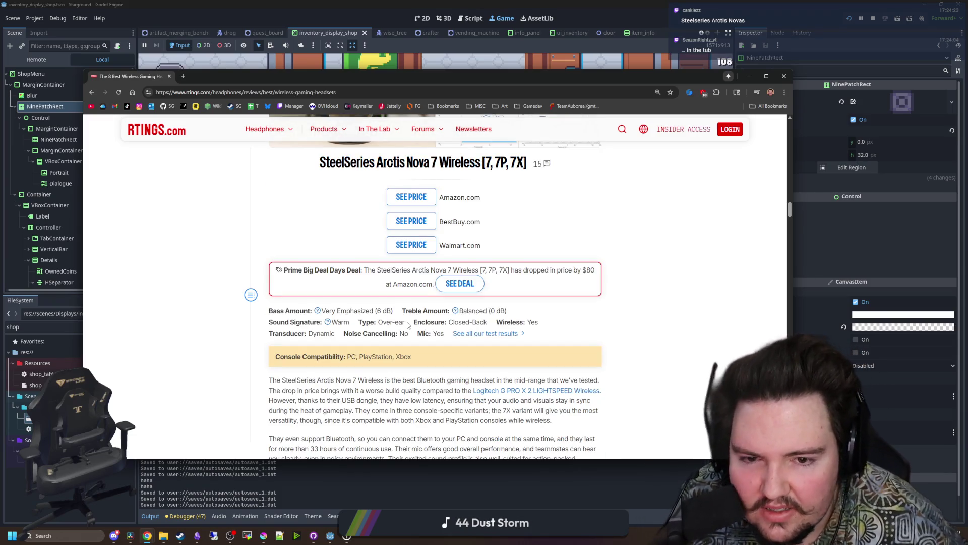
pyautogui.scroll(-6, 408, 324)
pyautogui.scroll(-11, 397, 321)
pyautogui.scroll(-12, 394, 304)
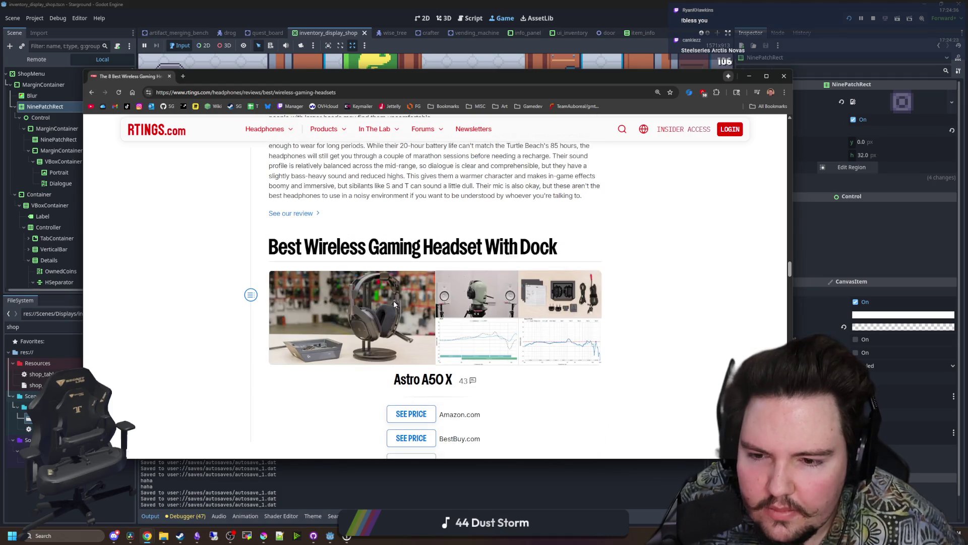
pyautogui.scroll(-2, 394, 303)
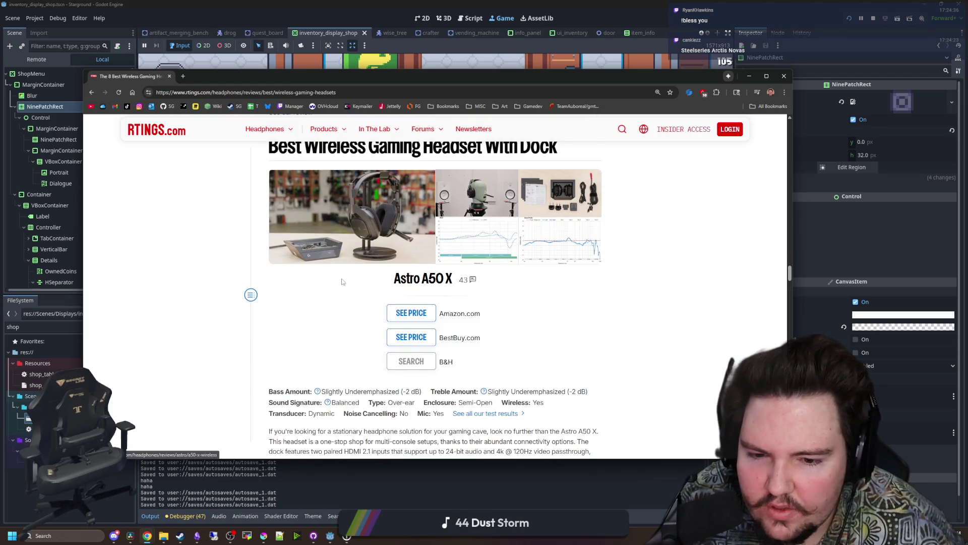
pyautogui.scroll(-2, 342, 282)
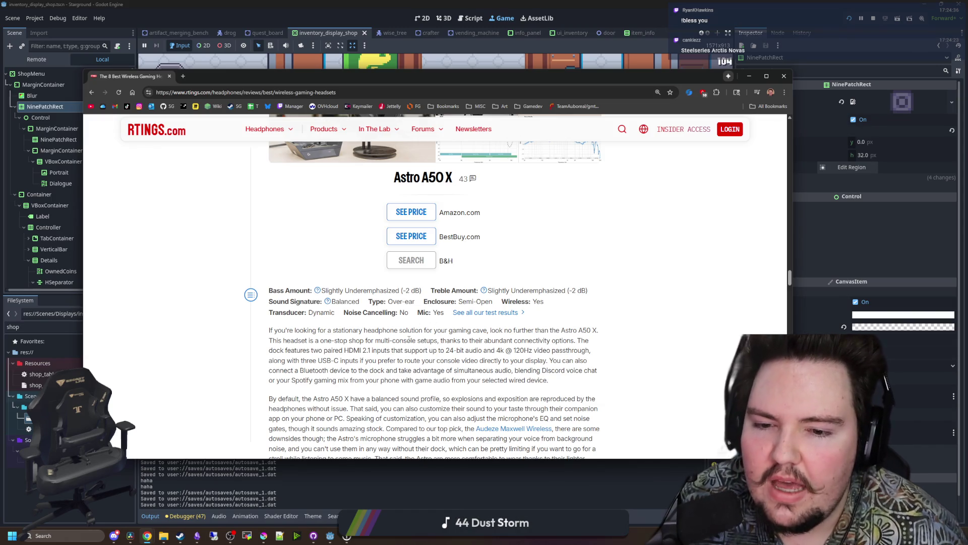
pyautogui.scroll(-2, 405, 328)
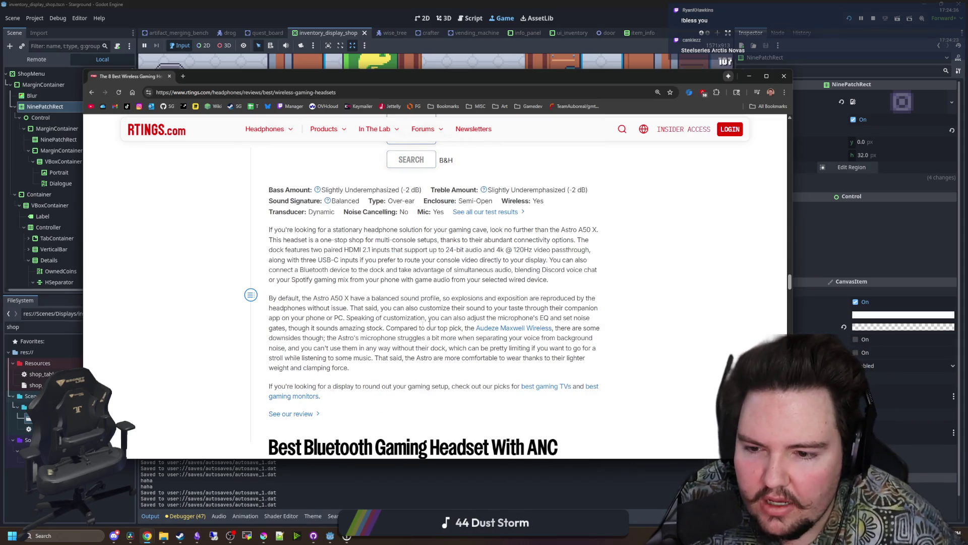
pyautogui.scroll(4, 413, 313)
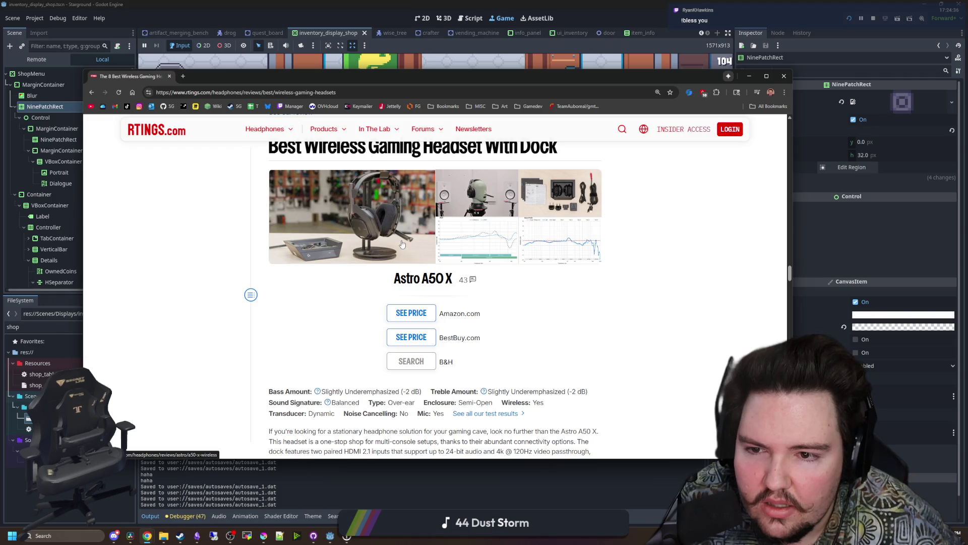
pyautogui.scroll(-4, 409, 221)
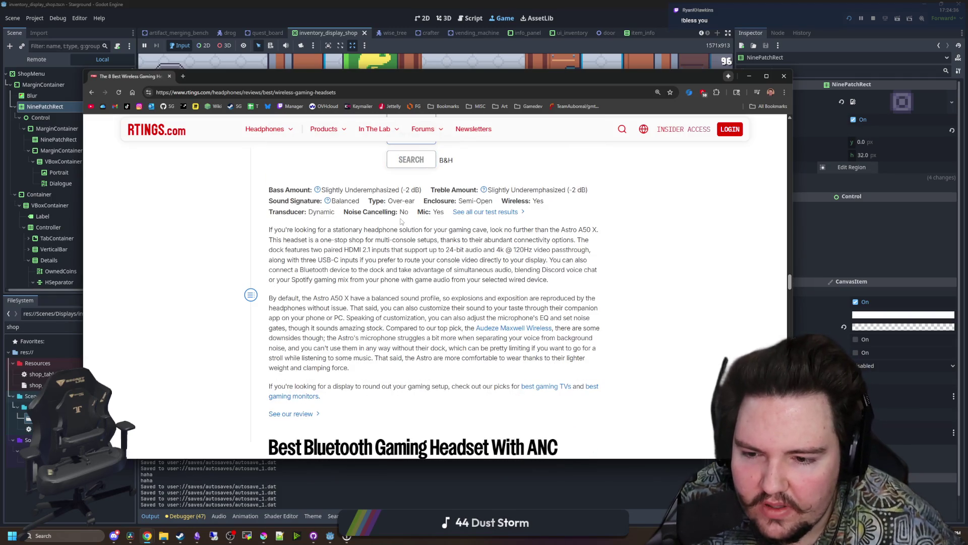
pyautogui.scroll(-3, 397, 223)
pyautogui.scroll(8, 352, 263)
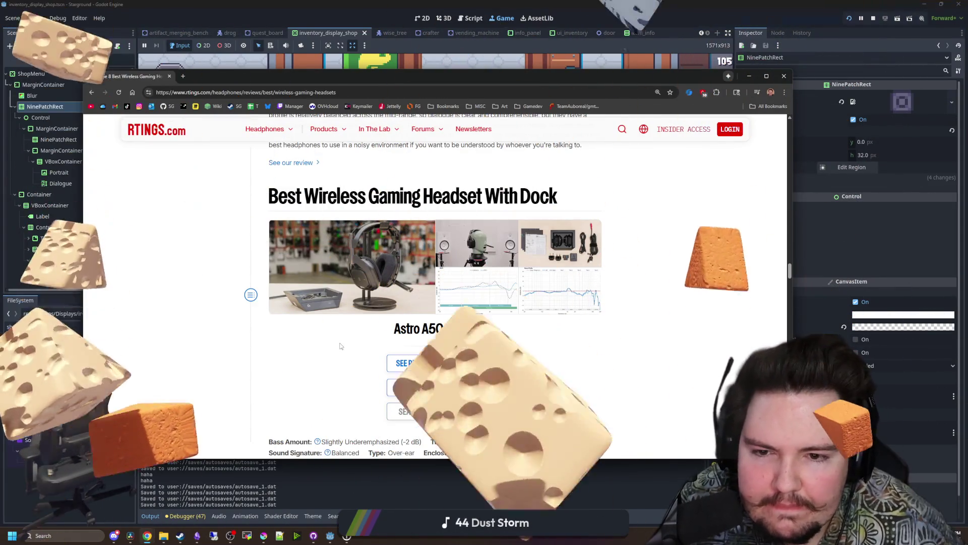
# Scroll past the Astro A50 X and Razer Barracuda Pro Wireless to the SteelSeries Arctis GameBuds pick.
pyautogui.scroll(-2, 354, 290)
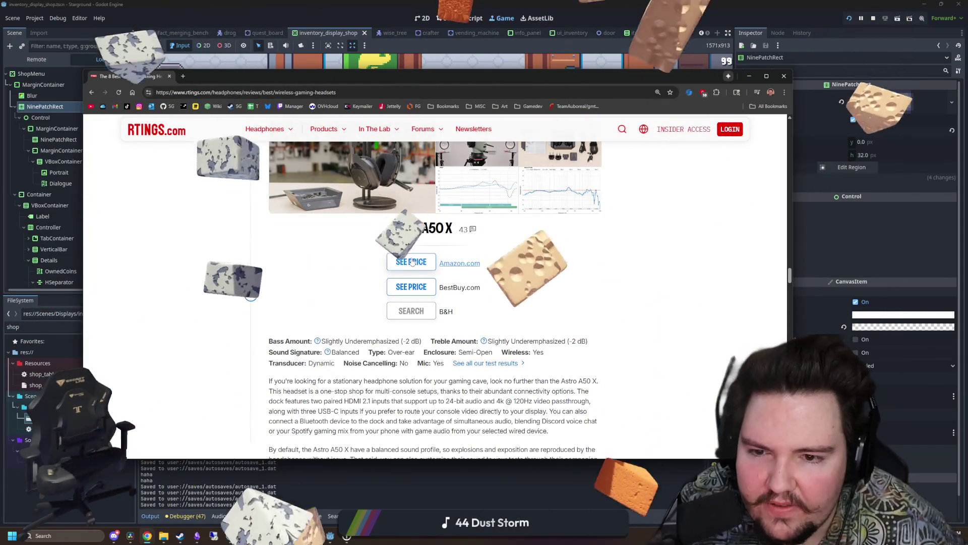
pyautogui.scroll(1, 338, 318)
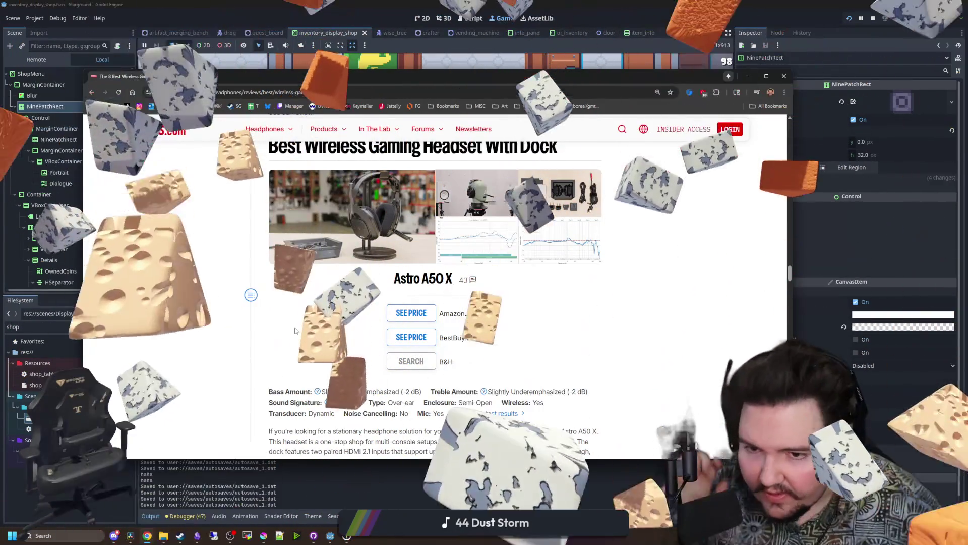
pyautogui.scroll(-2, 295, 330)
pyautogui.scroll(-1, 295, 331)
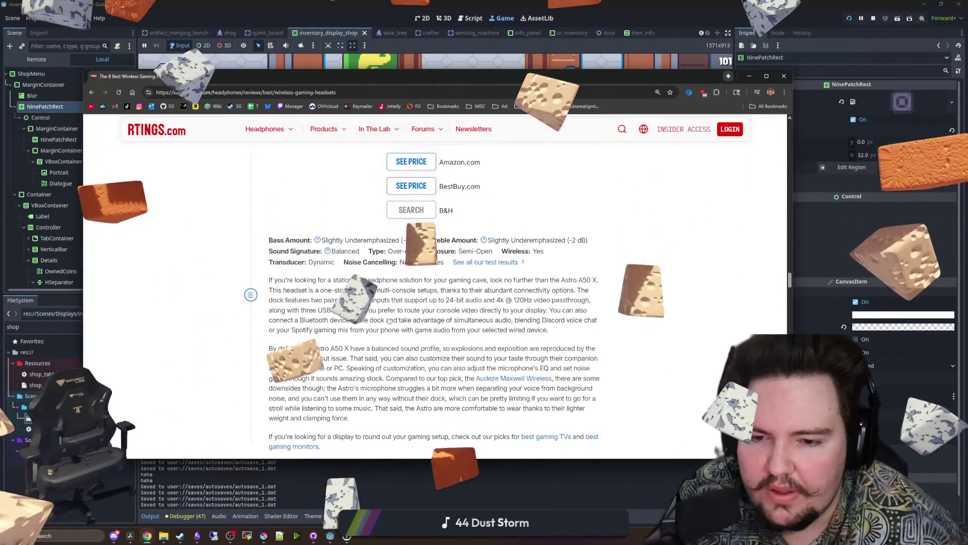
pyautogui.scroll(-1, 295, 331)
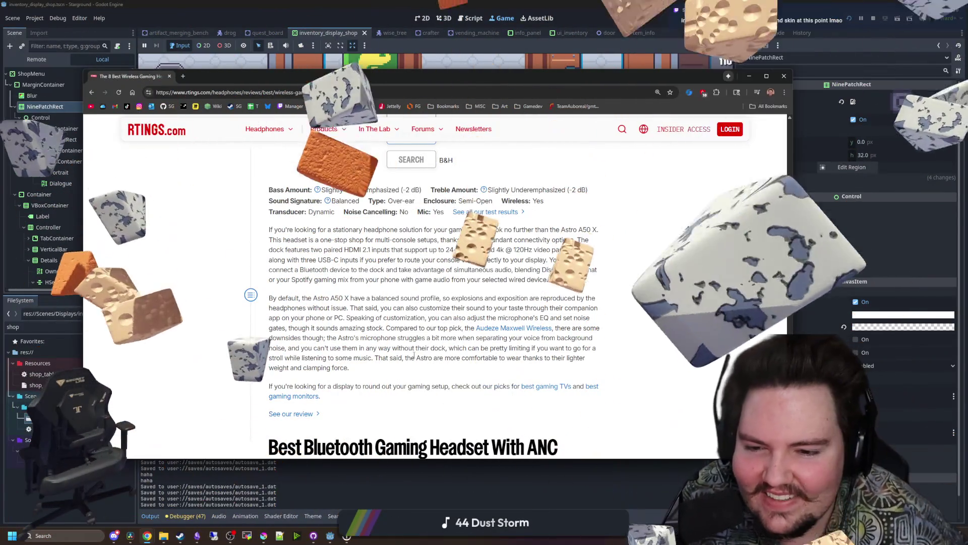
pyautogui.scroll(-2, 385, 321)
pyautogui.scroll(-8, 385, 321)
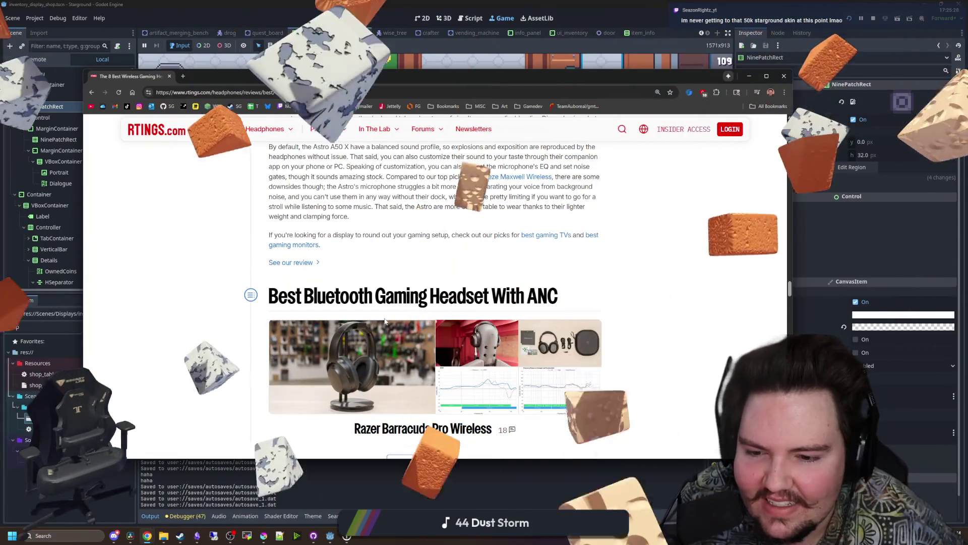
pyautogui.scroll(-15, 387, 243)
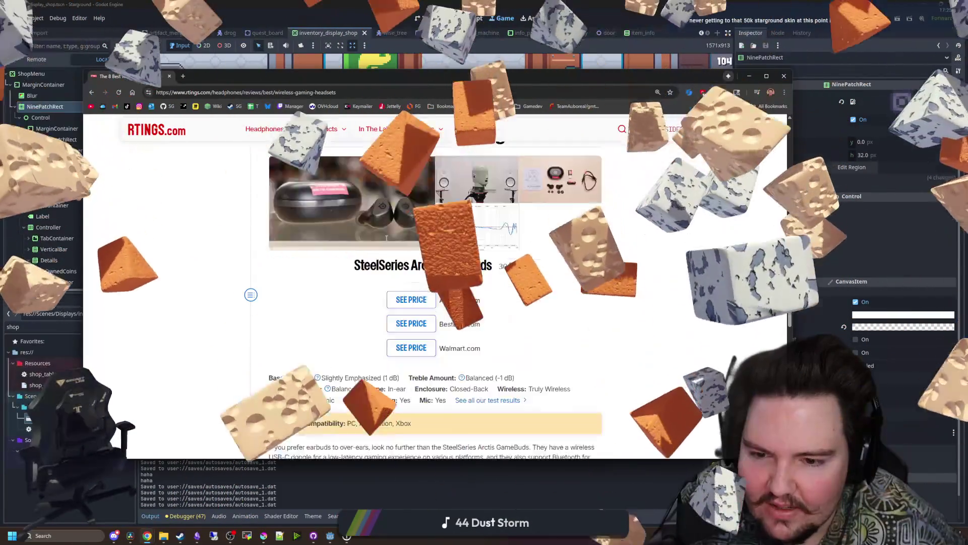
# Scroll through the full headset comparison table and back toward the Best With Dock section.
pyautogui.scroll(-10, 386, 237)
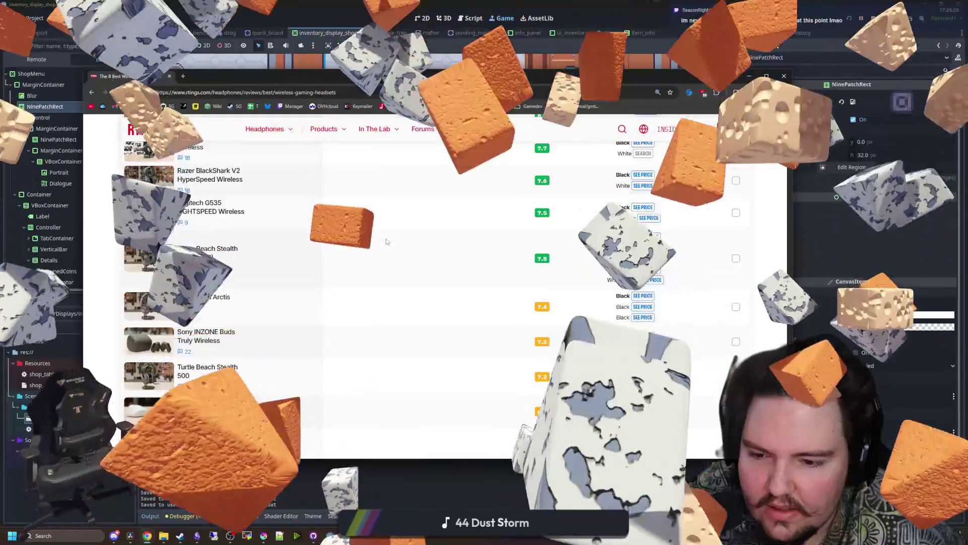
pyautogui.scroll(1, 293, 297)
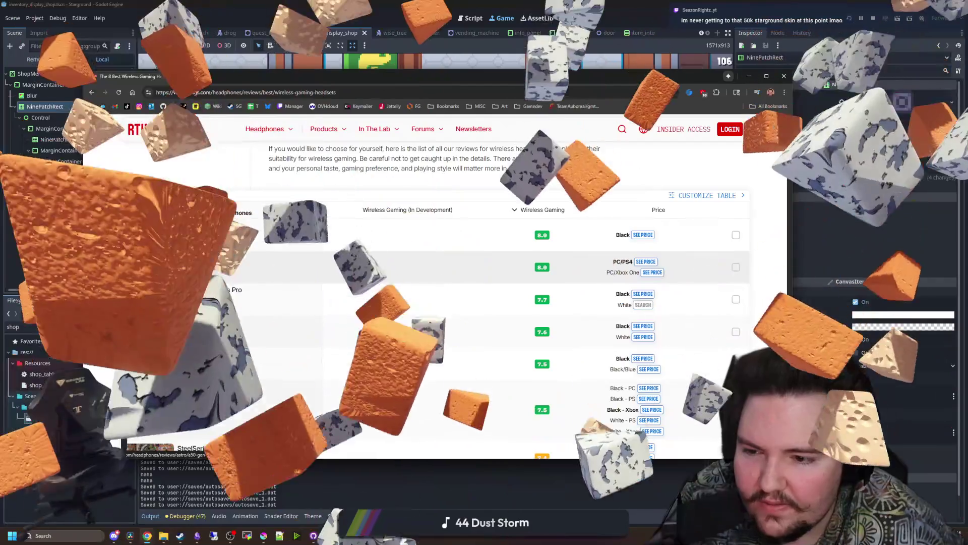
pyautogui.scroll(-3, 215, 263)
pyautogui.scroll(-6, 214, 263)
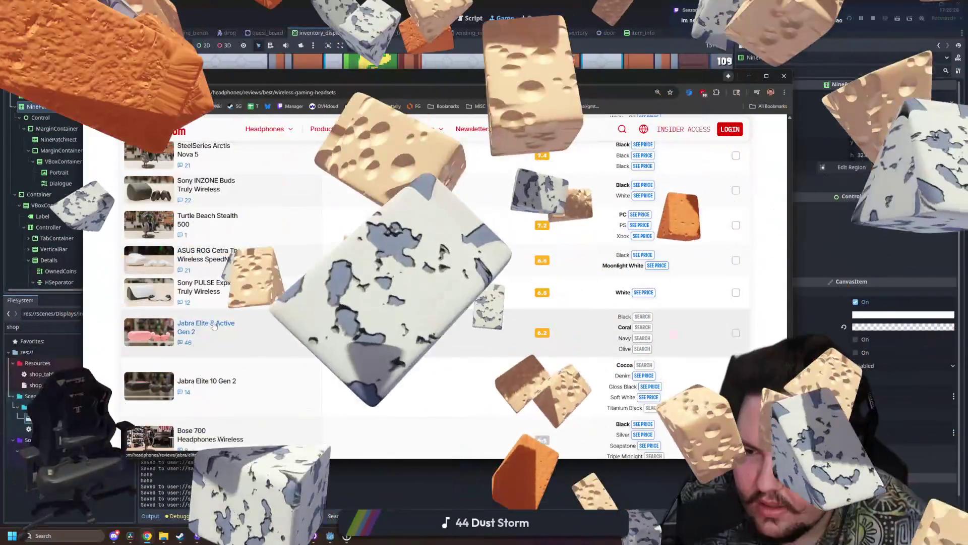
pyautogui.scroll(-3, 196, 290)
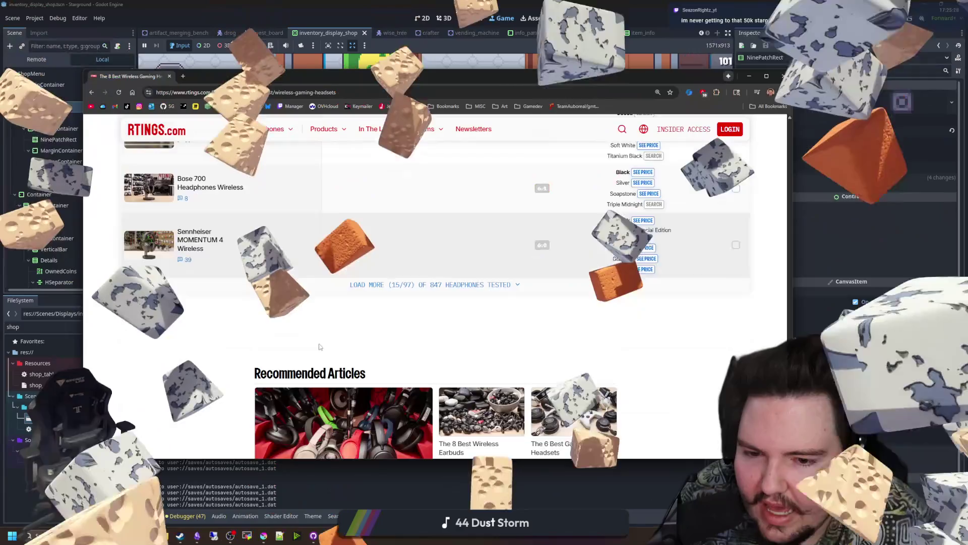
pyautogui.scroll(12, 196, 290)
pyautogui.scroll(20, 401, 383)
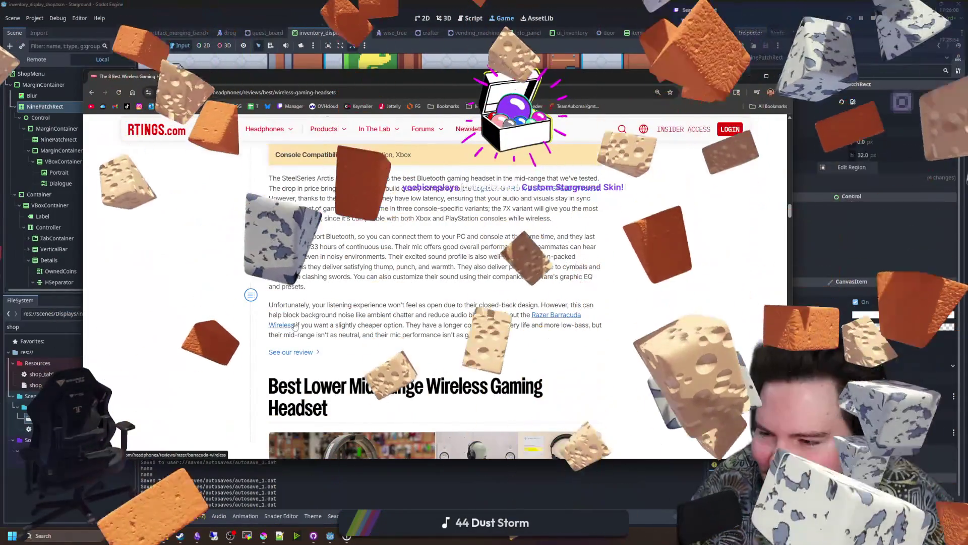
pyautogui.scroll(-8, 266, 367)
pyautogui.scroll(-15, 320, 289)
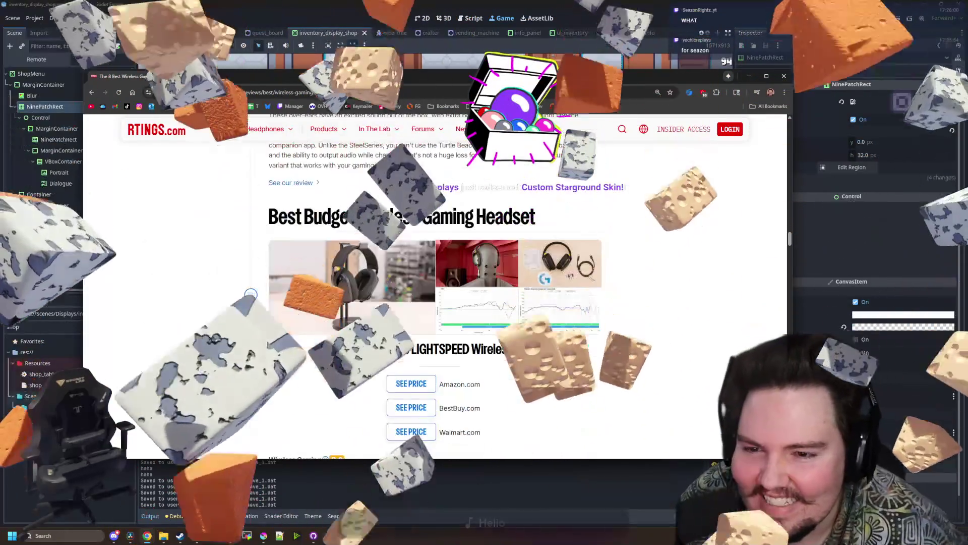
pyautogui.scroll(-1, 320, 289)
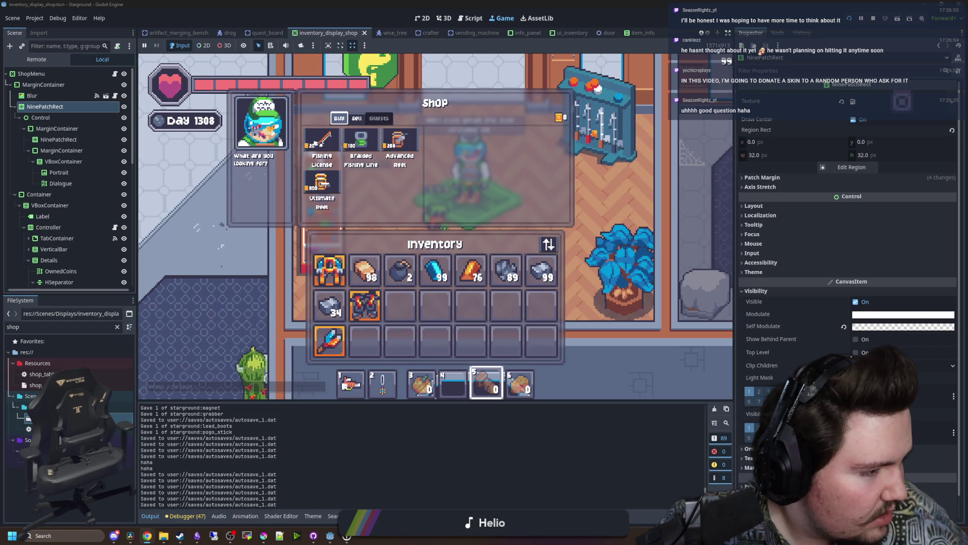
# Switch to the Chrome window with the RTINGS article and maximize it.
pyautogui.hotkey('alt', 'Tab')
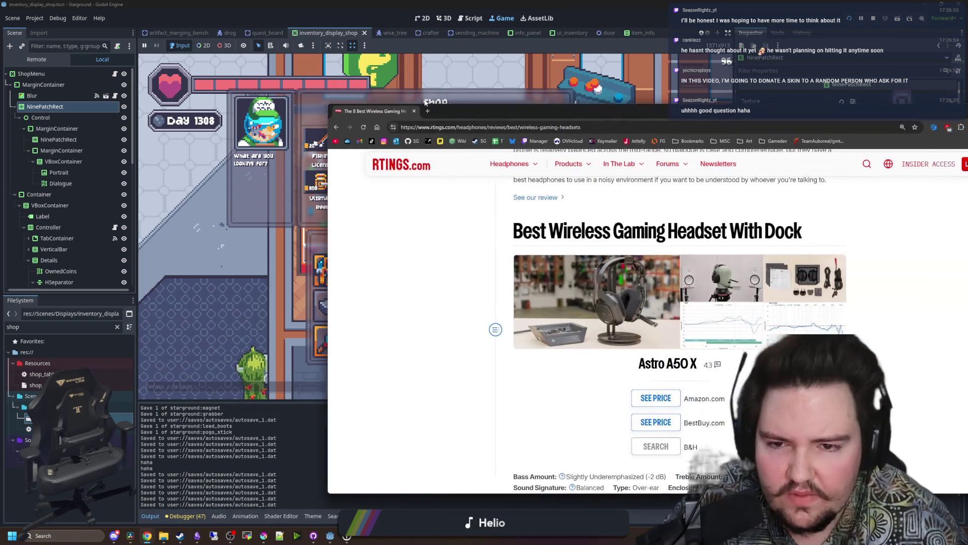
pyautogui.moveTo(484, 104); pyautogui.dragTo(428, 4)
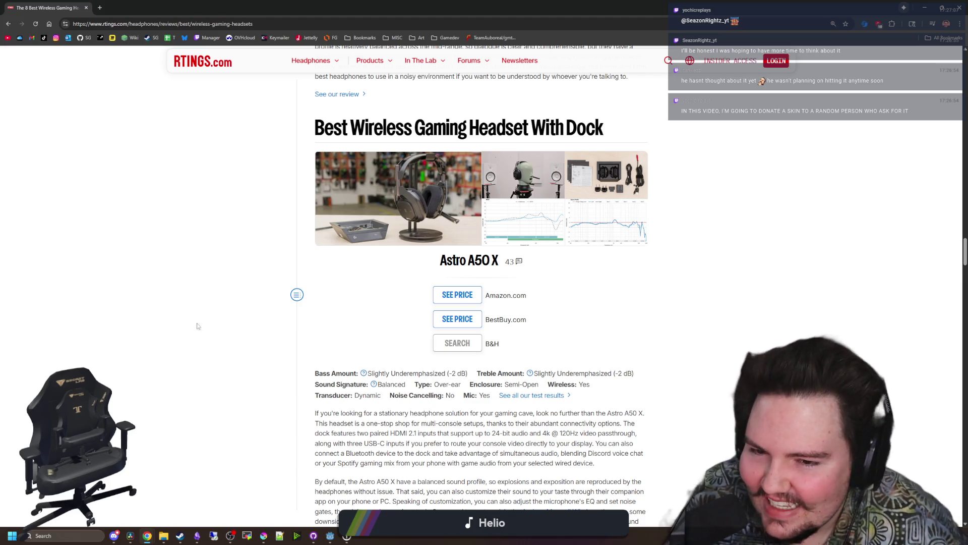
pyautogui.scroll(-4, 282, 348)
pyautogui.scroll(20, 290, 344)
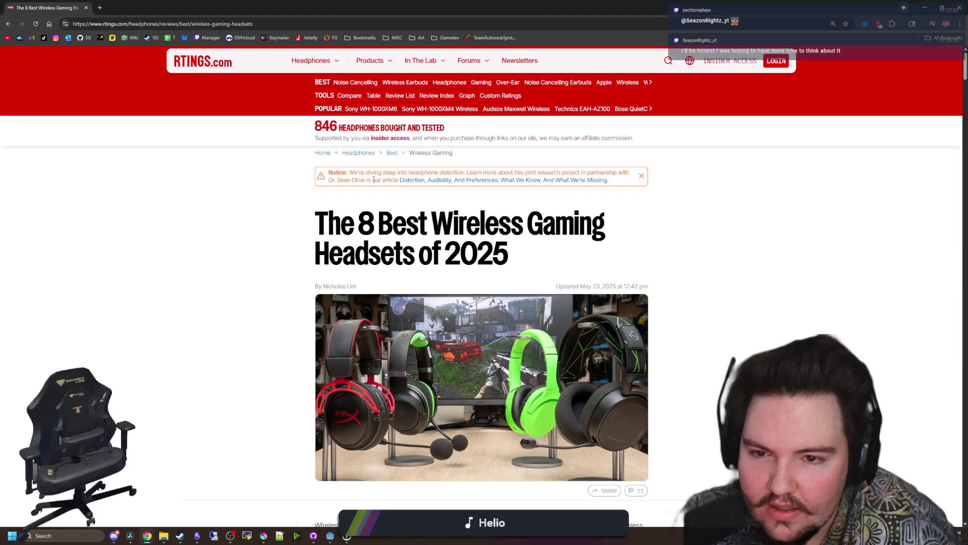
pyautogui.click(365, 153)
pyautogui.scroll(-7, 383, 187)
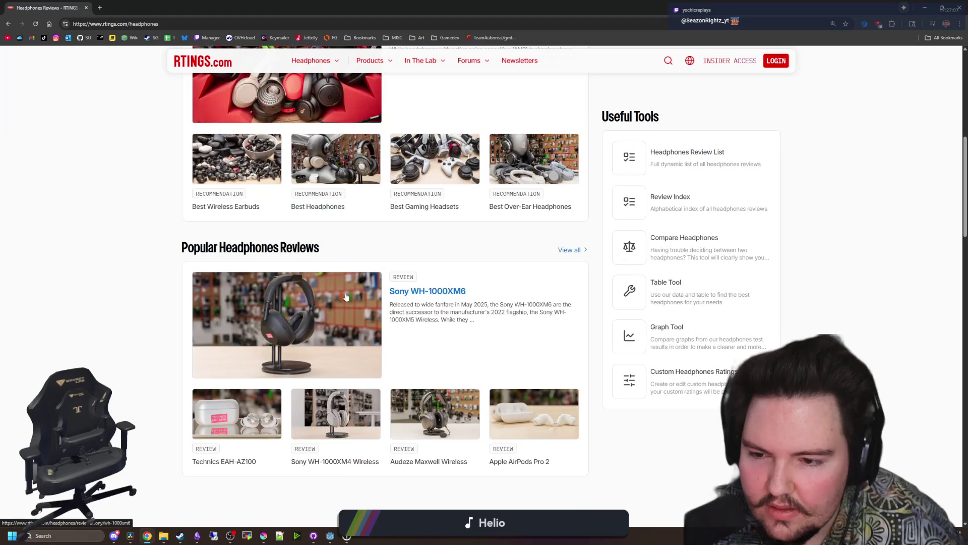
pyautogui.hotkey('alt', 'Left')
pyautogui.scroll(-10, 376, 318)
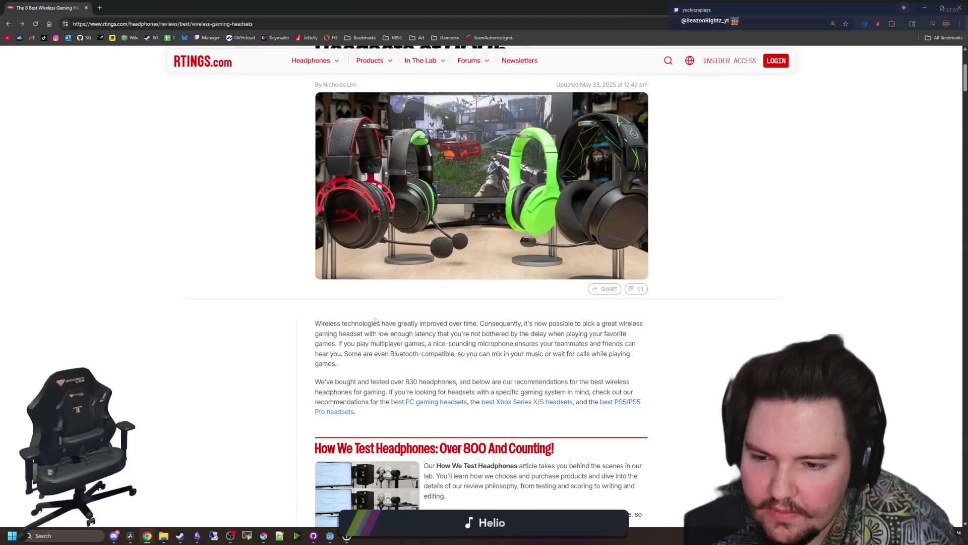
pyautogui.scroll(-4, 375, 317)
pyautogui.scroll(-20, 375, 318)
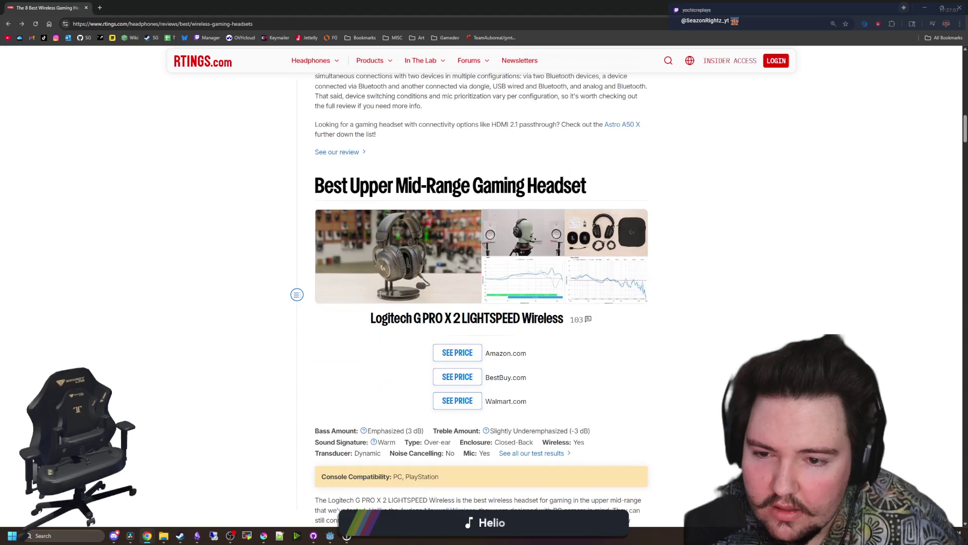
pyautogui.scroll(-20, 401, 326)
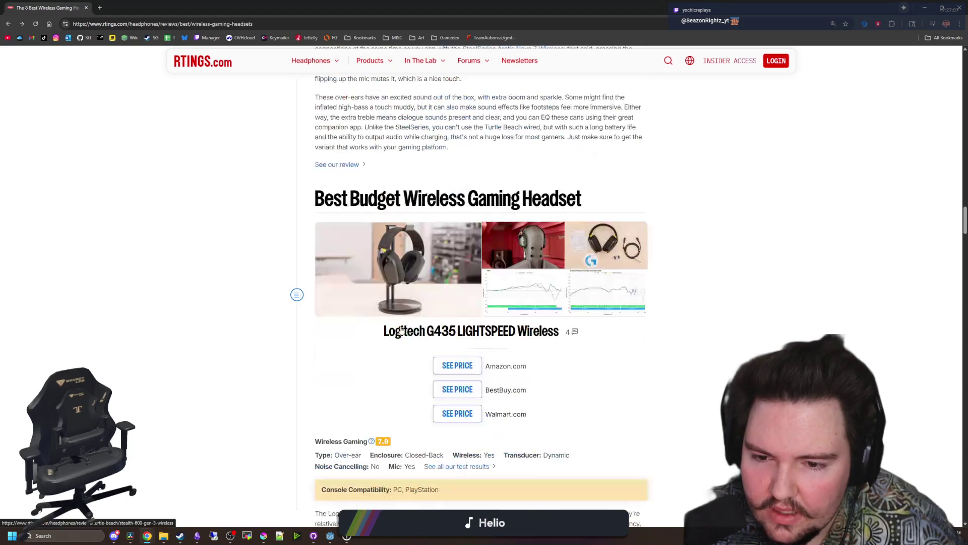
pyautogui.scroll(-4, 398, 327)
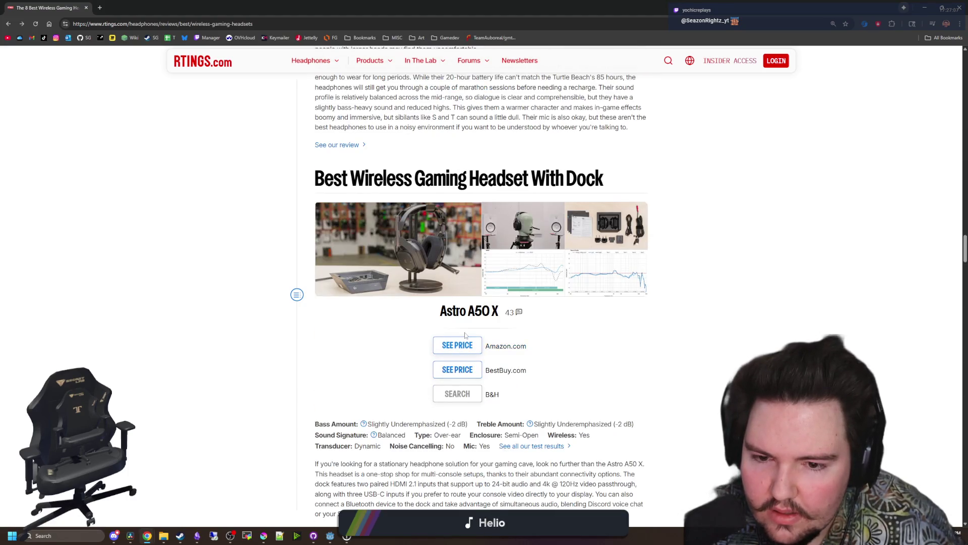
pyautogui.click(469, 310)
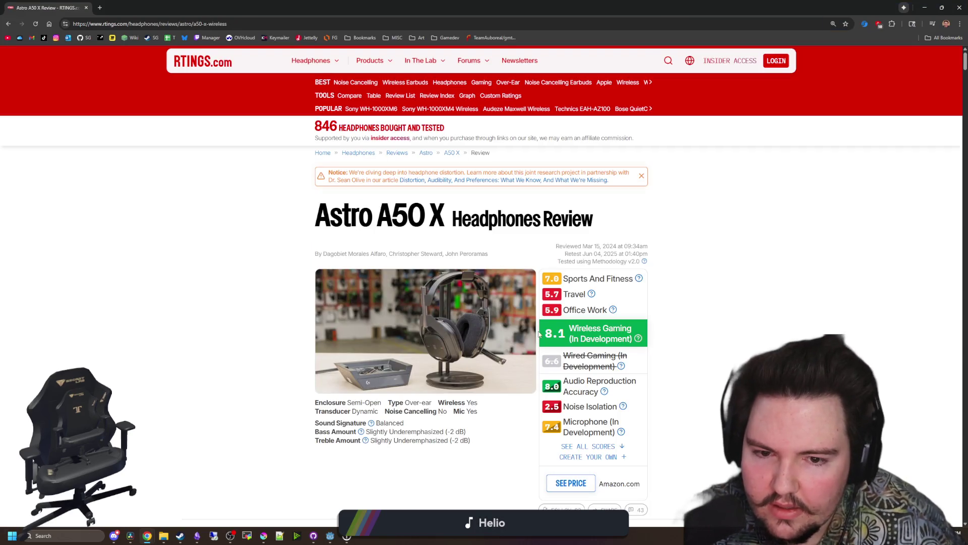
# Read the score-component tooltips in the Astro A50 X review's verdict, led by 8.1 Wireless Gaming.
pyautogui.moveTo(637, 339)
pyautogui.scroll(-1, 635, 343)
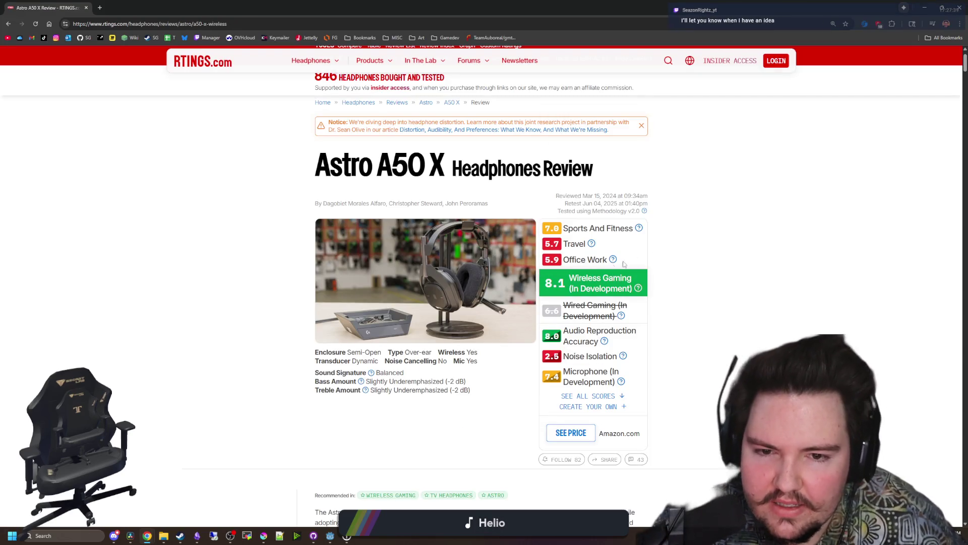
pyautogui.moveTo(591, 246)
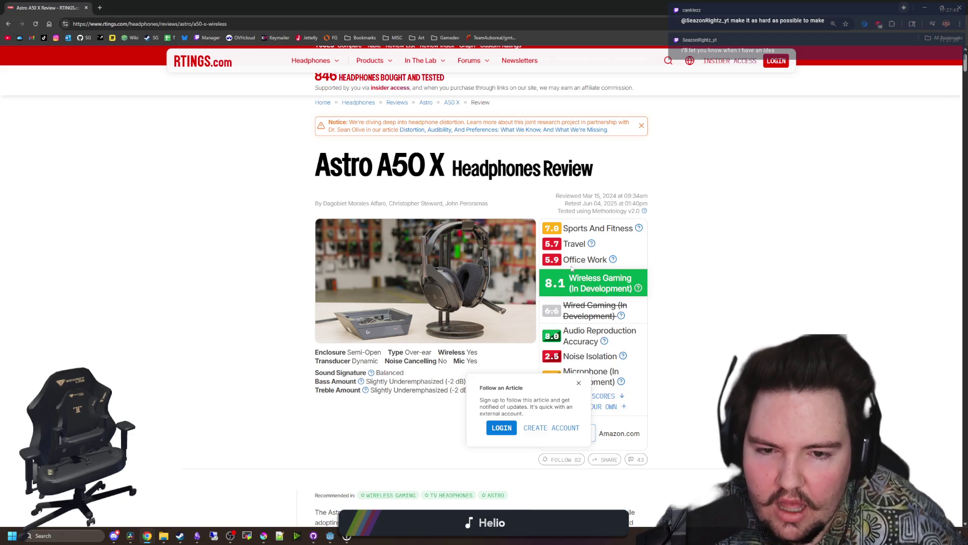
pyautogui.moveTo(613, 260)
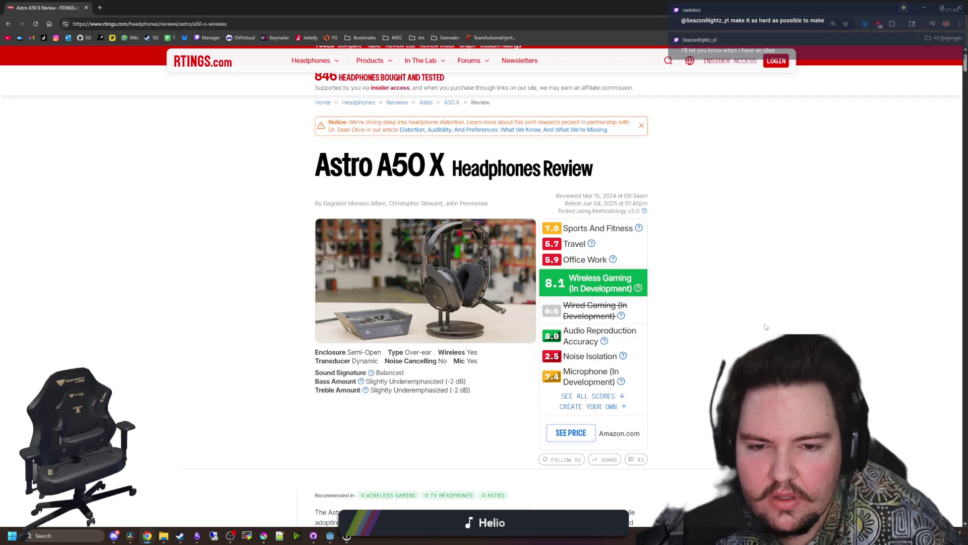
pyautogui.moveTo(601, 343)
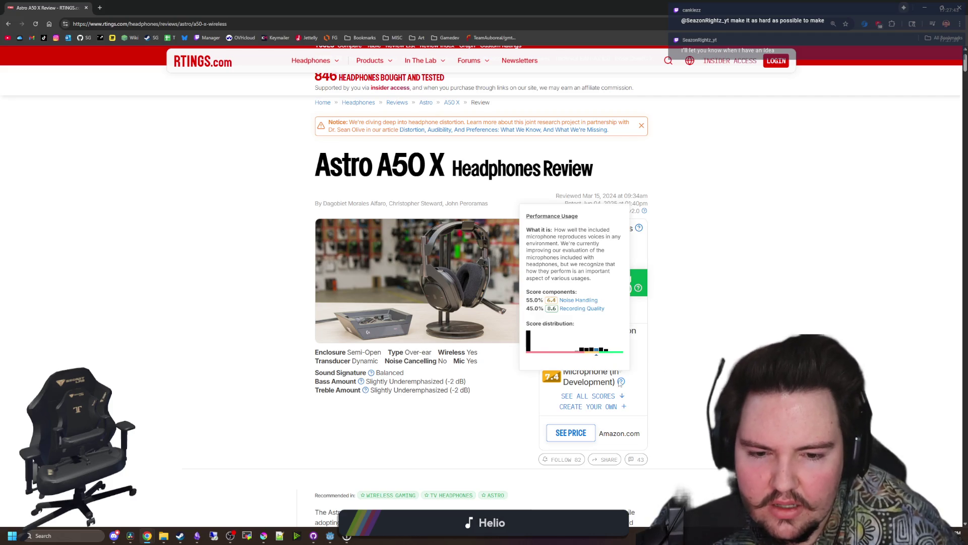
pyautogui.moveTo(623, 357)
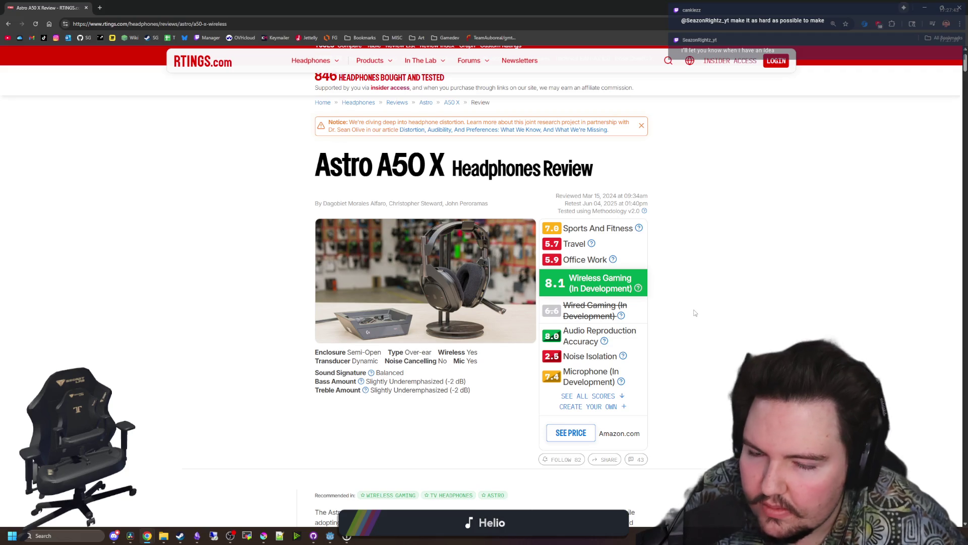
pyautogui.scroll(-7, 692, 308)
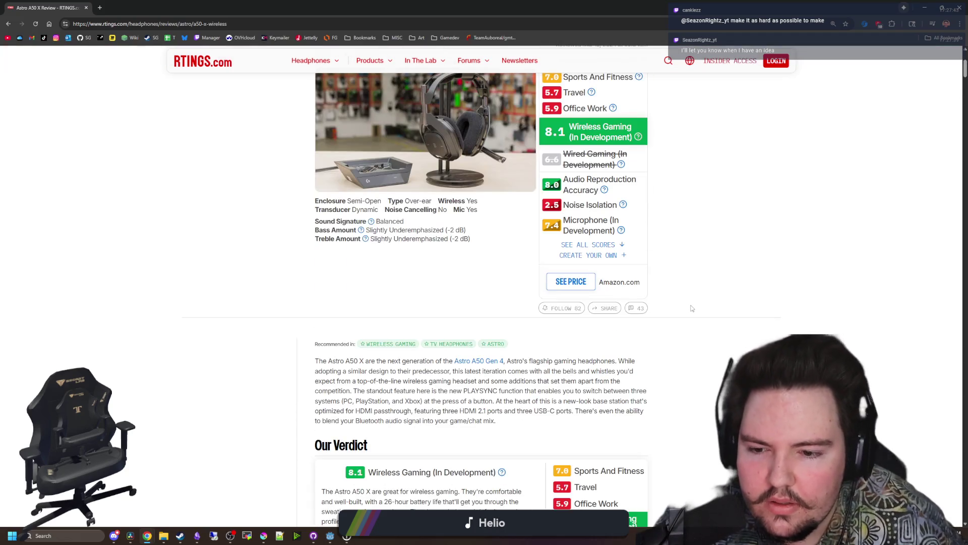
# Scroll the Astro A50 X review through Test Results to the Design section's 8.0 Comfort score.
pyautogui.scroll(5, 662, 278)
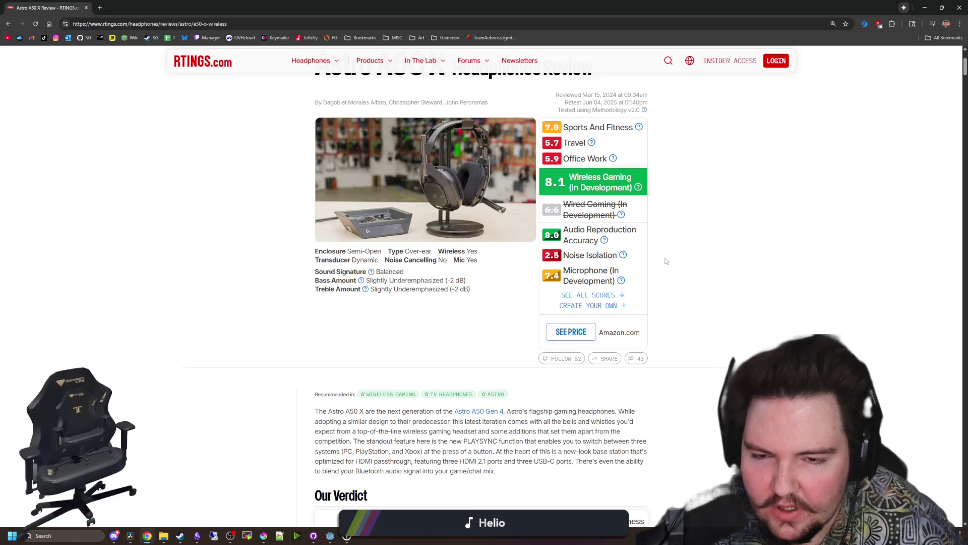
pyautogui.scroll(-4, 578, 254)
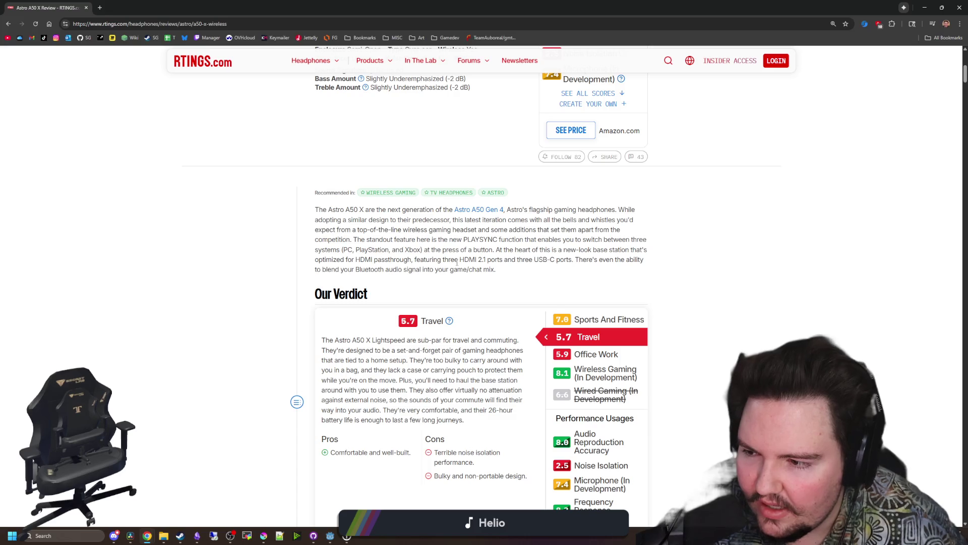
pyautogui.scroll(-2, 457, 263)
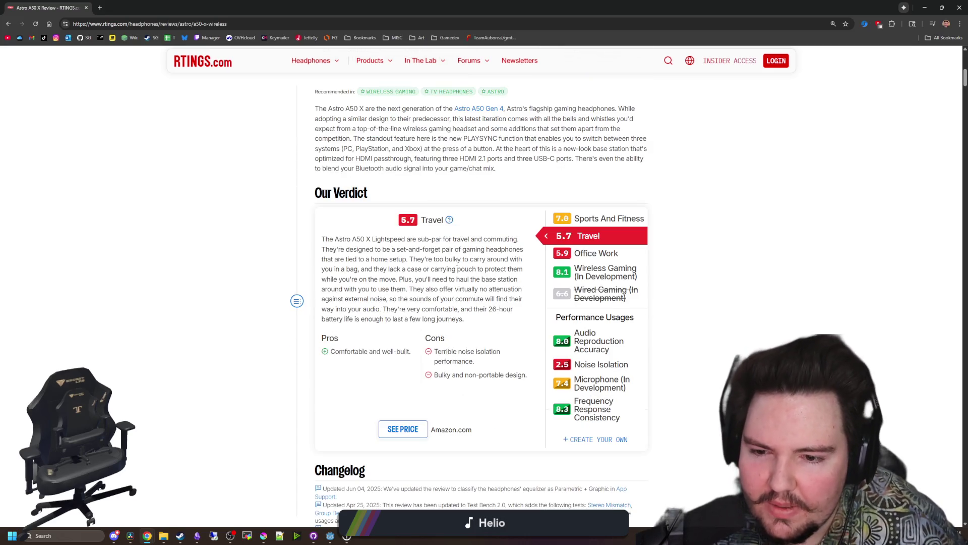
pyautogui.scroll(-12, 457, 262)
pyautogui.scroll(-7, 456, 262)
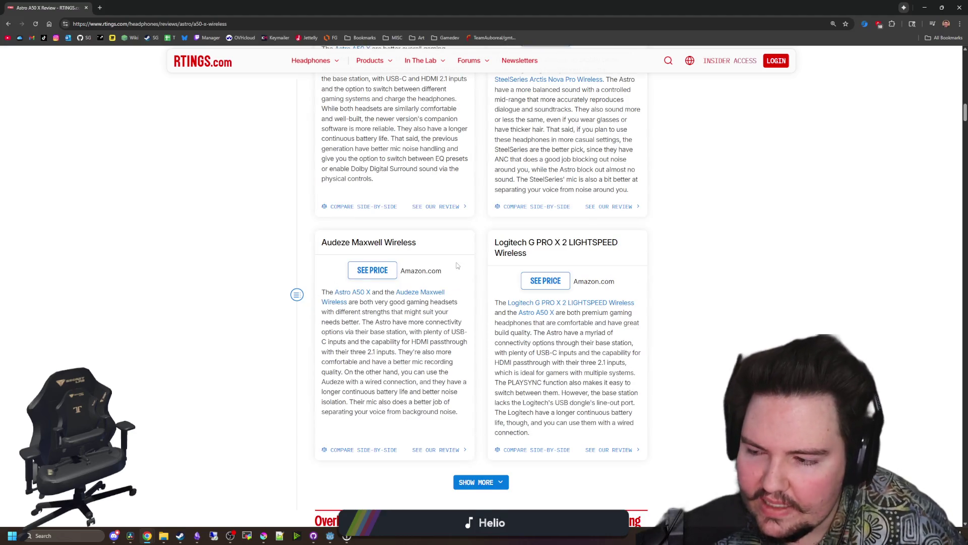
pyautogui.scroll(-3, 457, 265)
pyautogui.scroll(-8, 457, 262)
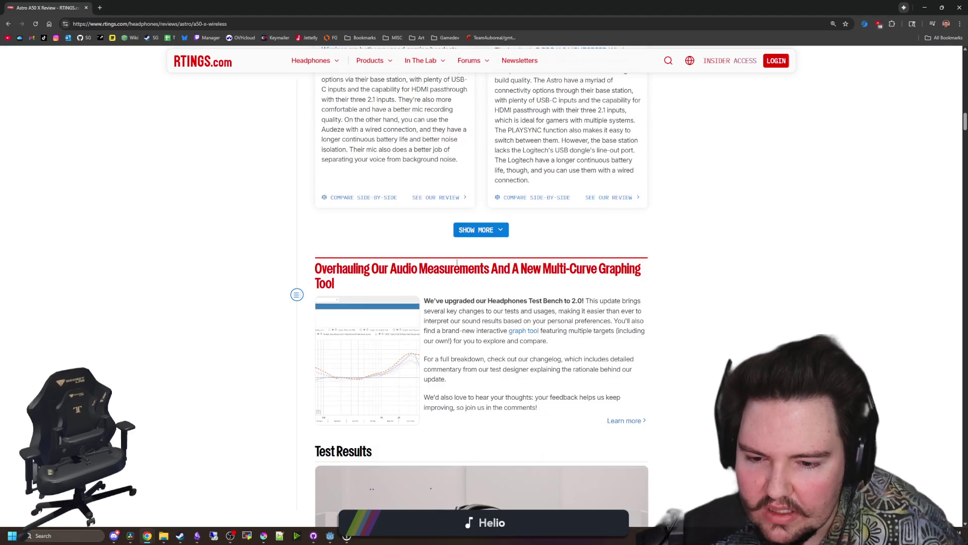
pyautogui.scroll(-3, 457, 264)
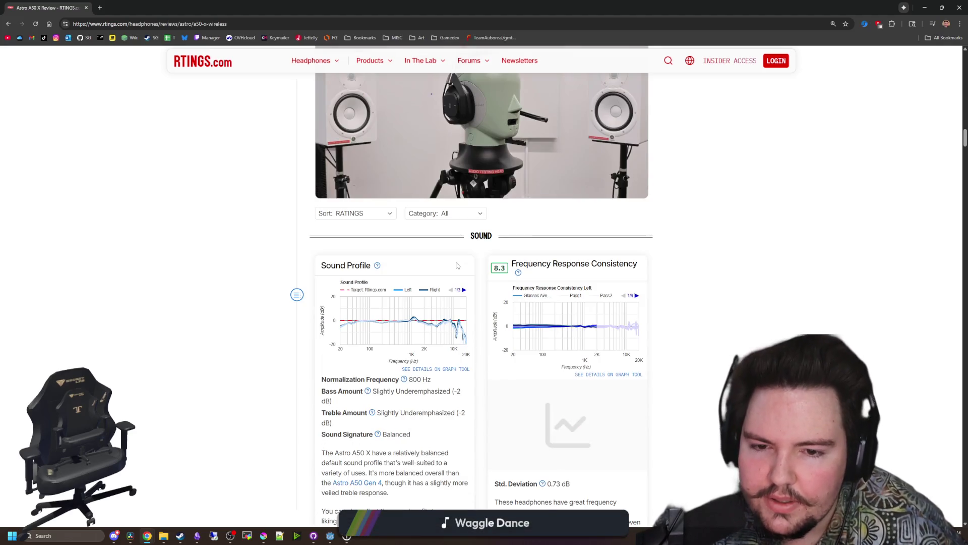
pyautogui.scroll(-1, 457, 265)
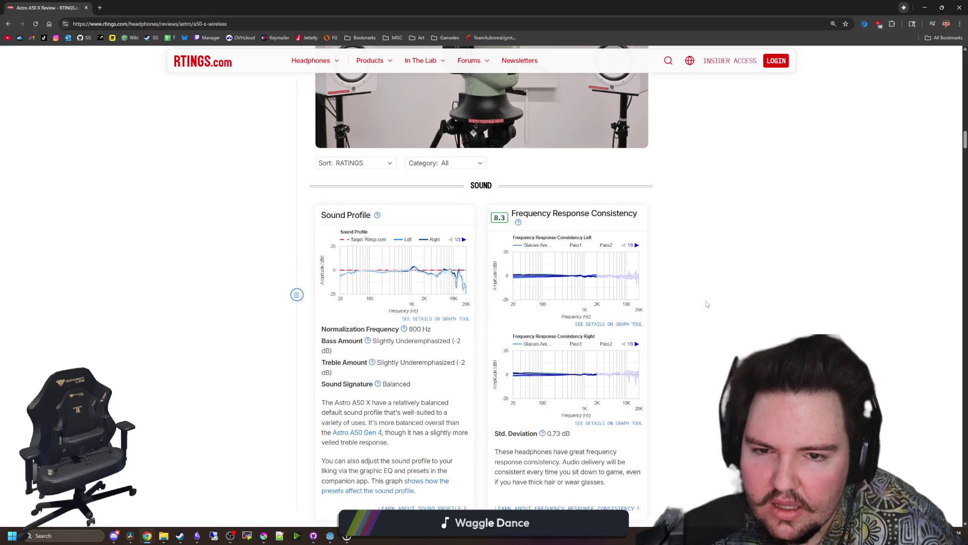
pyautogui.scroll(-2, 707, 304)
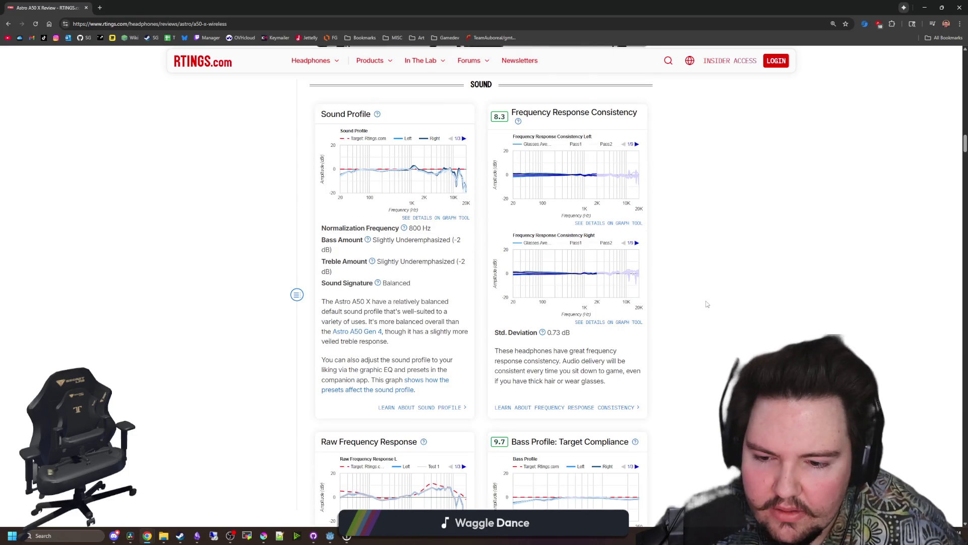
pyautogui.scroll(-4, 707, 303)
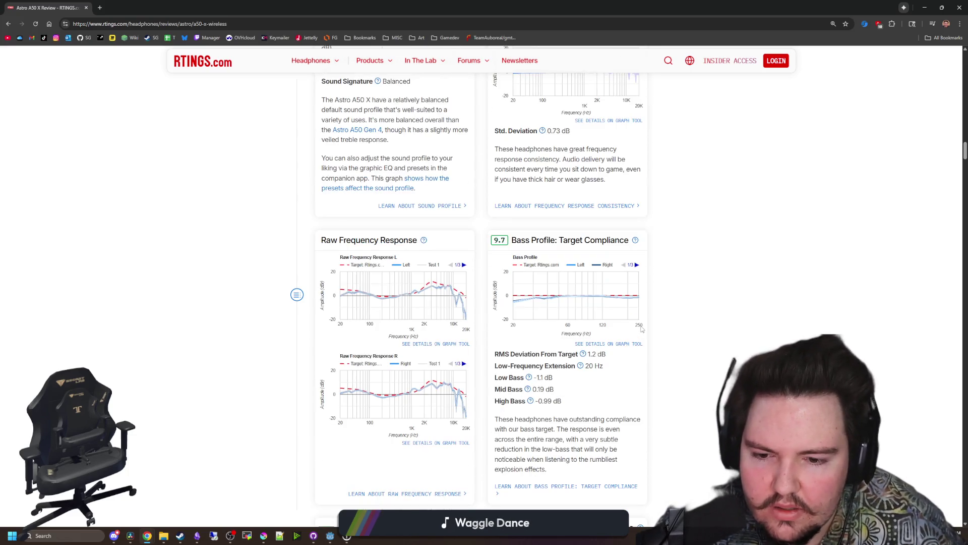
pyautogui.scroll(-12, 641, 325)
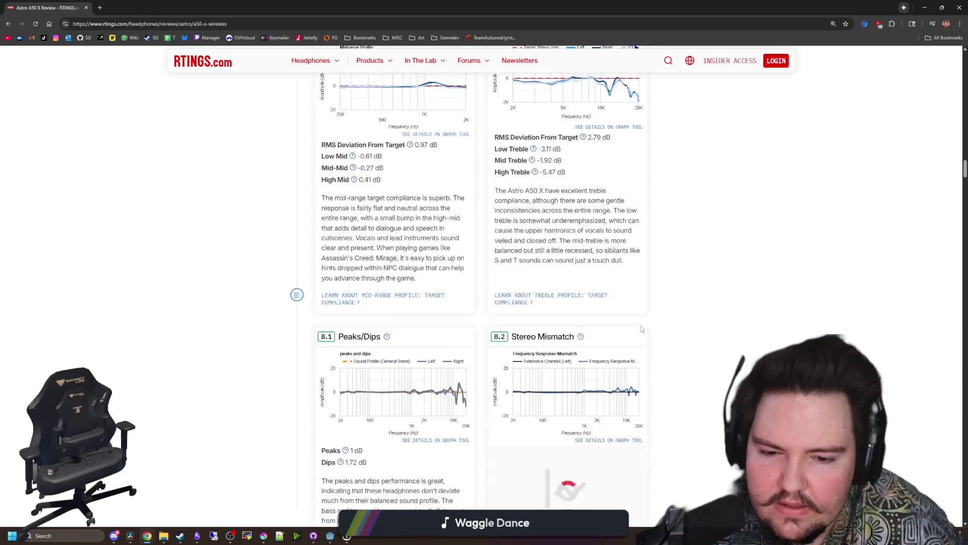
pyautogui.scroll(-15, 641, 325)
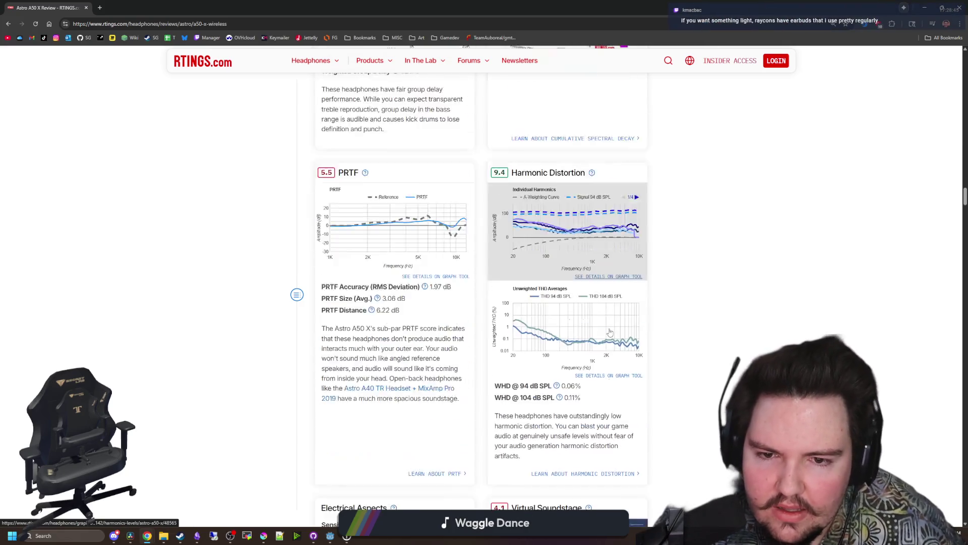
pyautogui.scroll(-11, 610, 332)
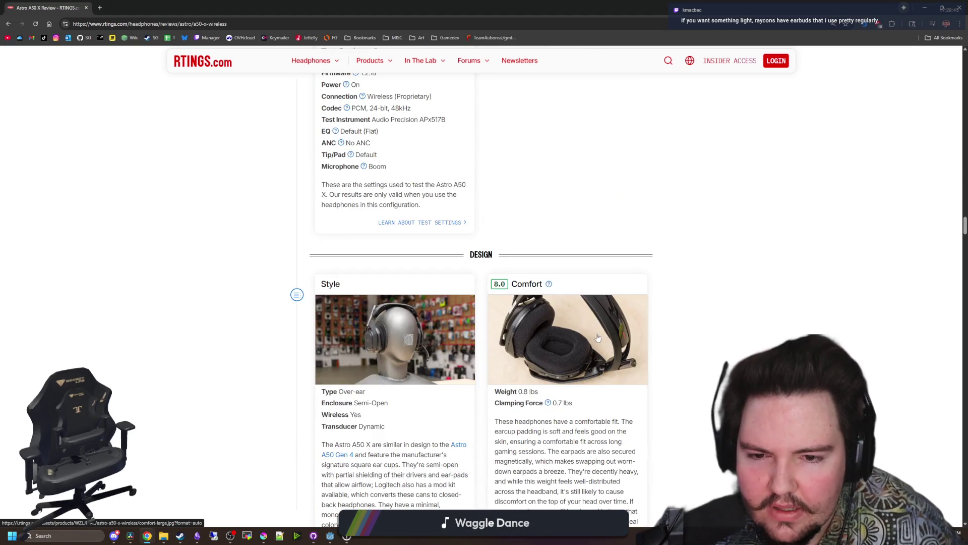
pyautogui.scroll(-2, 593, 338)
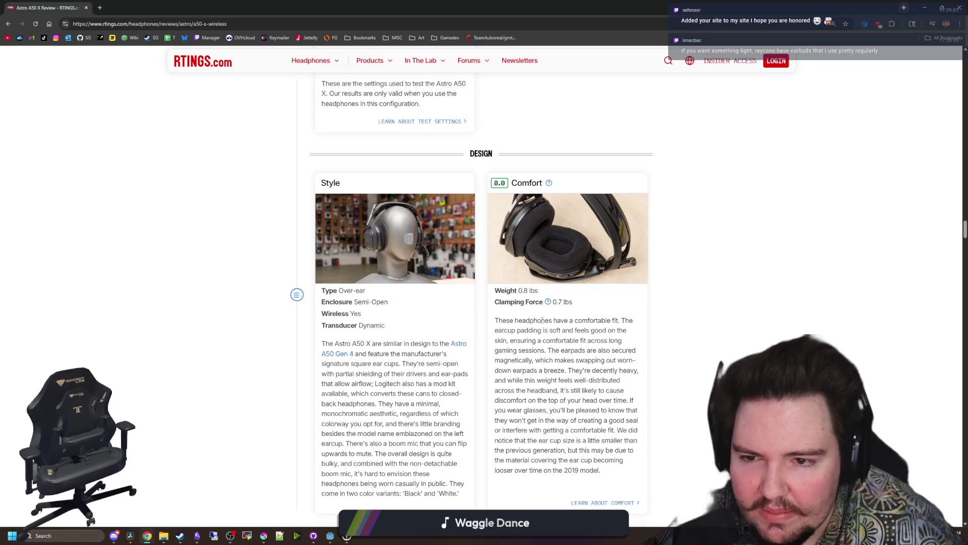
# Scroll the Astro A50 X review past Case, Build Quality, Isolation and Microphone to Active Features.
pyautogui.scroll(-5, 573, 288)
pyautogui.scroll(-1, 527, 332)
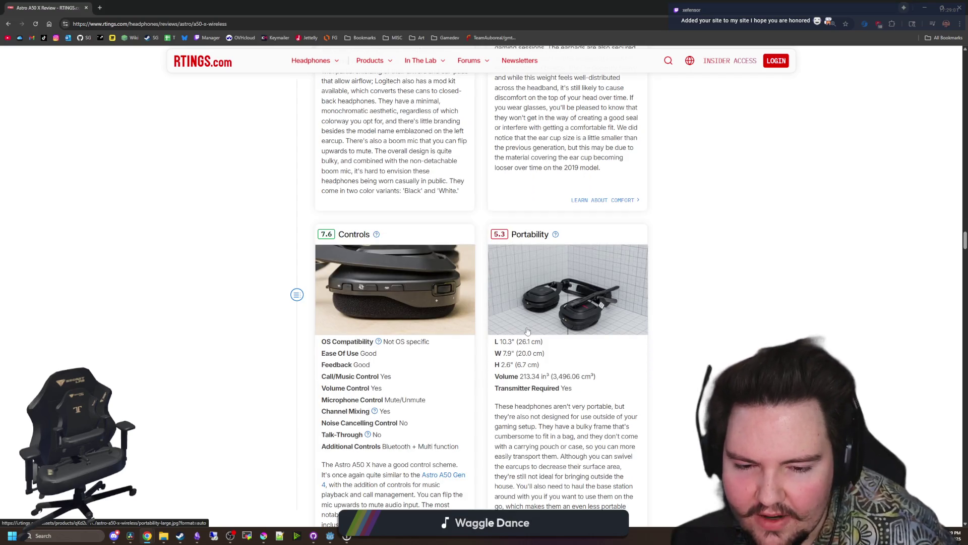
pyautogui.scroll(-1, 528, 331)
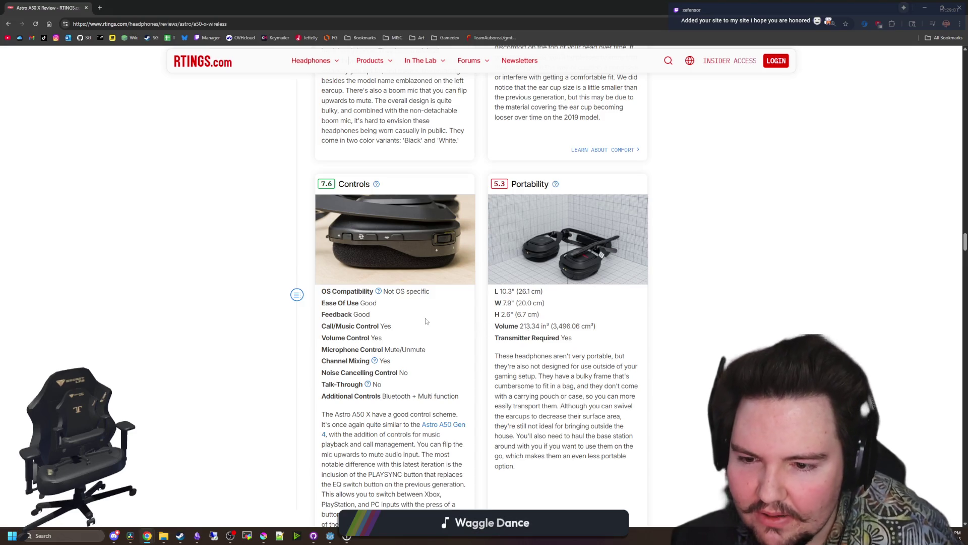
pyautogui.scroll(-2, 425, 320)
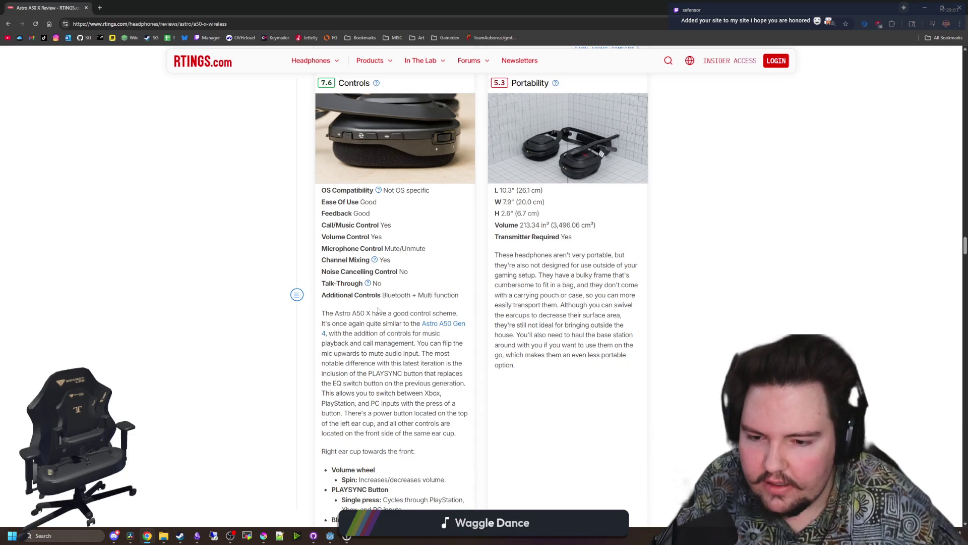
pyautogui.scroll(-8, 384, 332)
pyautogui.scroll(-3, 384, 299)
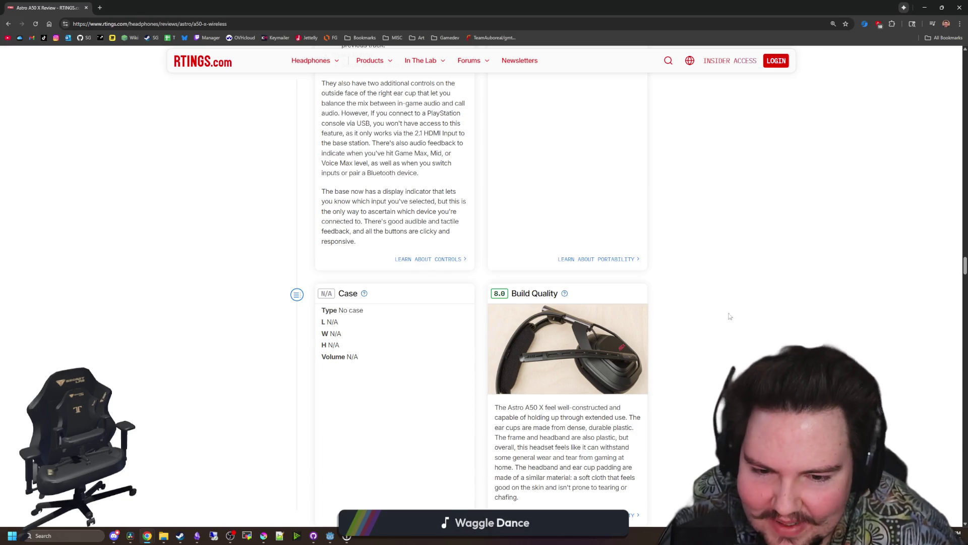
pyautogui.scroll(-2, 742, 302)
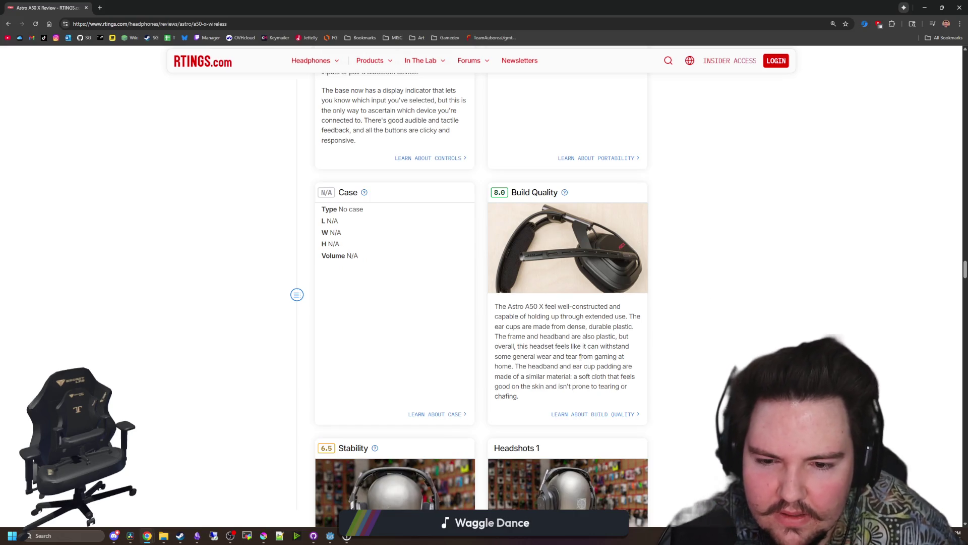
pyautogui.scroll(-3, 575, 323)
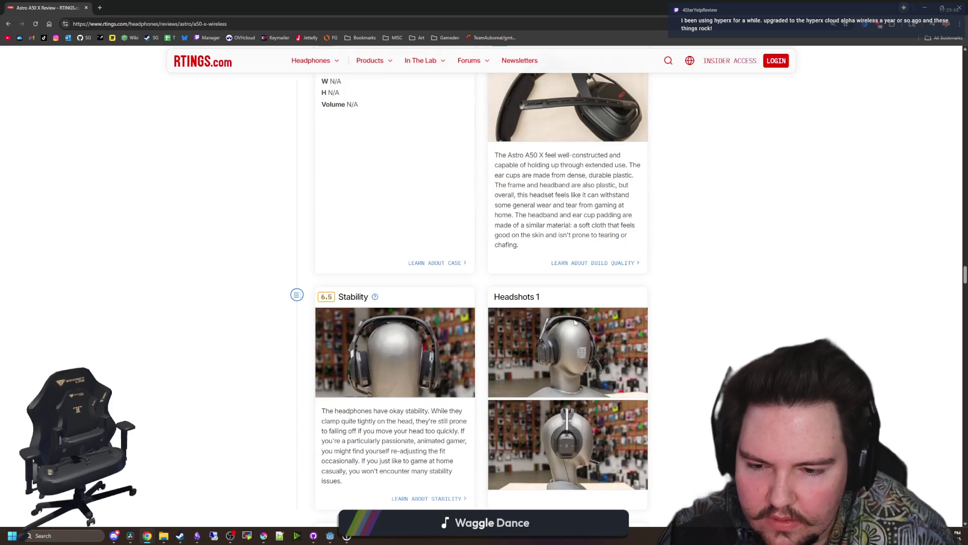
pyautogui.scroll(-4, 440, 366)
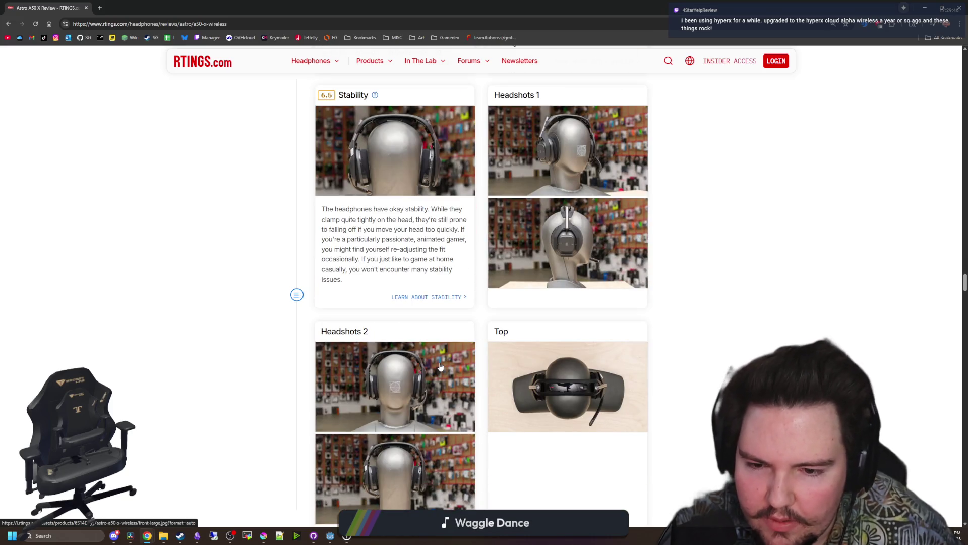
pyautogui.scroll(-13, 440, 367)
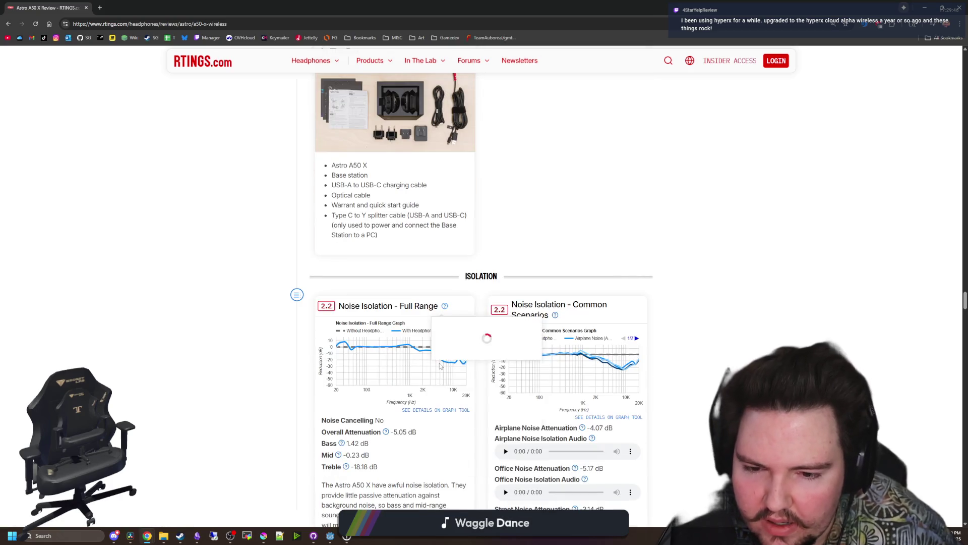
pyautogui.scroll(-12, 440, 367)
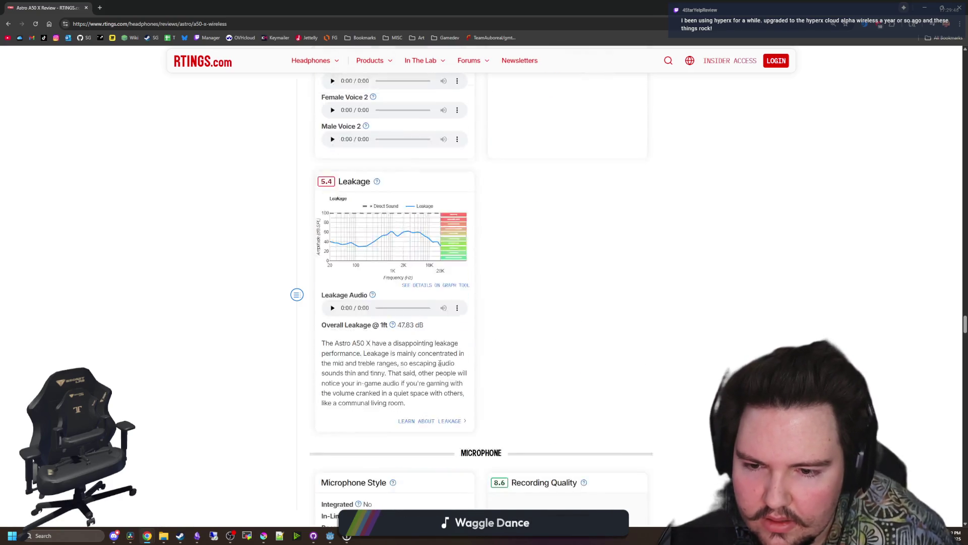
pyautogui.scroll(-3, 438, 367)
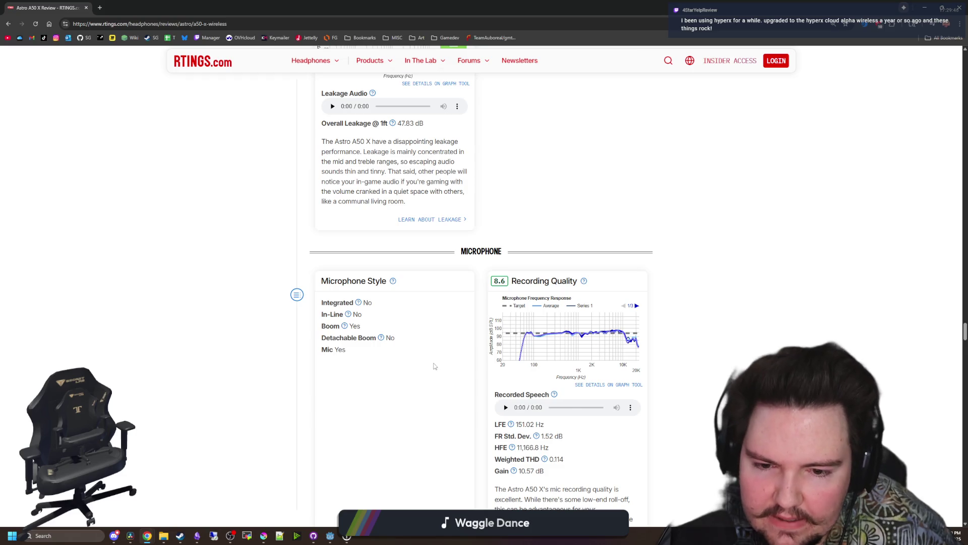
pyautogui.scroll(-4, 433, 366)
pyautogui.scroll(-17, 431, 363)
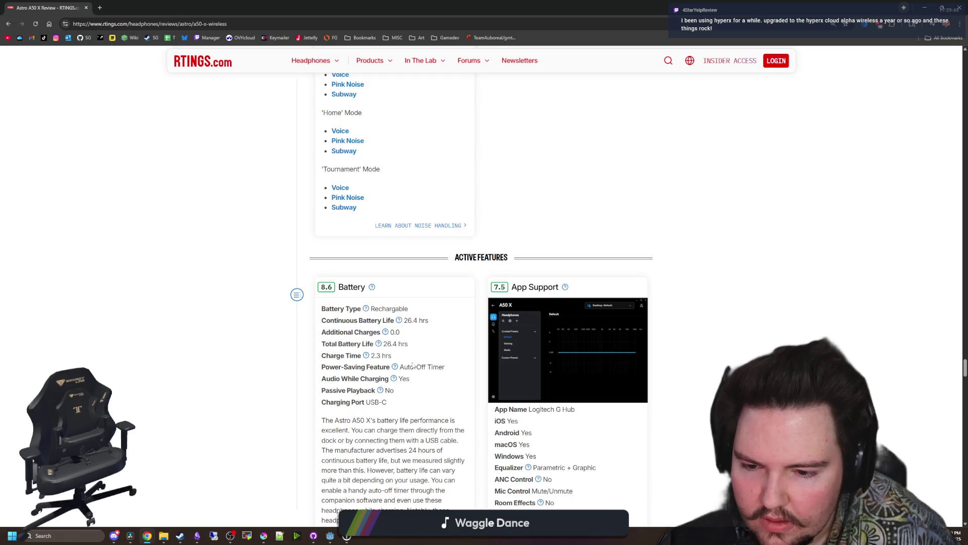
# Highlight the charging port line in the battery specs, then open a new browser tab.
pyautogui.moveTo(355, 402); pyautogui.dragTo(396, 405)
pyautogui.click(395, 405)
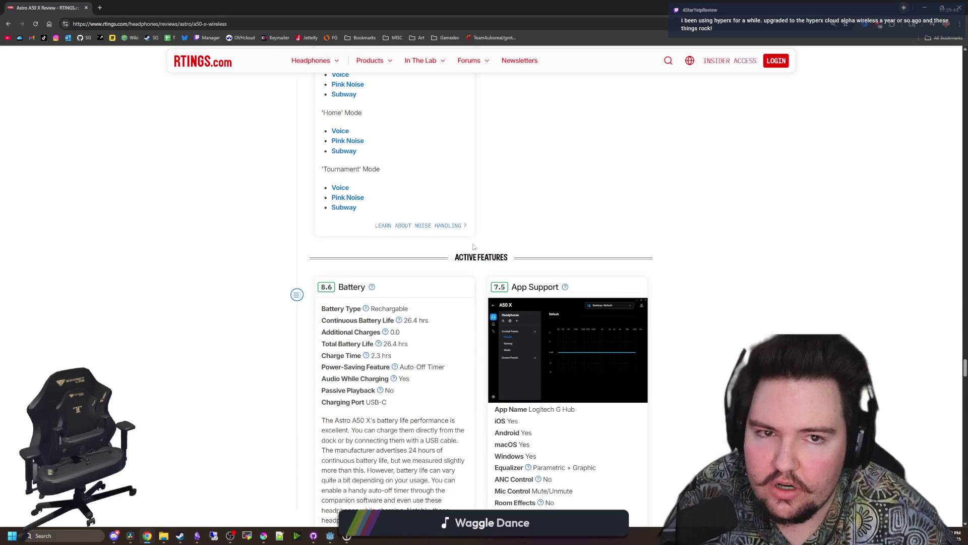
pyautogui.click(99, 8)
# Search Google for 'rtin' and open the RTINGS.com site from the results.
pyautogui.write('rtin')
pyautogui.press('Return')
pyautogui.click(142, 123)
# Search RTINGS for 'astro a50', open the A50 Gen 4 review, and skim its comparison cards.
pyautogui.click(338, 259)
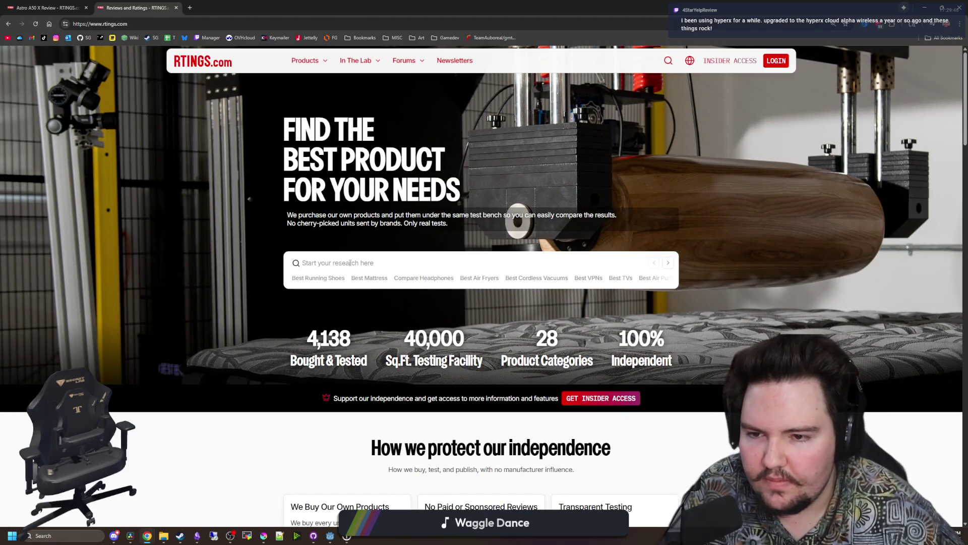
pyautogui.write('astro a50')
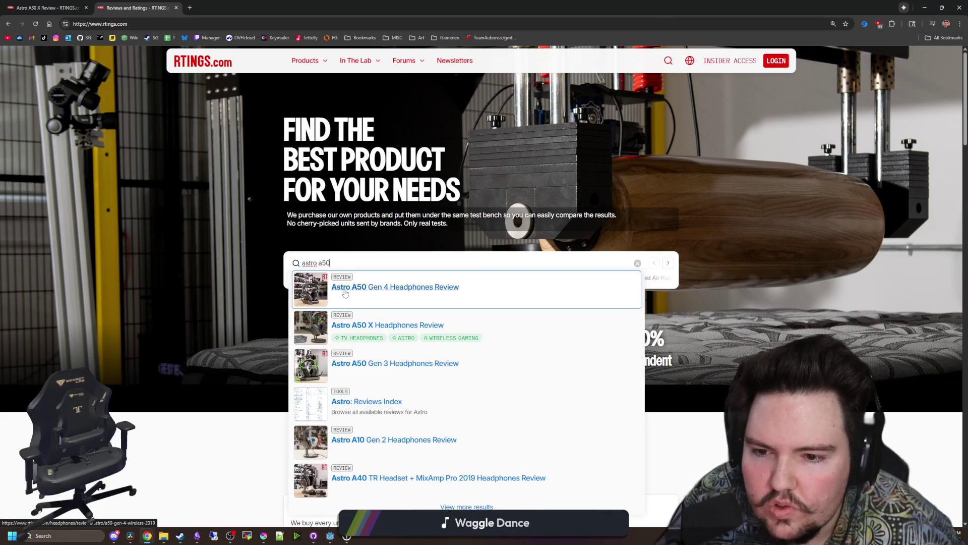
pyautogui.click(345, 292)
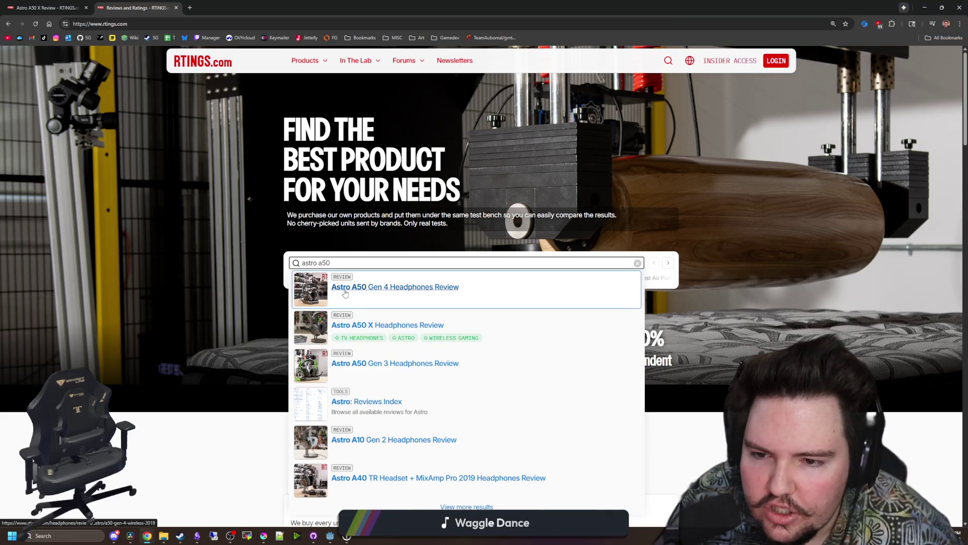
pyautogui.scroll(-20, 349, 290)
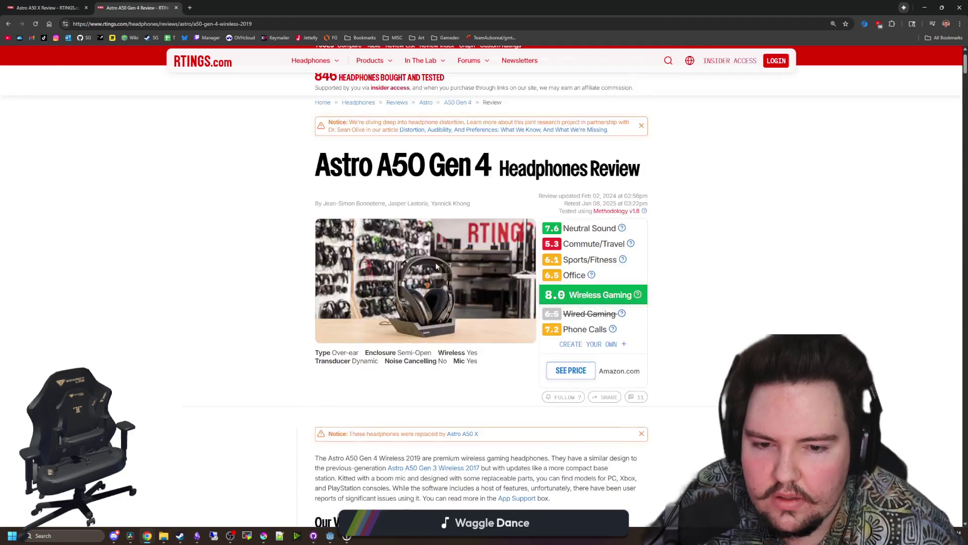
pyautogui.scroll(-6, 474, 246)
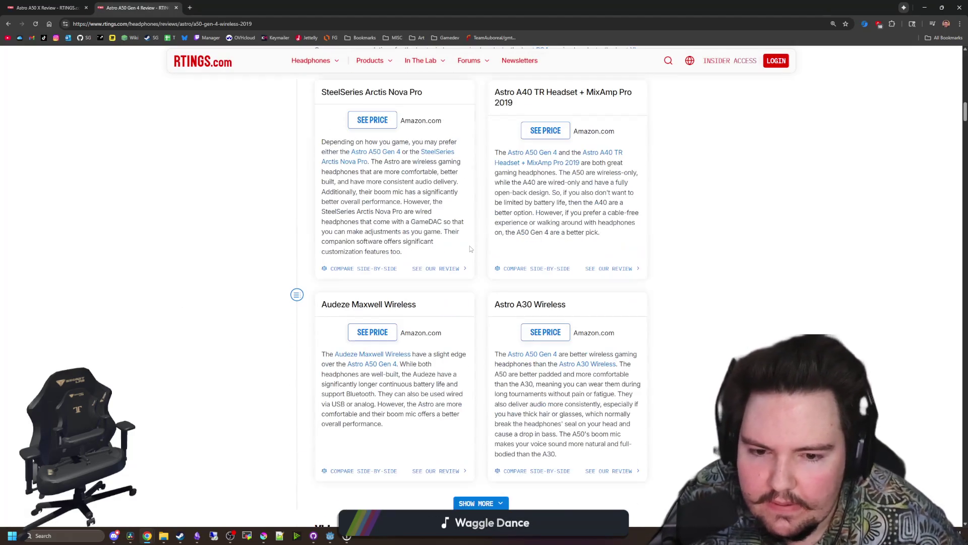
pyautogui.hotkey('ctrl', 'Tab')
# On the A50 X review, use Compare Side-by-Side on the Astro A50 Gen 4 card.
pyautogui.scroll(20, 780, 308)
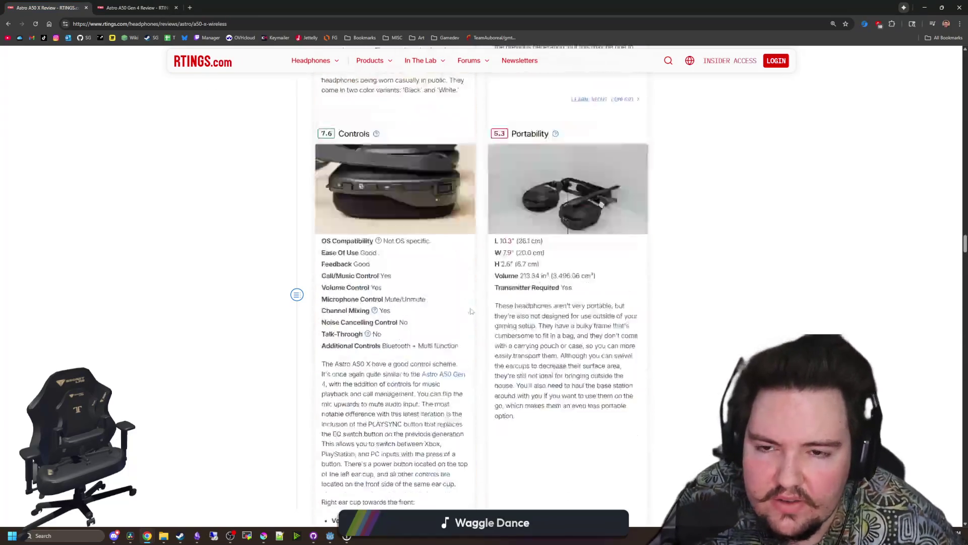
pyautogui.moveTo(963, 163)
pyautogui.mouseDown()
pyautogui.moveTo(966, 61)
pyautogui.moveTo(965, 71)
pyautogui.mouseUp()
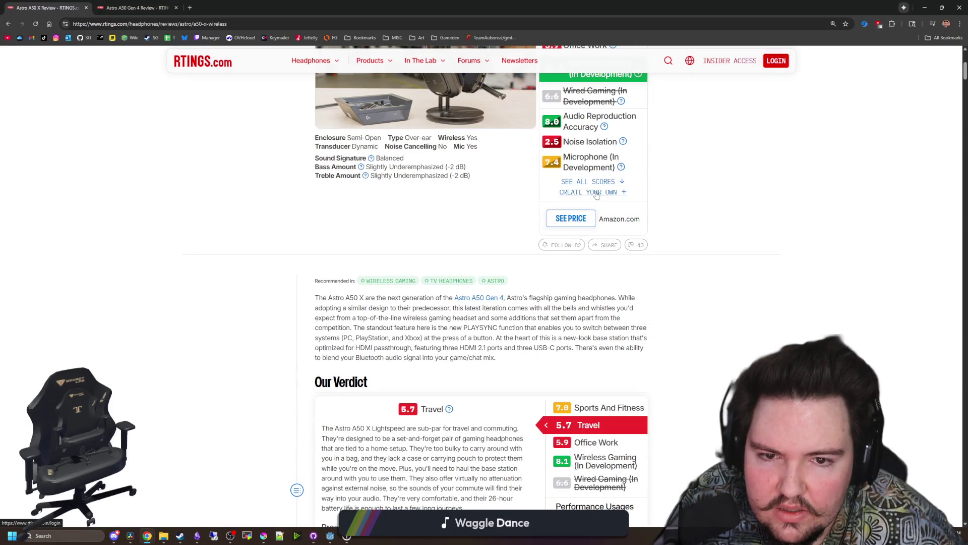
pyautogui.scroll(-13, 438, 268)
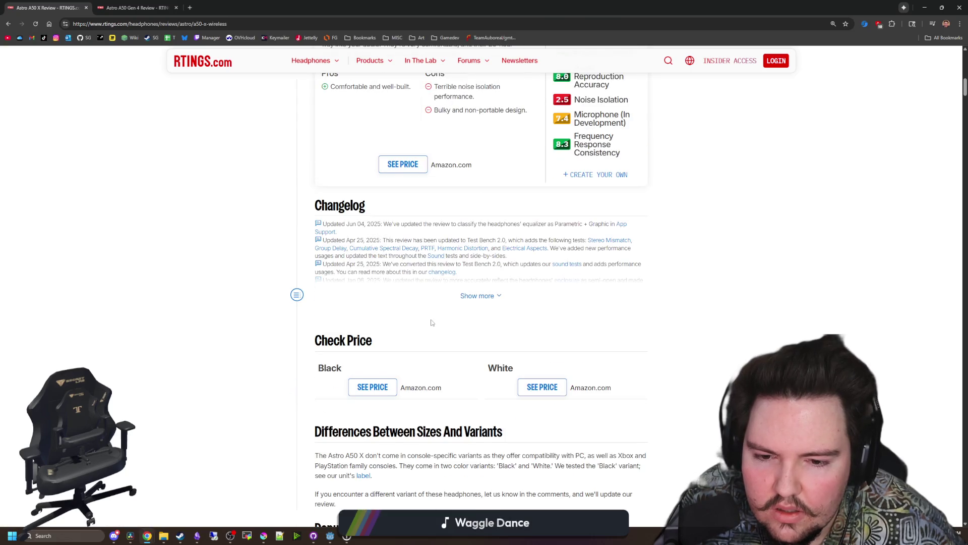
pyautogui.scroll(-7, 432, 323)
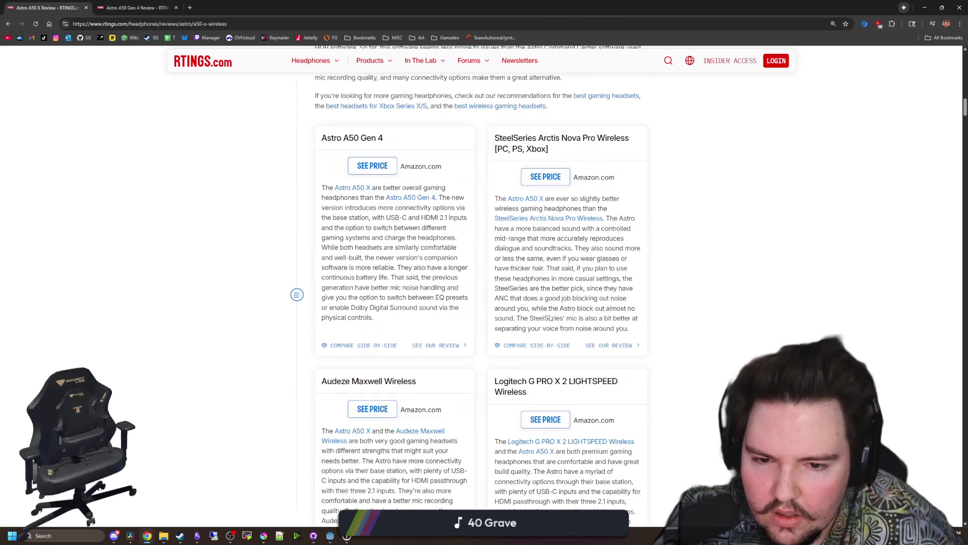
pyautogui.click(357, 345)
# Scroll the comparison past Our Verdict, Full Comparison and Sound Profile to Raw Frequency Response.
pyautogui.scroll(-5, 454, 318)
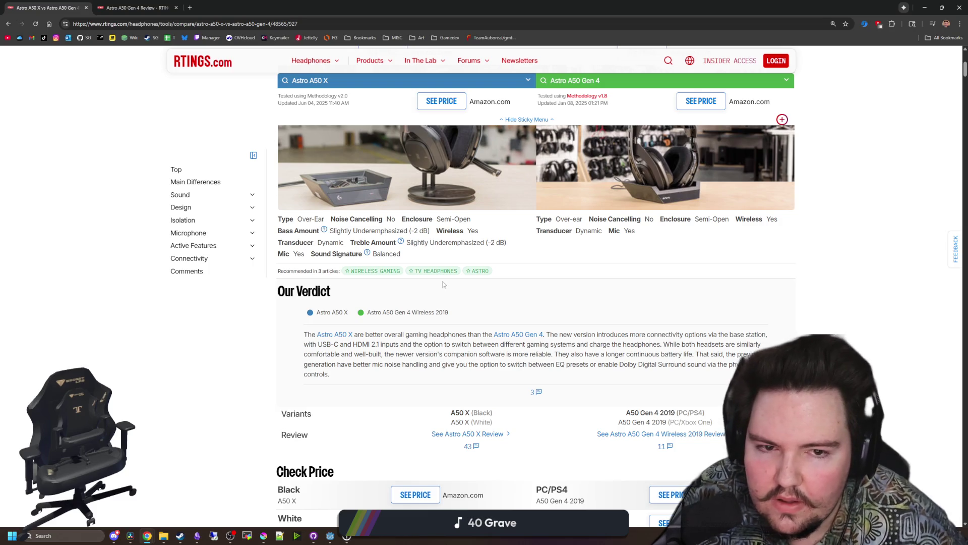
pyautogui.scroll(-8, 444, 284)
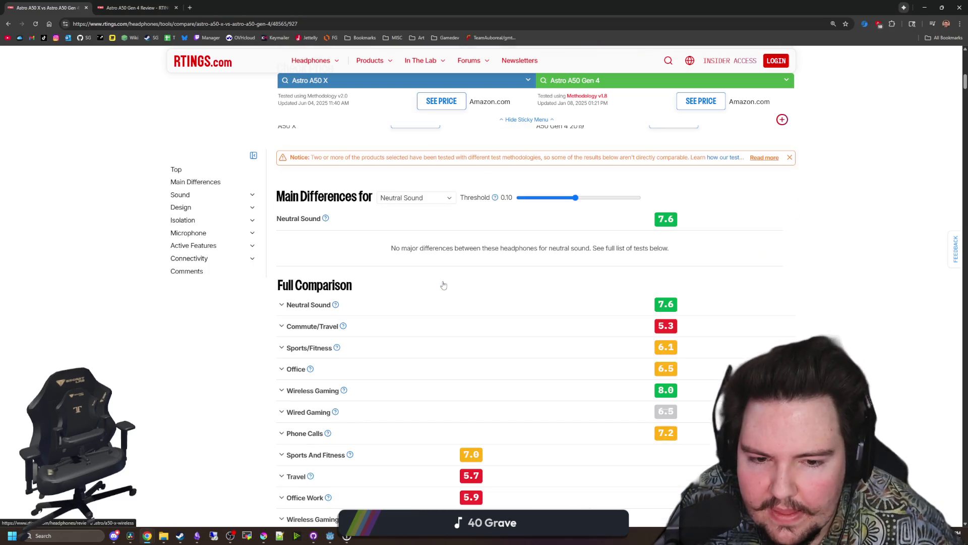
pyautogui.scroll(-3, 423, 327)
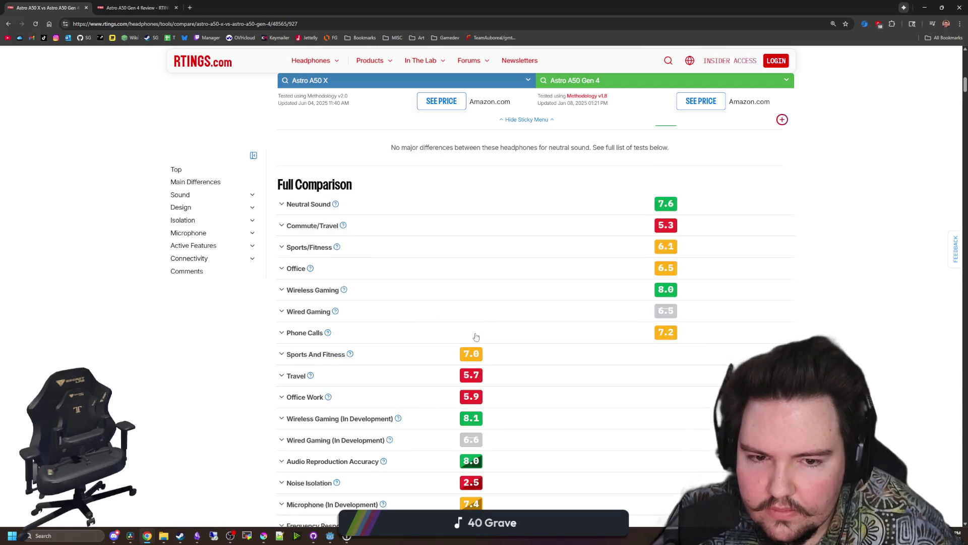
pyautogui.scroll(-6, 457, 335)
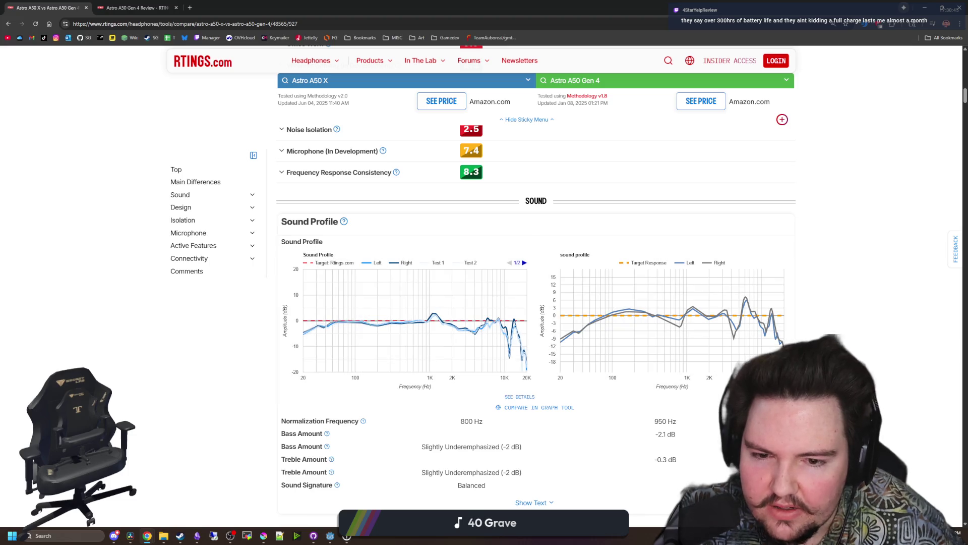
pyautogui.scroll(-5, 458, 335)
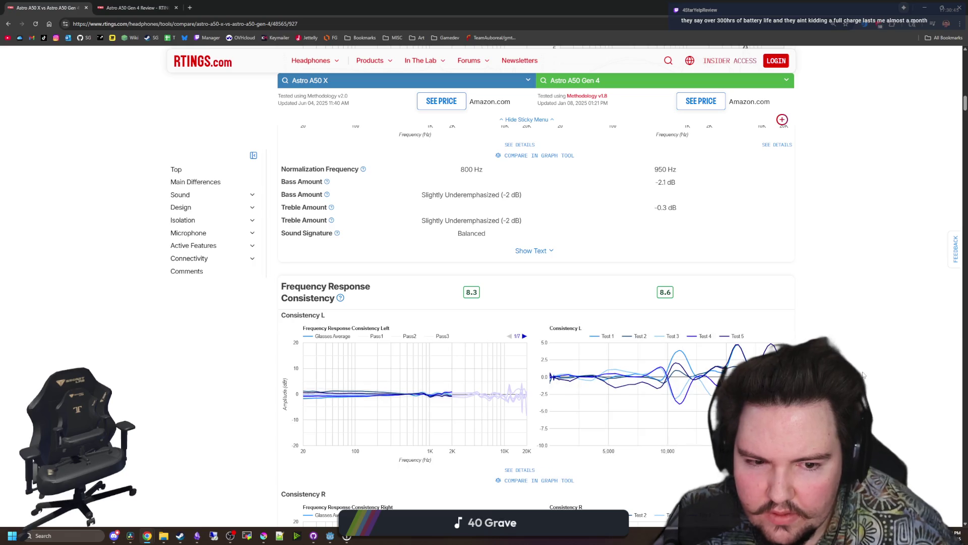
pyautogui.scroll(-4, 675, 420)
pyautogui.scroll(-4, 535, 303)
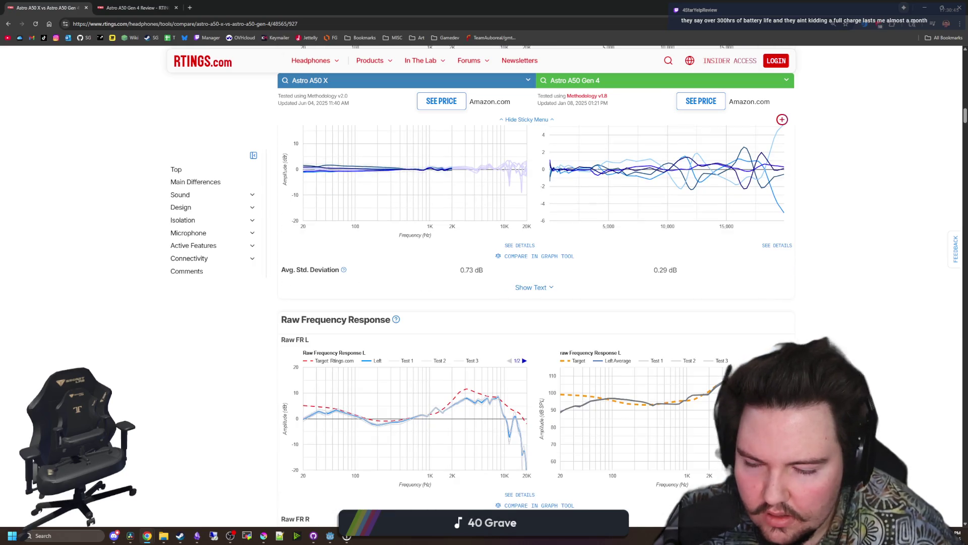
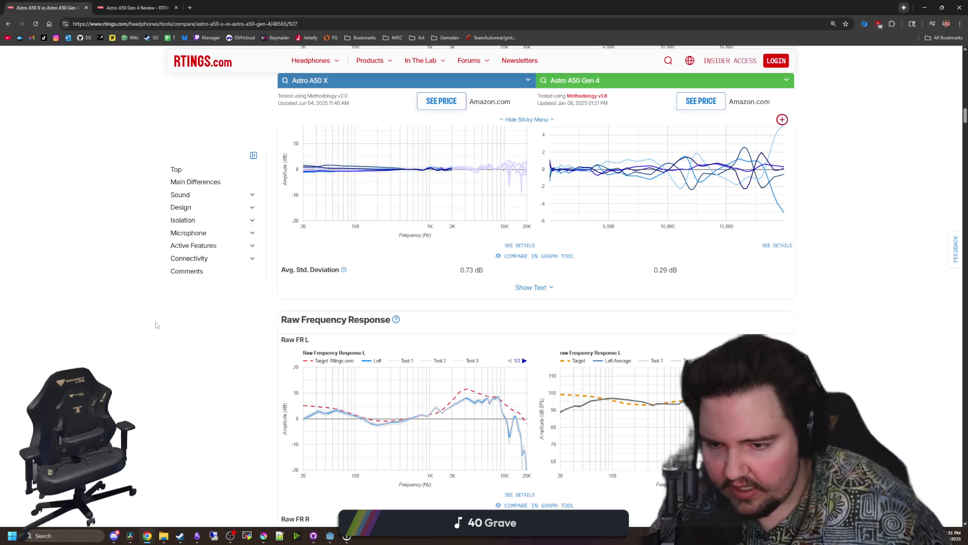
# Scroll the Astro A50 X vs A50 Gen 4 comparison from Raw Frequency Response to the Design Style photos.
pyautogui.scroll(-10, 321, 270)
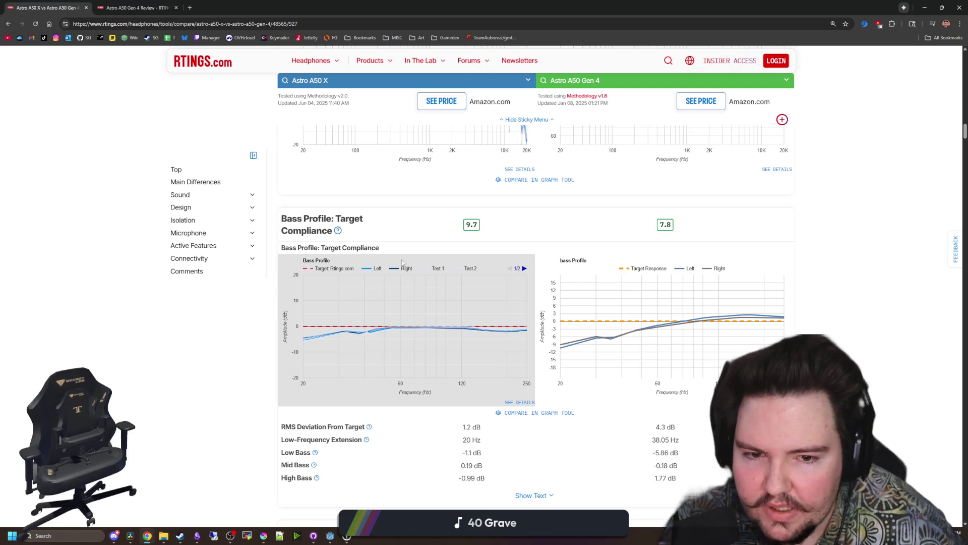
pyautogui.scroll(-5, 467, 348)
pyautogui.scroll(-11, 467, 348)
pyautogui.scroll(-7, 515, 348)
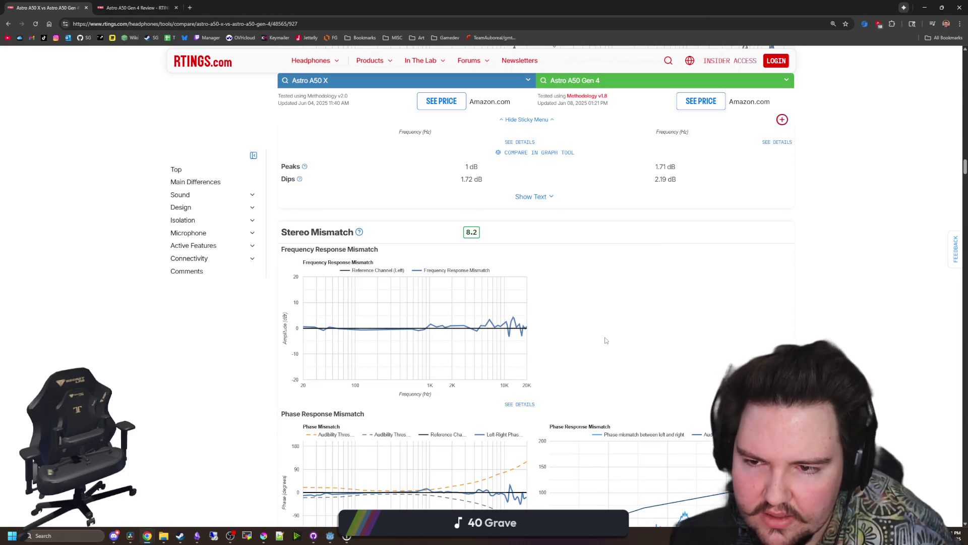
pyautogui.scroll(-6, 606, 340)
pyautogui.scroll(-7, 682, 452)
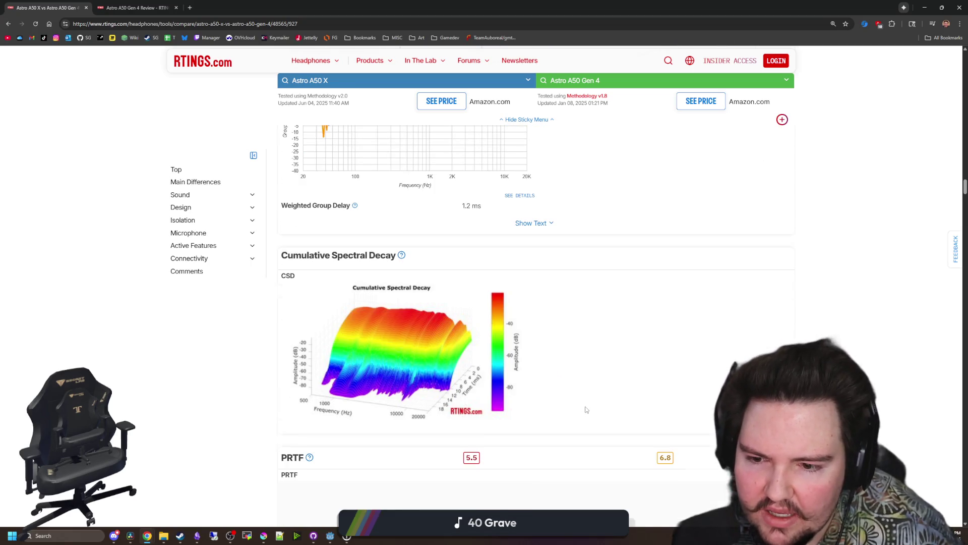
pyautogui.scroll(-4, 595, 396)
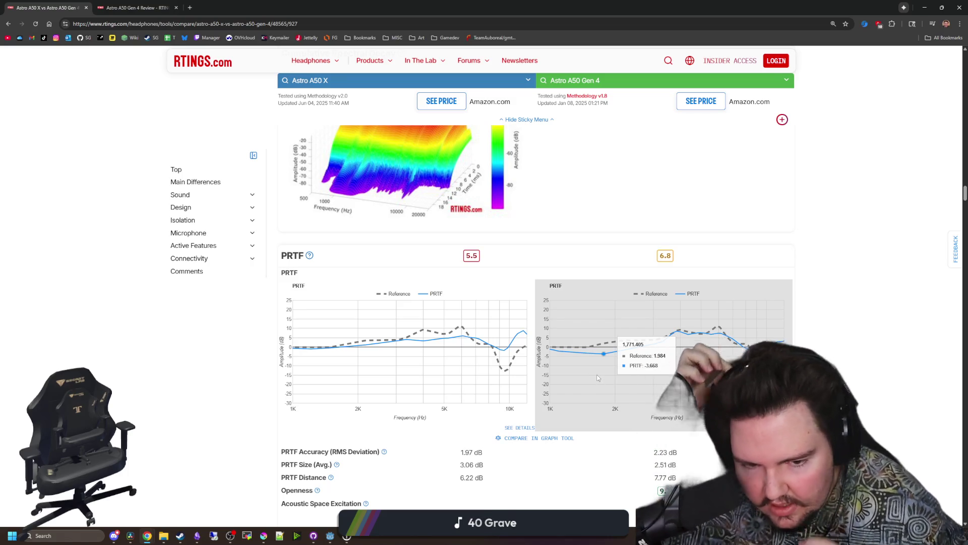
pyautogui.scroll(-6, 598, 377)
pyautogui.scroll(-15, 598, 371)
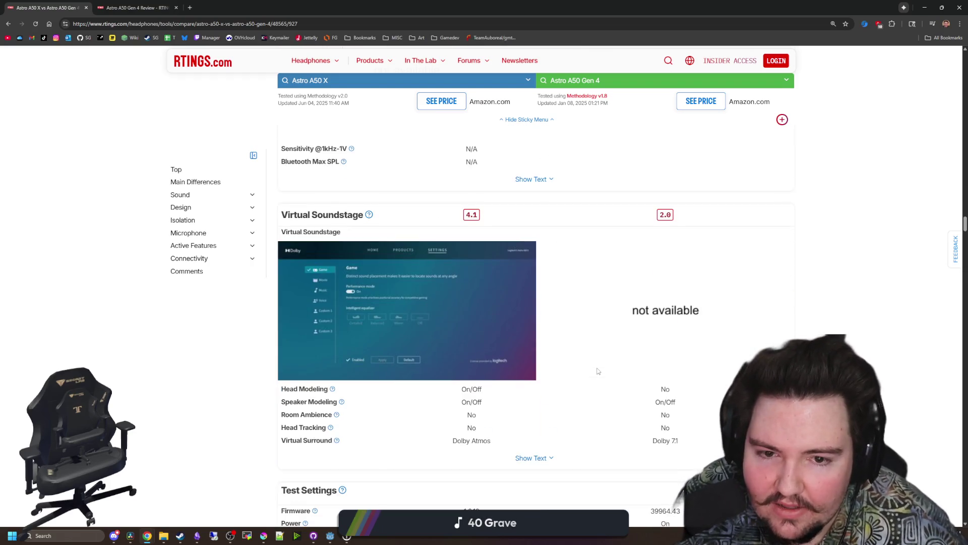
pyautogui.scroll(-6, 598, 371)
pyautogui.scroll(-2, 598, 371)
pyautogui.scroll(-4, 597, 371)
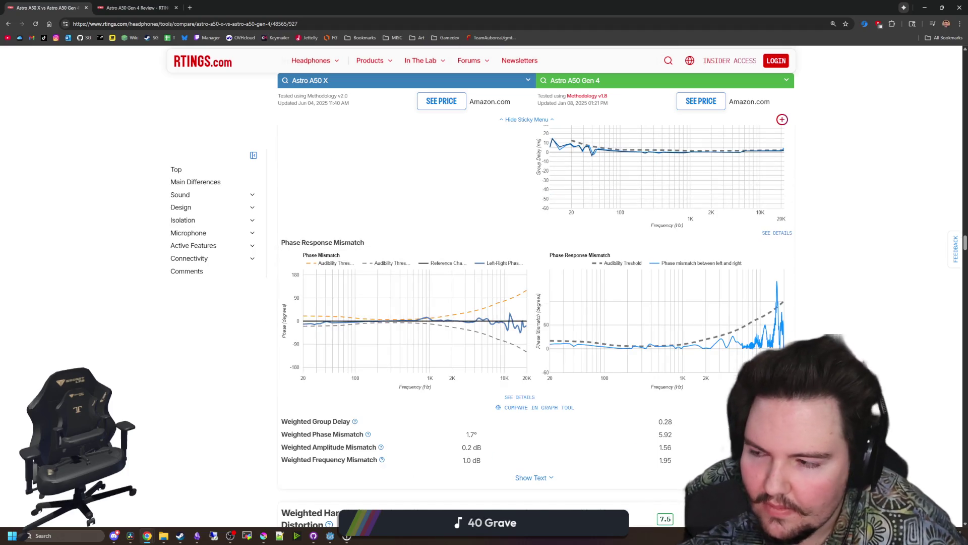
pyautogui.scroll(-4, 163, 354)
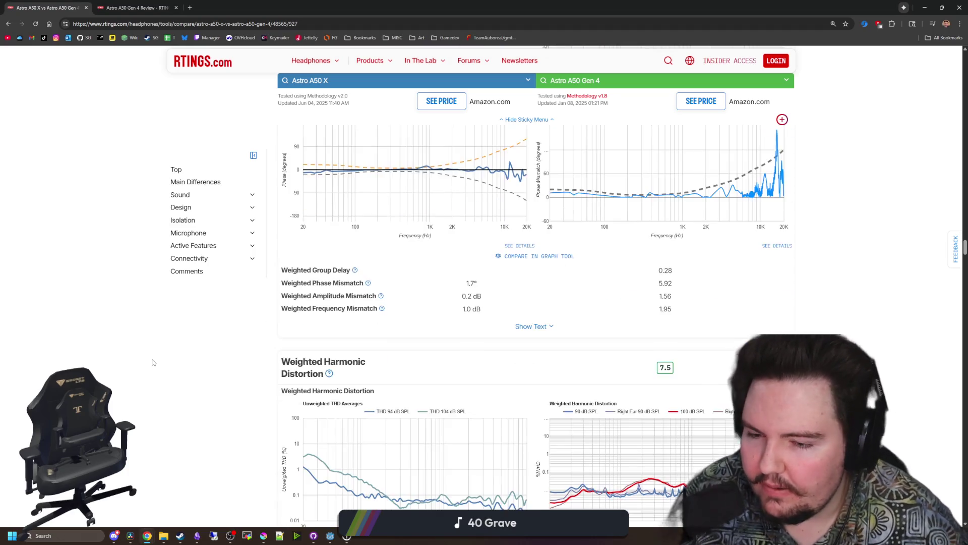
pyautogui.scroll(-7, 163, 354)
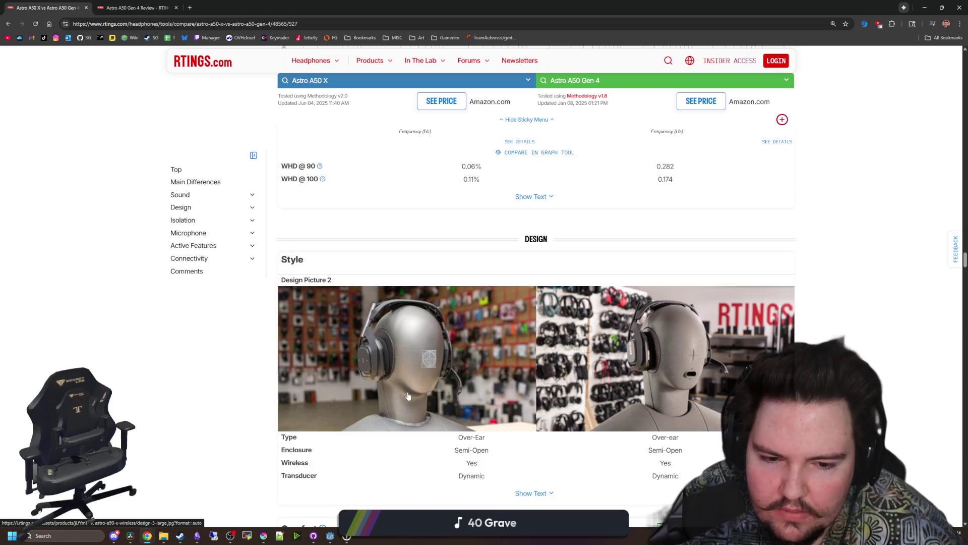
# Scroll past Comfort, Isolation, Leakage and Microphone to the Battery results (26.4 vs 17.5 hours).
pyautogui.scroll(-3, 408, 396)
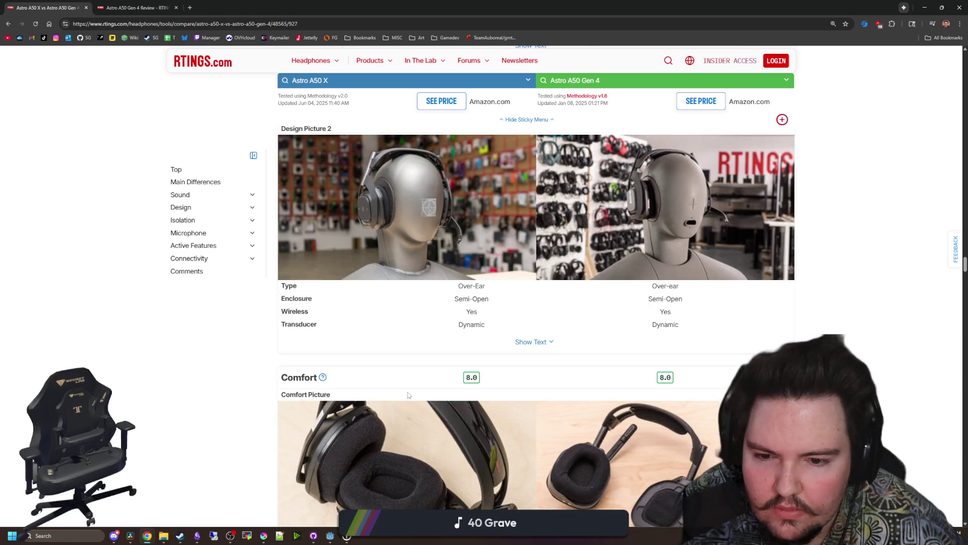
pyautogui.scroll(-3, 408, 395)
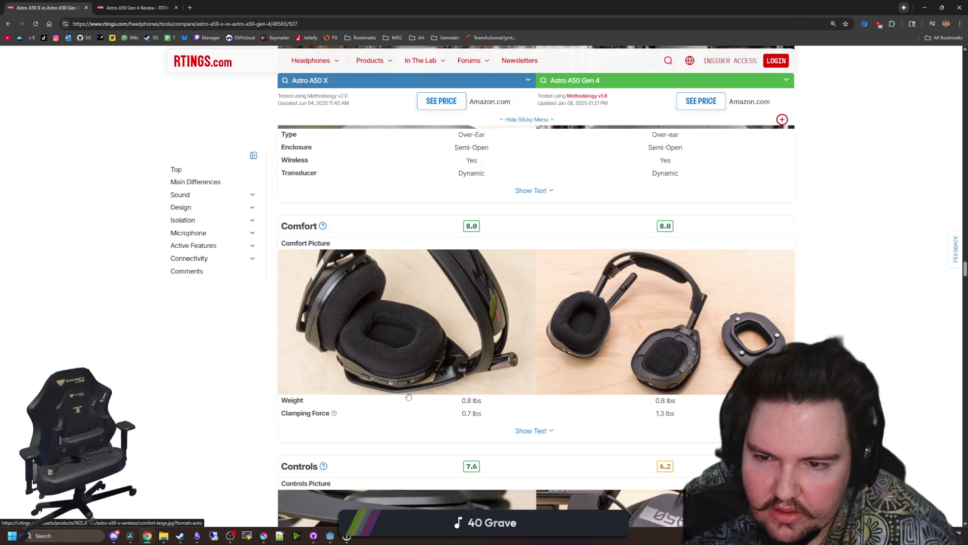
pyautogui.scroll(10, 471, 358)
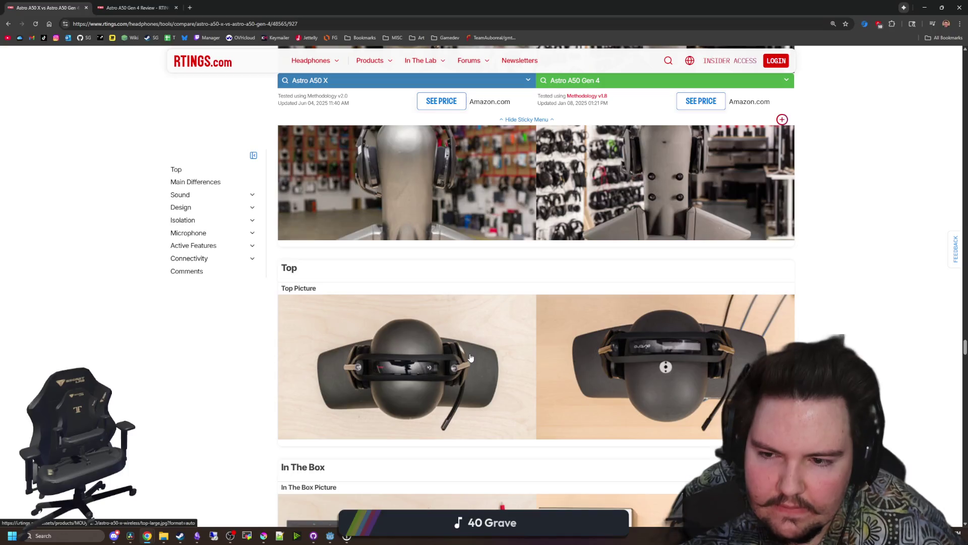
pyautogui.scroll(-6, 471, 357)
pyautogui.scroll(-1, 471, 356)
pyautogui.scroll(-10, 470, 357)
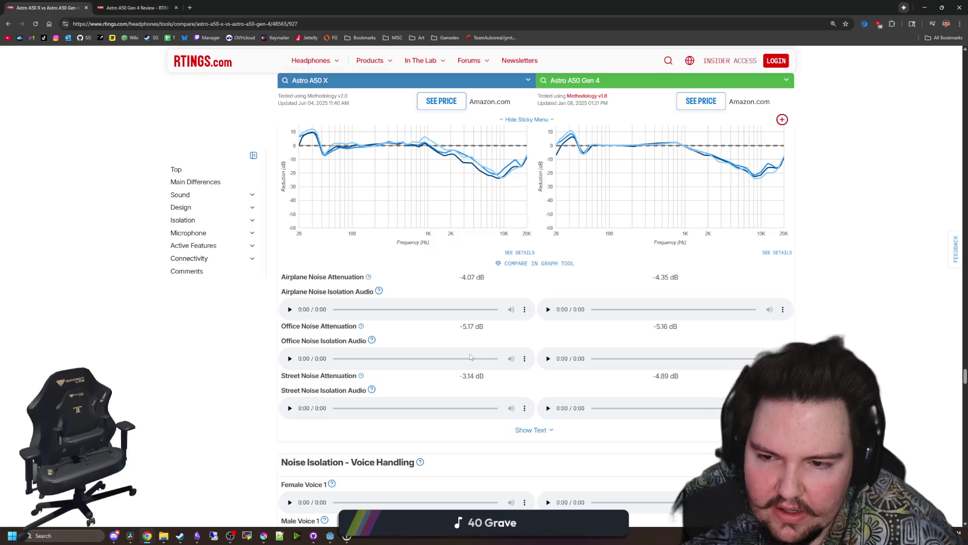
pyautogui.scroll(-13, 470, 357)
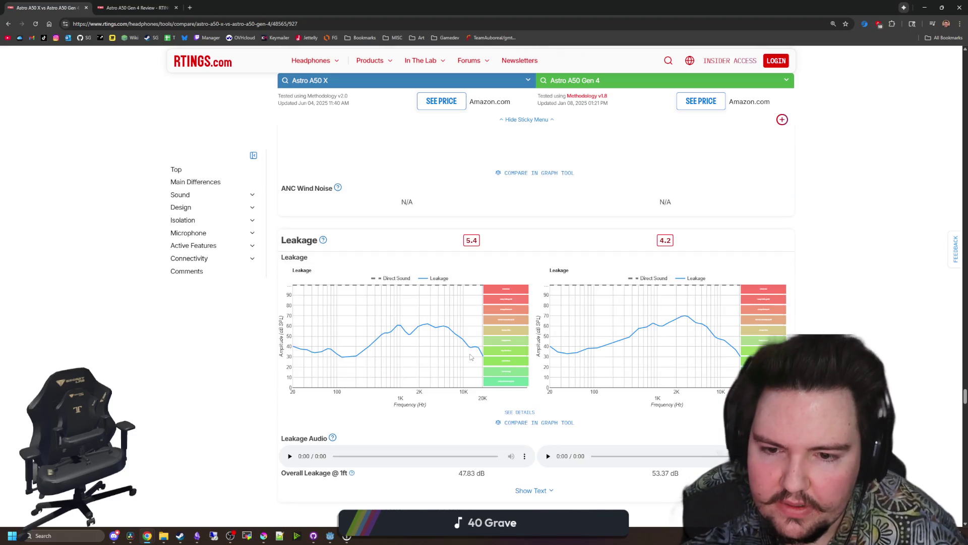
pyautogui.scroll(-4, 470, 357)
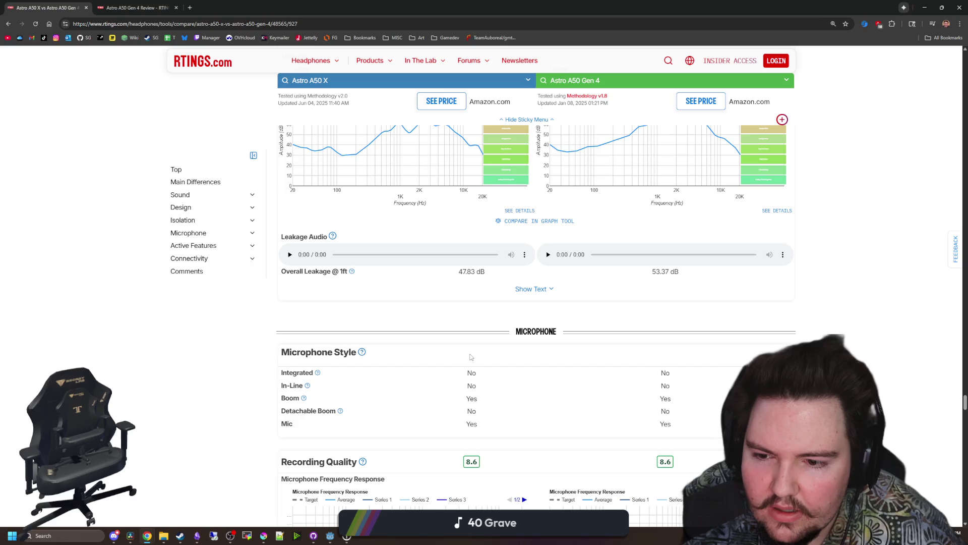
pyautogui.scroll(-7, 470, 357)
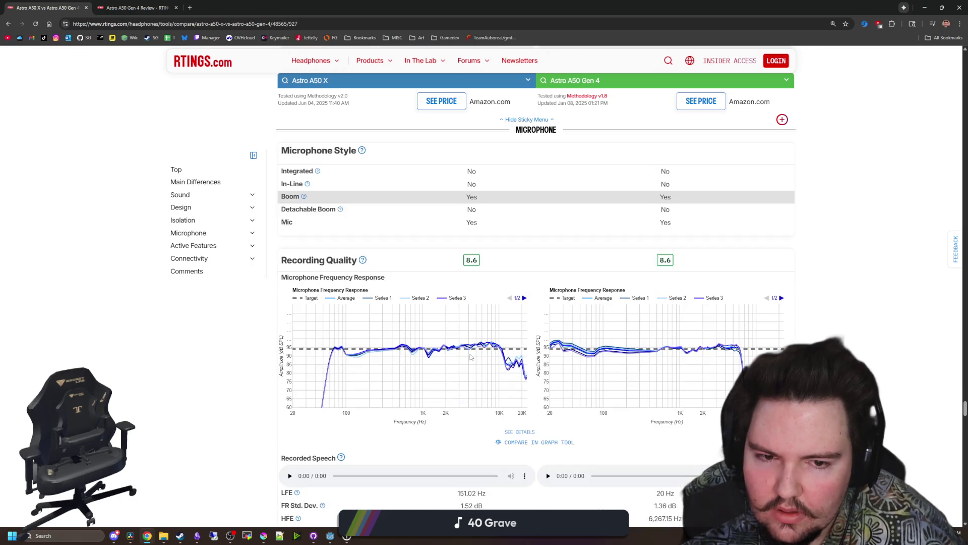
pyautogui.scroll(-12, 471, 354)
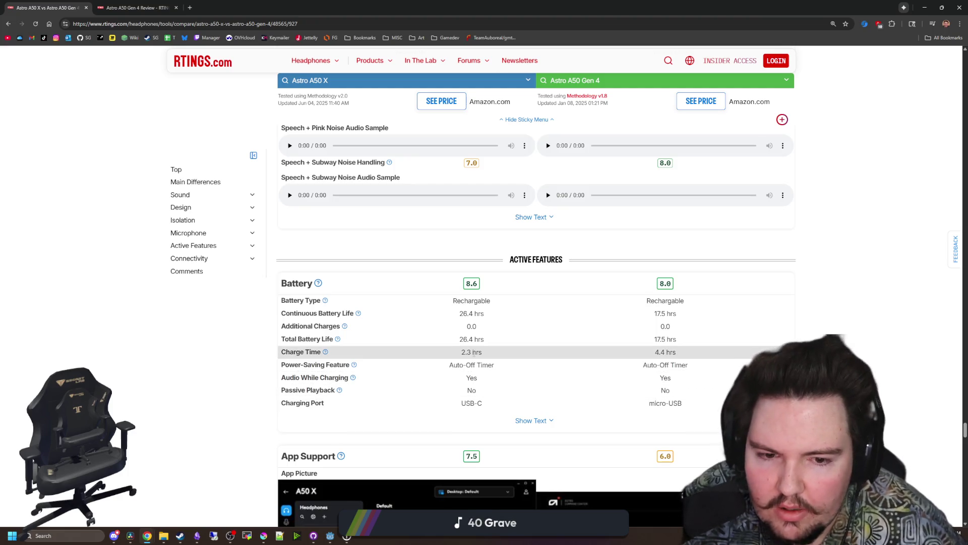
# Highlight the 2.3 hrs charge time and expand the Battery section's explanatory text.
pyautogui.moveTo(460, 352); pyautogui.dragTo(483, 356)
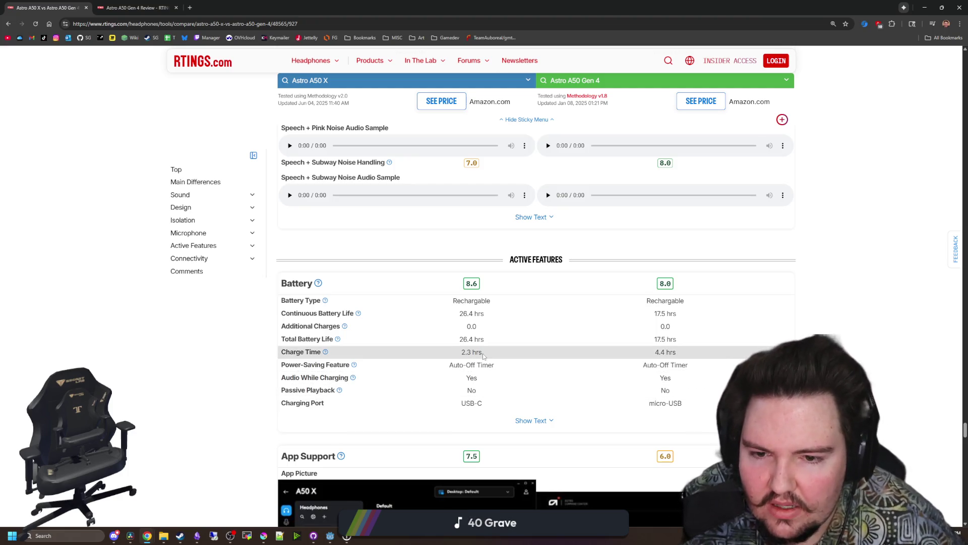
pyautogui.click(535, 421)
pyautogui.scroll(-6, 525, 411)
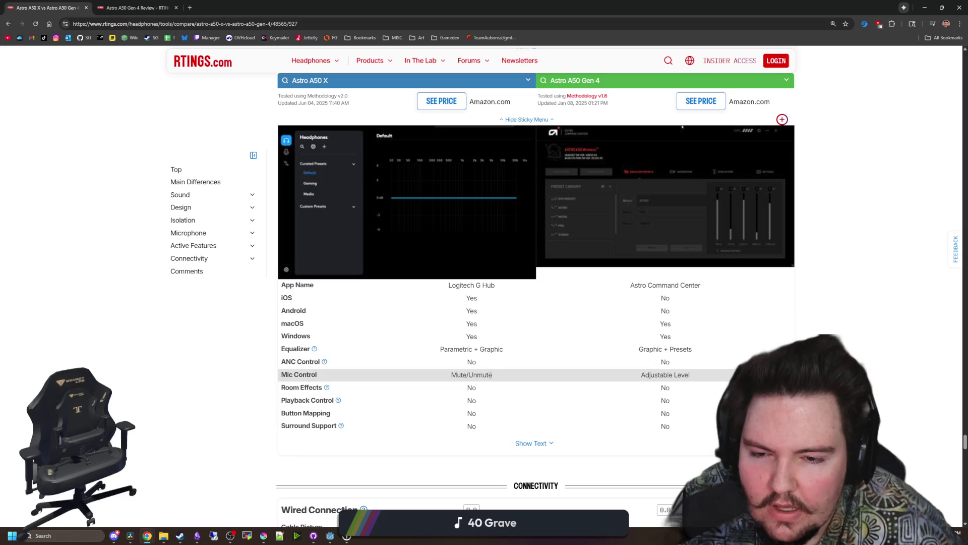
# Review the App Support and Connectivity results, then scroll back to the comparison's top.
pyautogui.scroll(2, 490, 375)
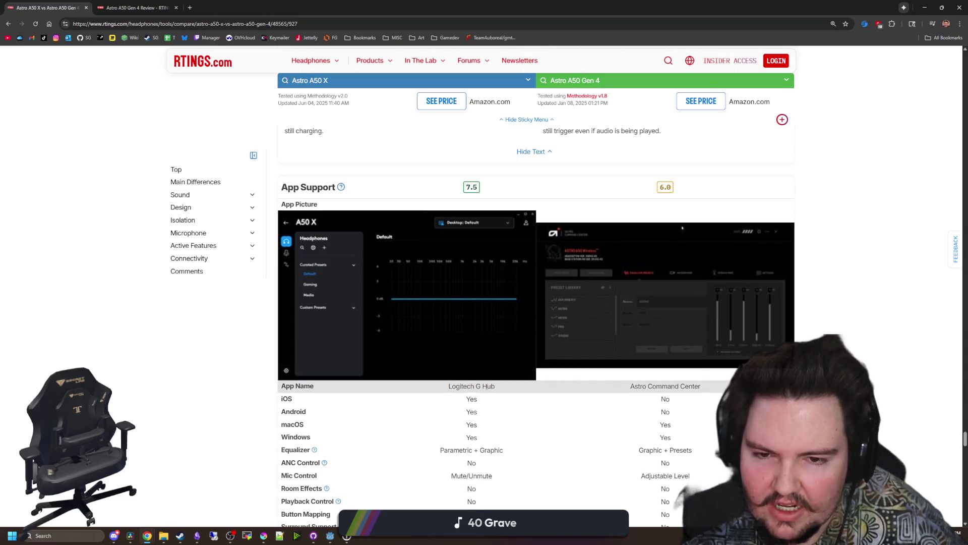
pyautogui.scroll(-9, 410, 267)
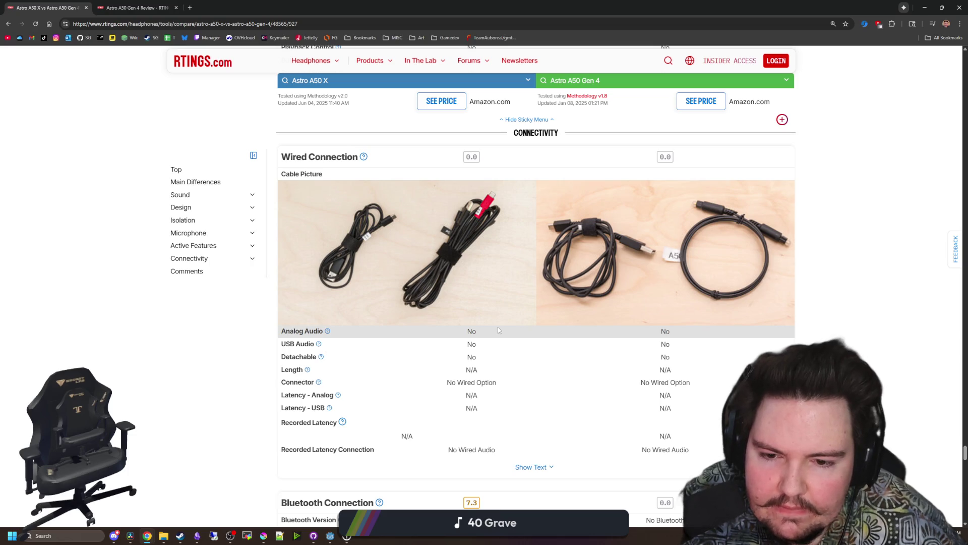
pyautogui.scroll(-3, 487, 394)
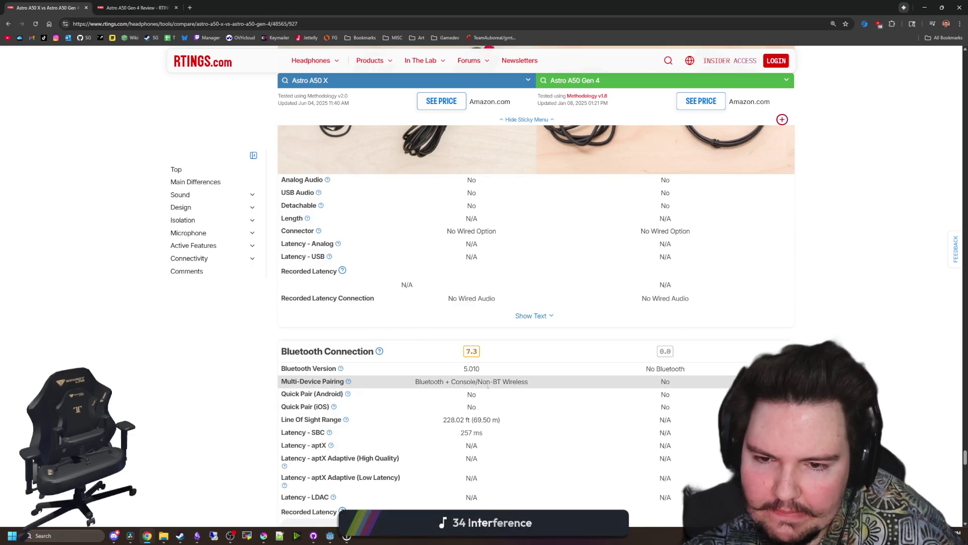
pyautogui.scroll(-3, 484, 386)
pyautogui.scroll(-19, 477, 382)
pyautogui.scroll(-4, 477, 381)
pyautogui.scroll(20, 266, 325)
pyautogui.scroll(15, 266, 324)
pyautogui.scroll(-15, 365, 251)
pyautogui.scroll(2, 365, 251)
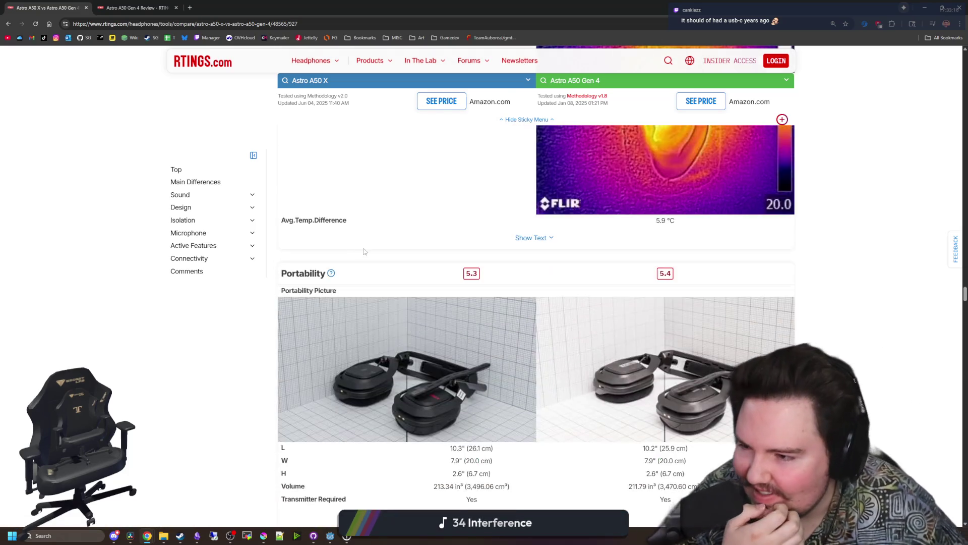
pyautogui.scroll(20, 365, 251)
pyautogui.scroll(10, 298, 246)
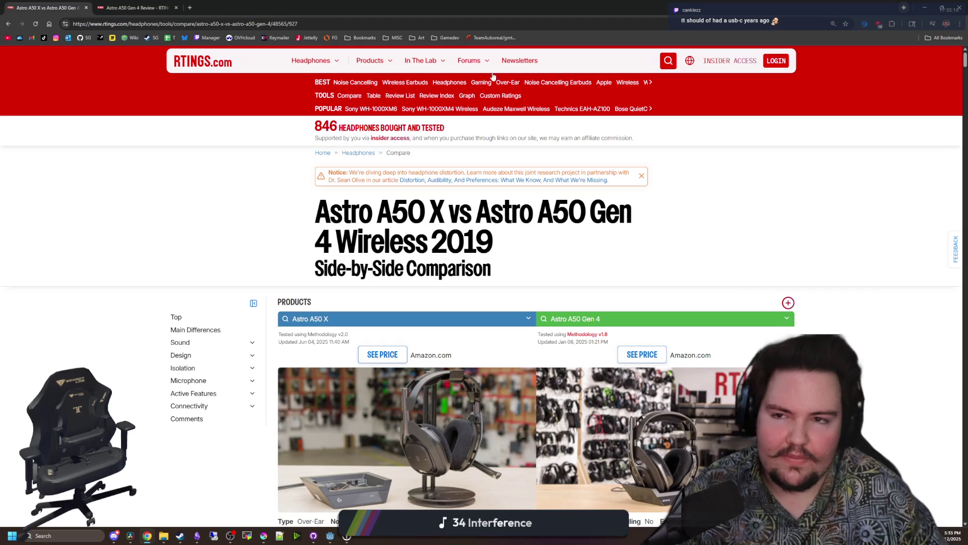
# Search RTINGS for 'alpha cloud' and open the HyperX Cloud Alpha Headphones review.
pyautogui.click(665, 61)
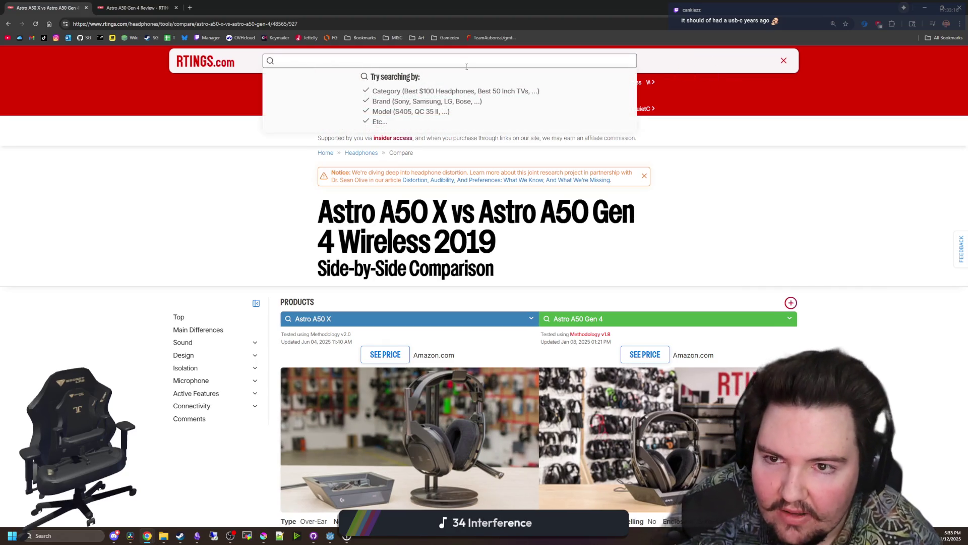
pyautogui.write('ast')
pyautogui.press('BackSpace')
pyautogui.press('BackSpace')
pyautogui.press('BackSpace')
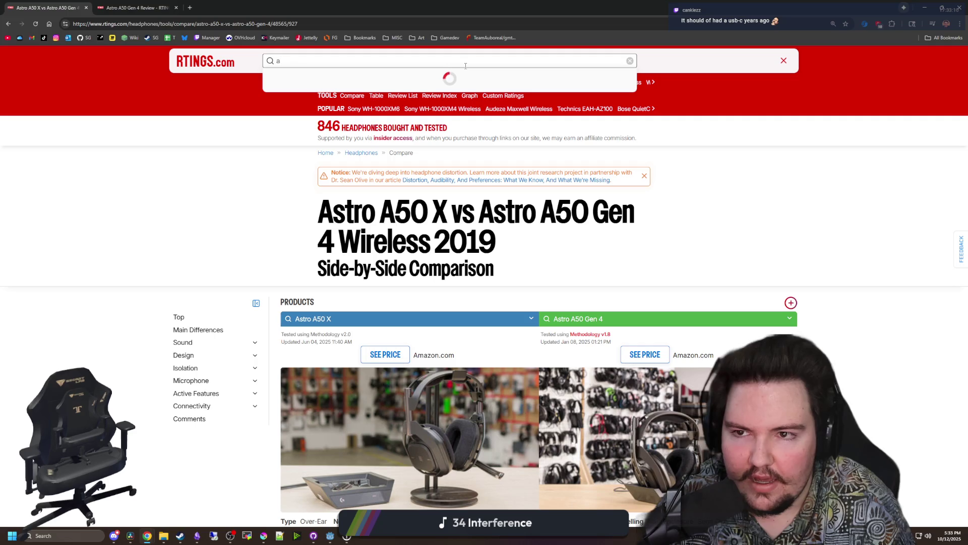
pyautogui.write('alpha cloud')
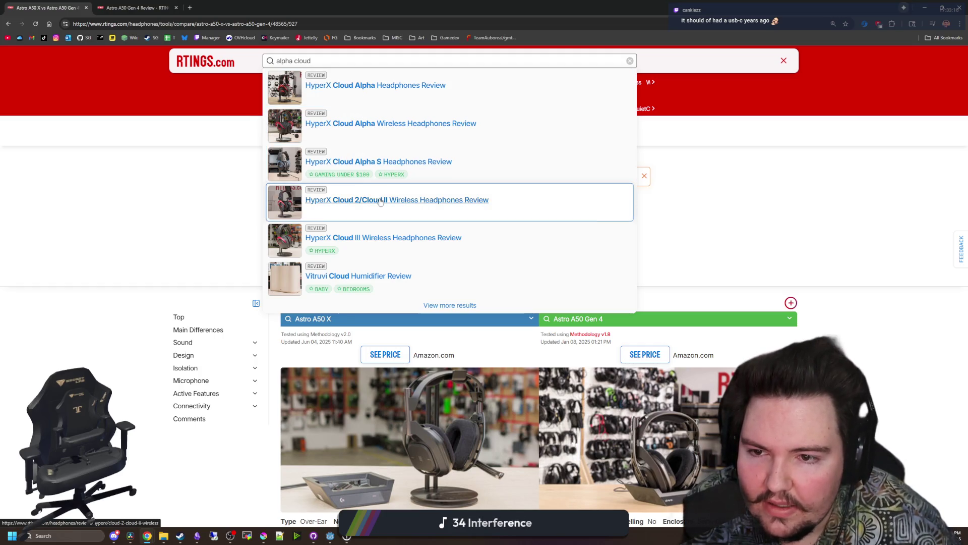
pyautogui.click(373, 92)
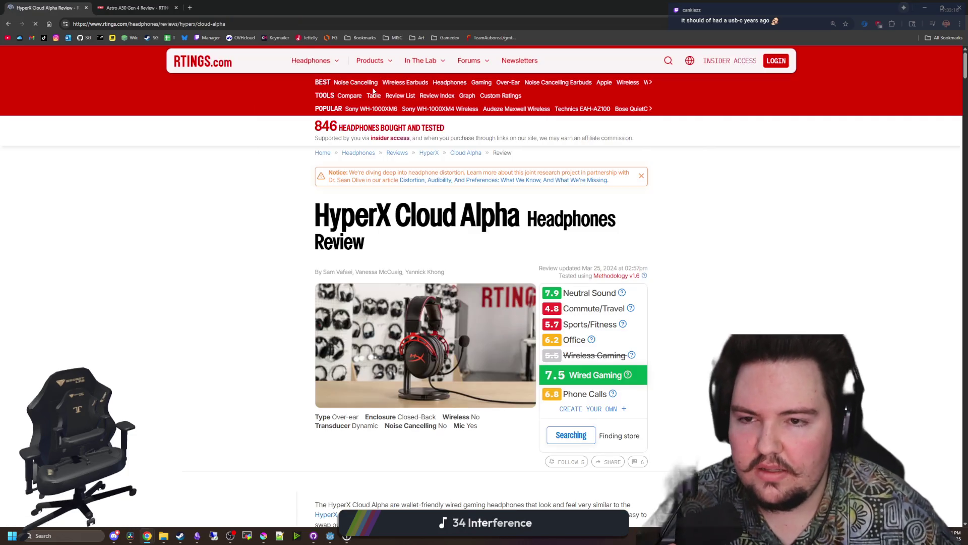
pyautogui.scroll(-3, 408, 221)
pyautogui.scroll(3, 407, 221)
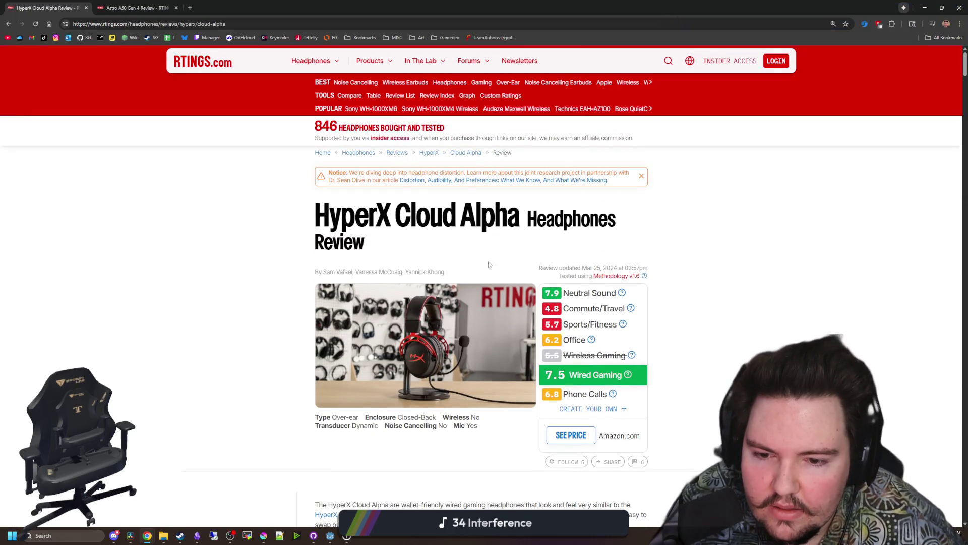
pyautogui.click(186, 5)
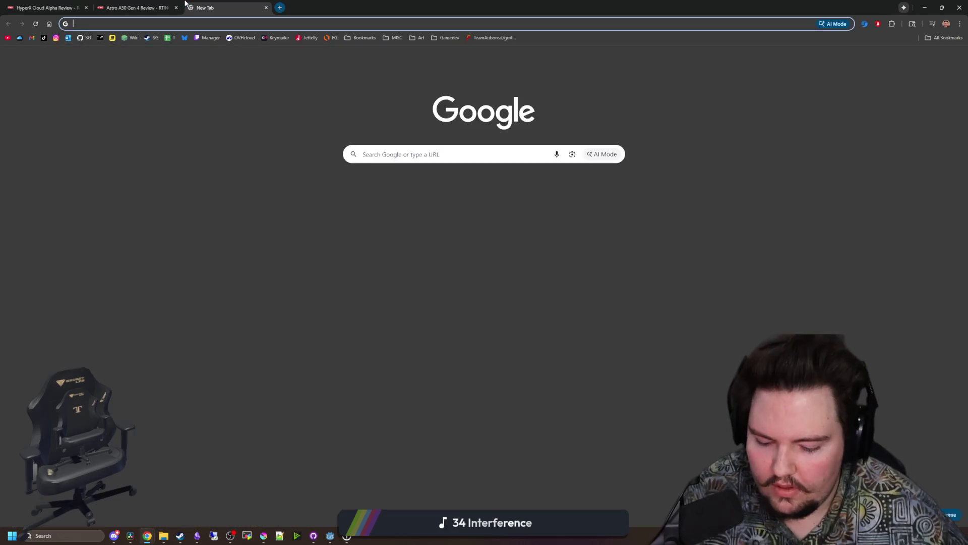
# Google 'hypercloud x alpha ii' to check Cloud Alpha prices, then return to the Astro A50 Gen 4 review.
pyautogui.write('hypercloud x alpha ii')
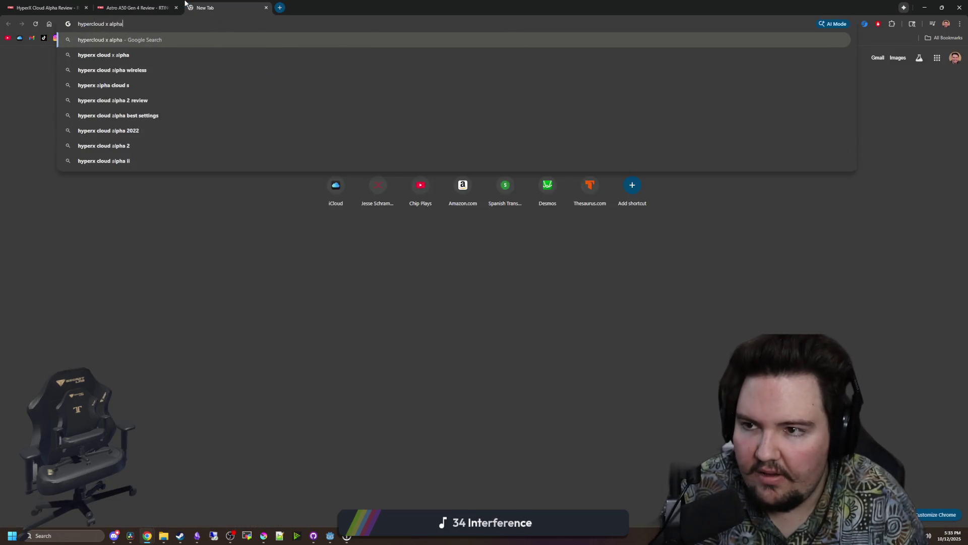
pyautogui.press('Return')
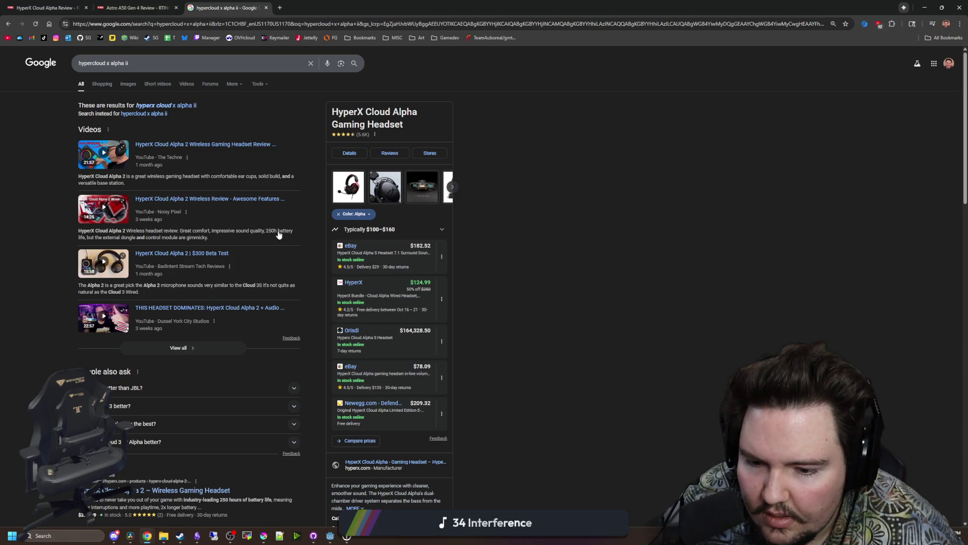
pyautogui.scroll(-2, 279, 235)
pyautogui.scroll(2, 254, 237)
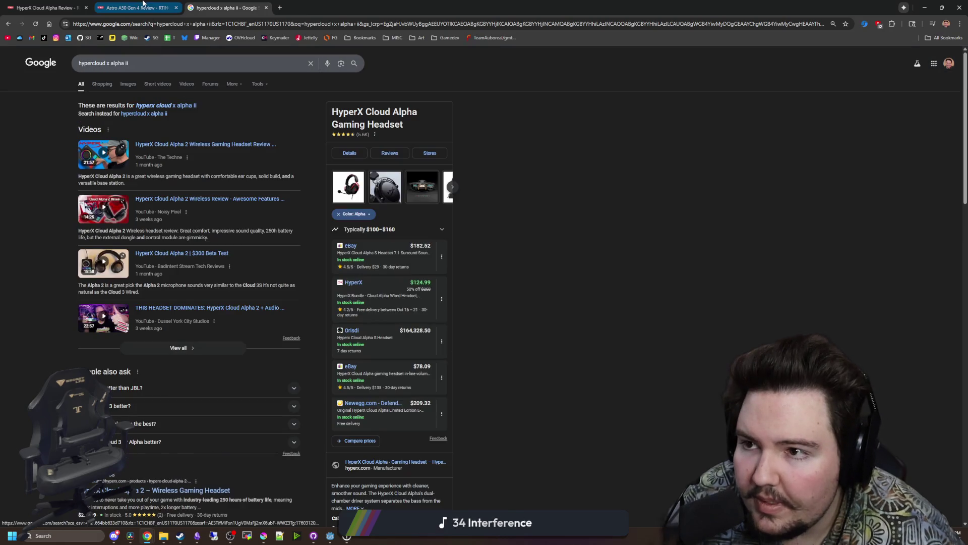
pyautogui.click(142, 4)
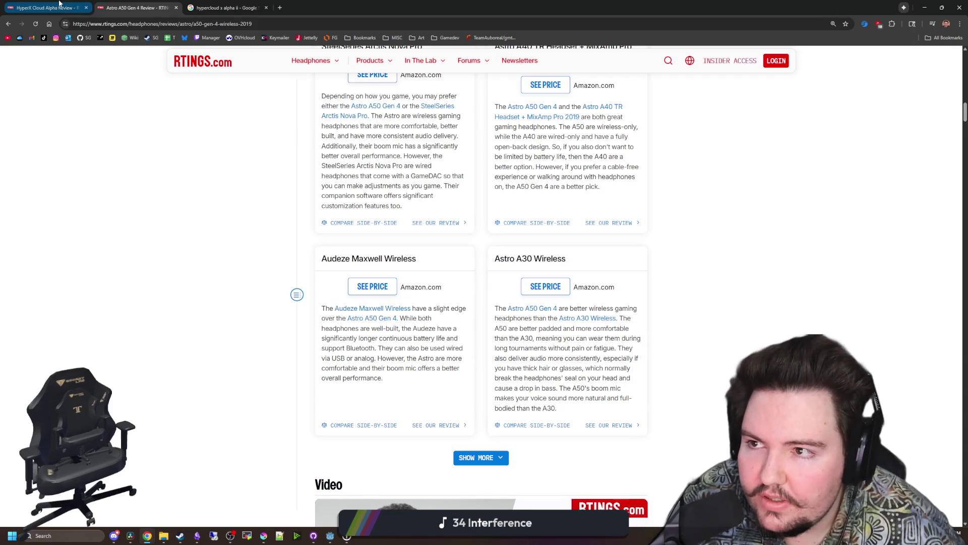
# From the Cloud Alpha tab, search RTINGS for 'hyper cloud alpha i' and open the Cloud III Wireless review.
pyautogui.click(57, 5)
pyautogui.click(661, 61)
pyautogui.write('hyper cloud alpha ')
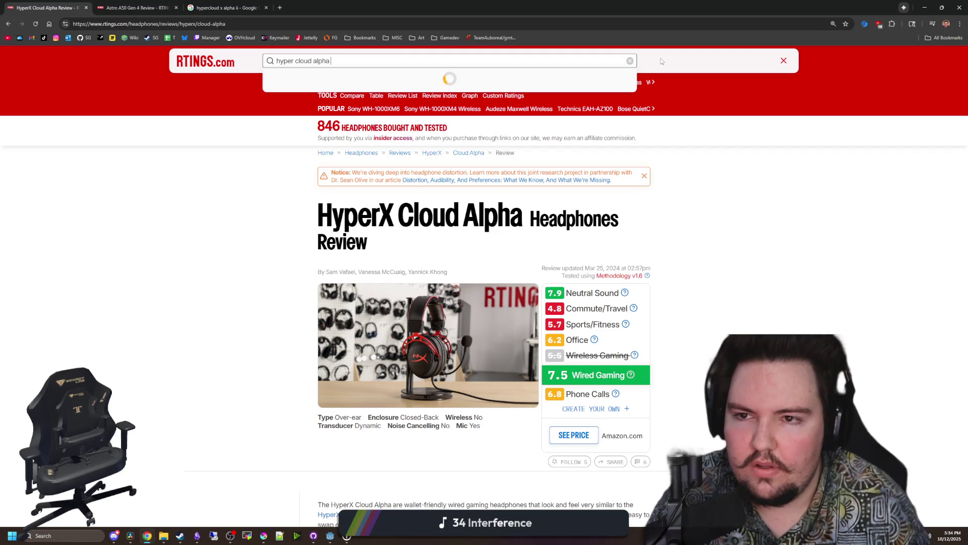
pyautogui.write('ii')
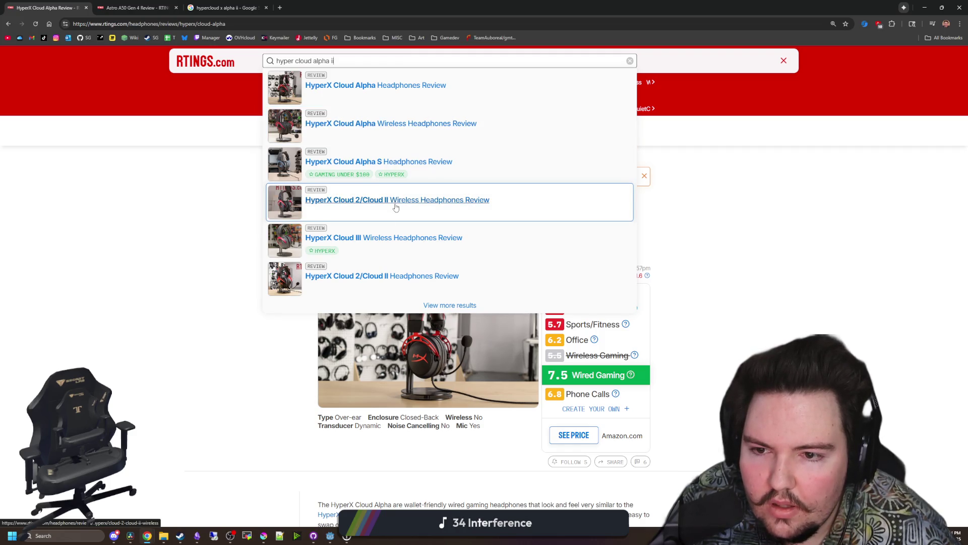
pyautogui.click(404, 240)
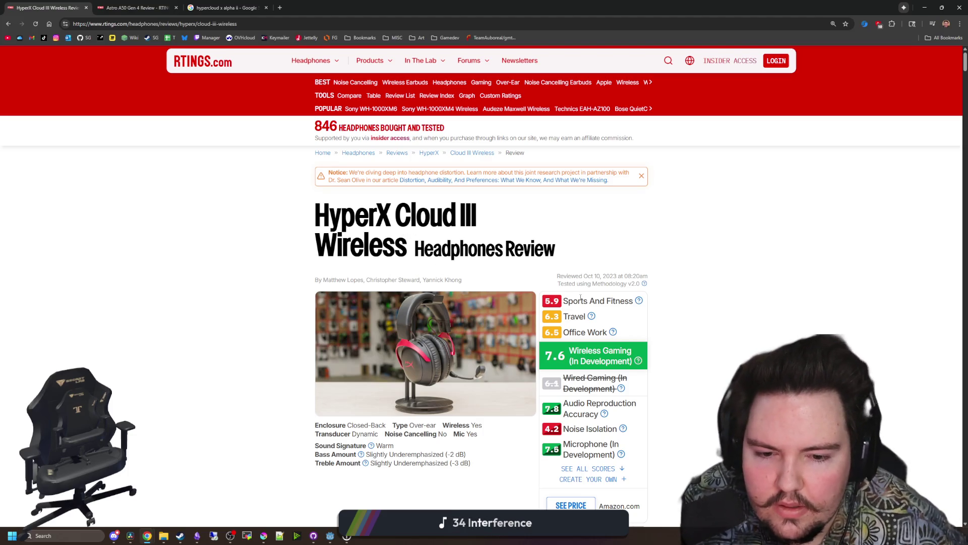
pyautogui.scroll(-6, 623, 429)
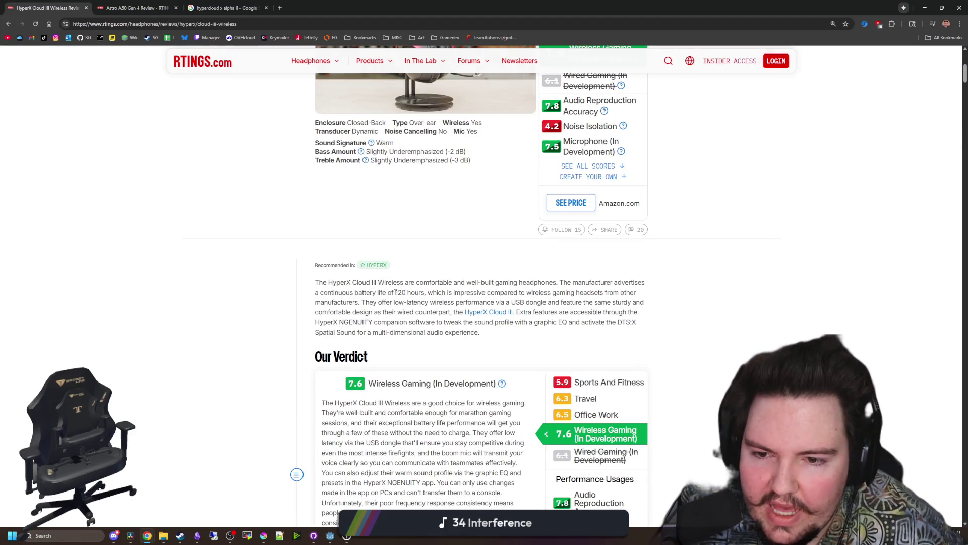
pyautogui.moveTo(396, 292); pyautogui.dragTo(415, 293)
pyautogui.click(484, 296)
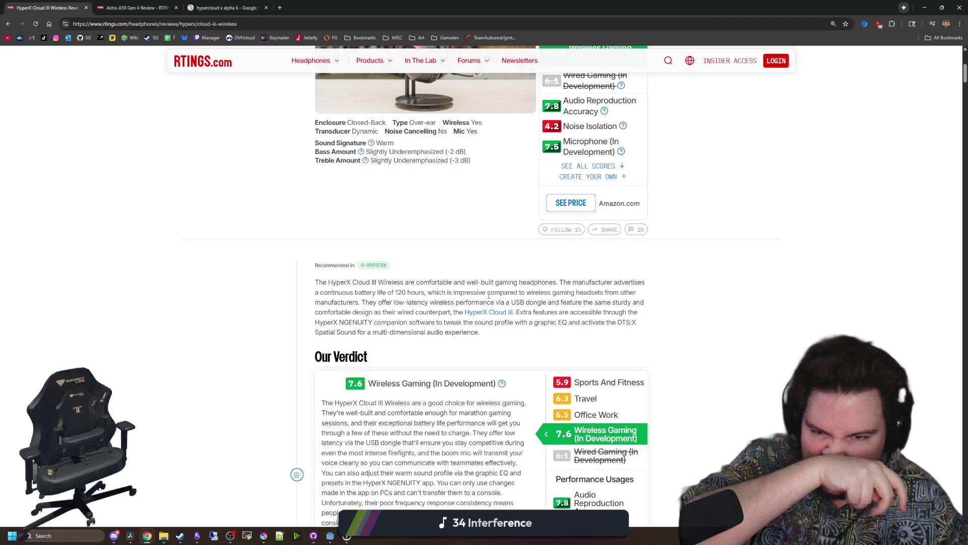
pyautogui.moveTo(458, 301); pyautogui.dragTo(531, 301)
pyautogui.click(531, 300)
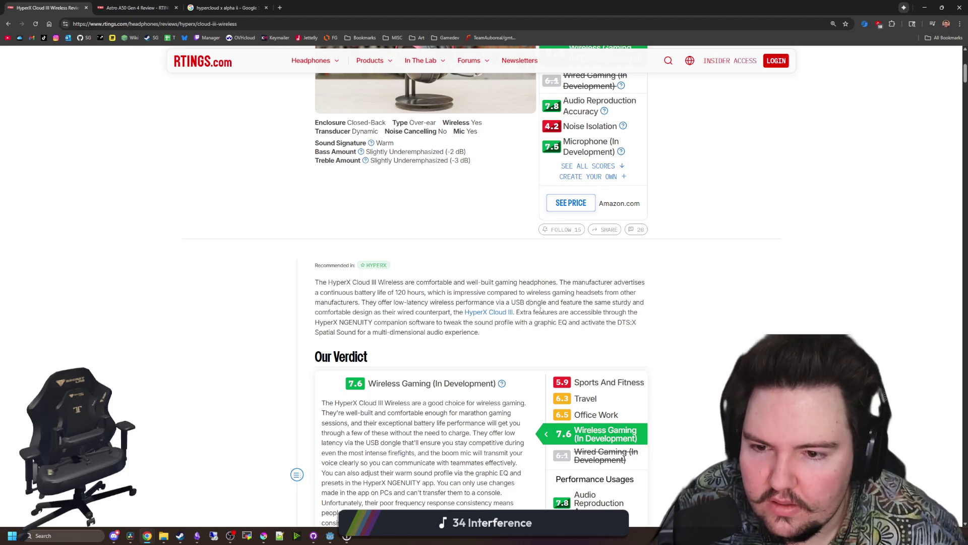
pyautogui.scroll(6, 474, 314)
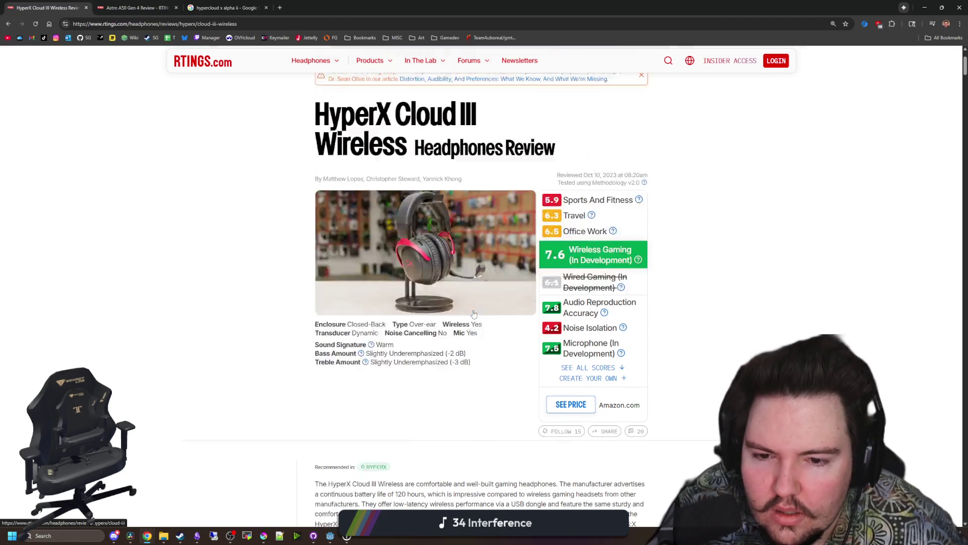
pyautogui.scroll(-5, 449, 325)
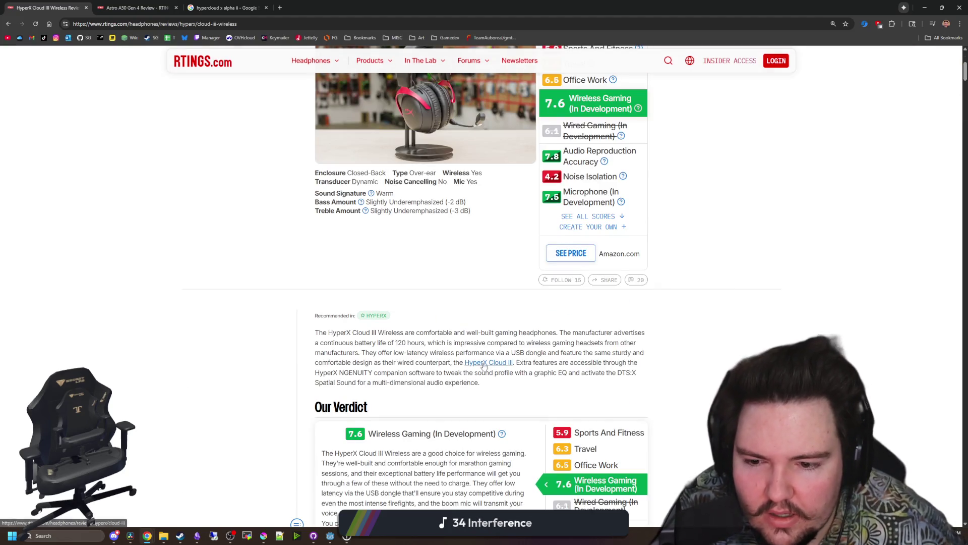
pyautogui.scroll(-5, 449, 326)
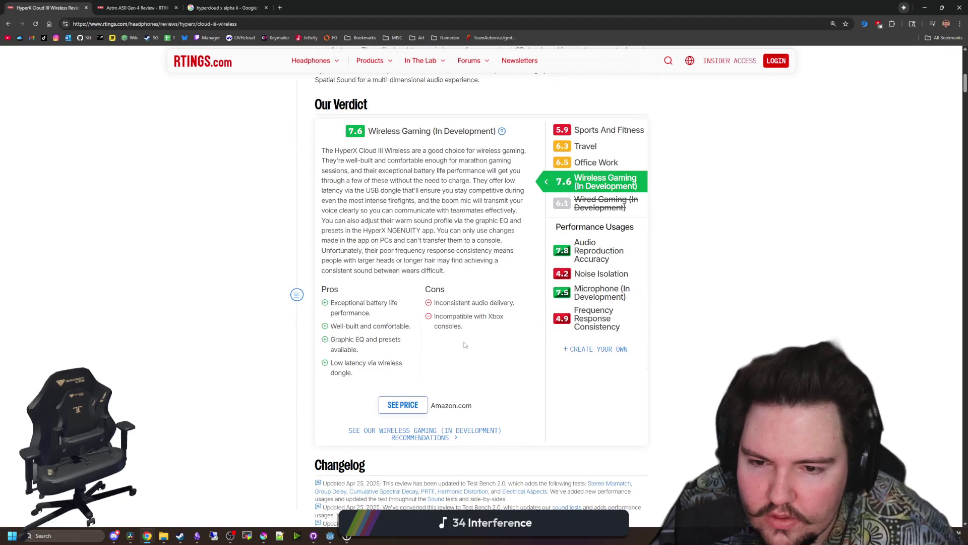
pyautogui.tripleClick(446, 315)
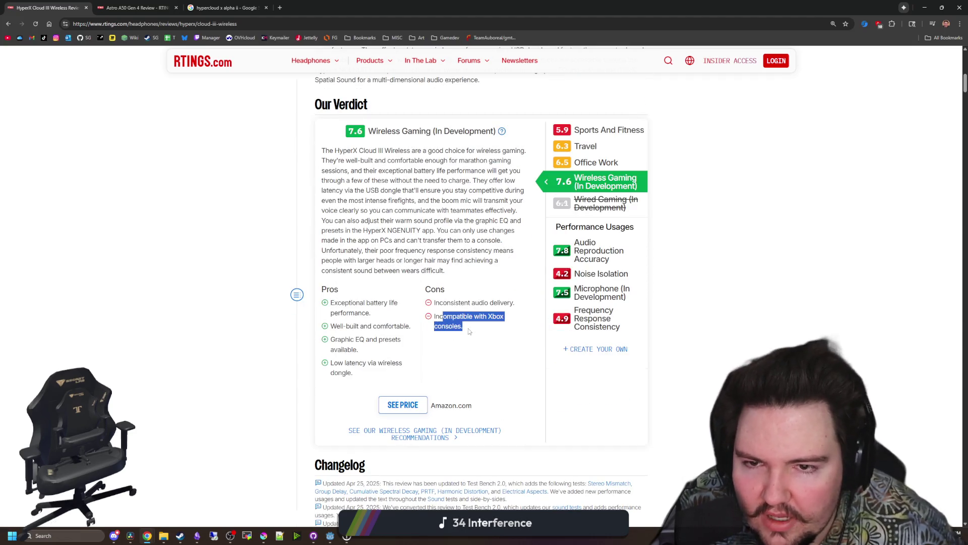
pyautogui.click(469, 331)
pyautogui.scroll(-13, 468, 331)
pyautogui.scroll(-15, 469, 331)
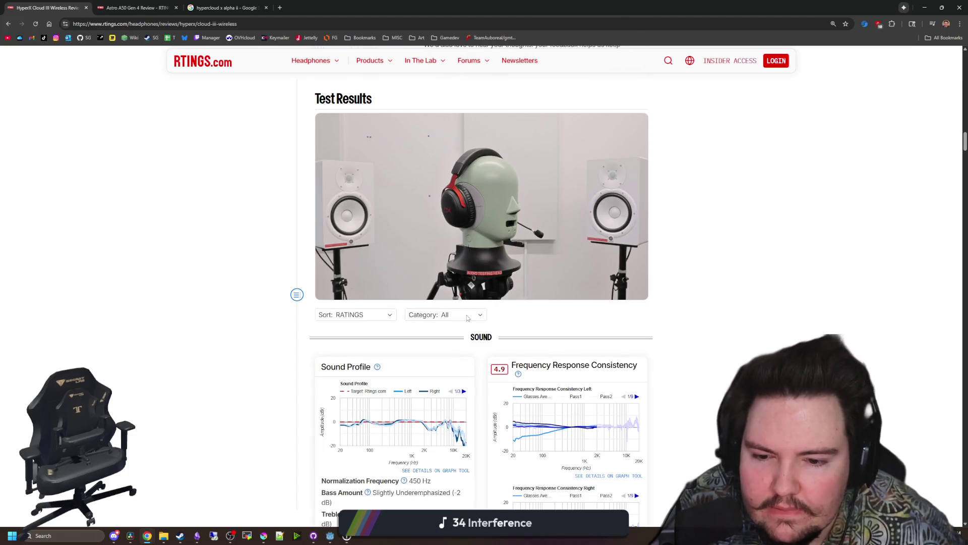
pyautogui.scroll(-1, 467, 318)
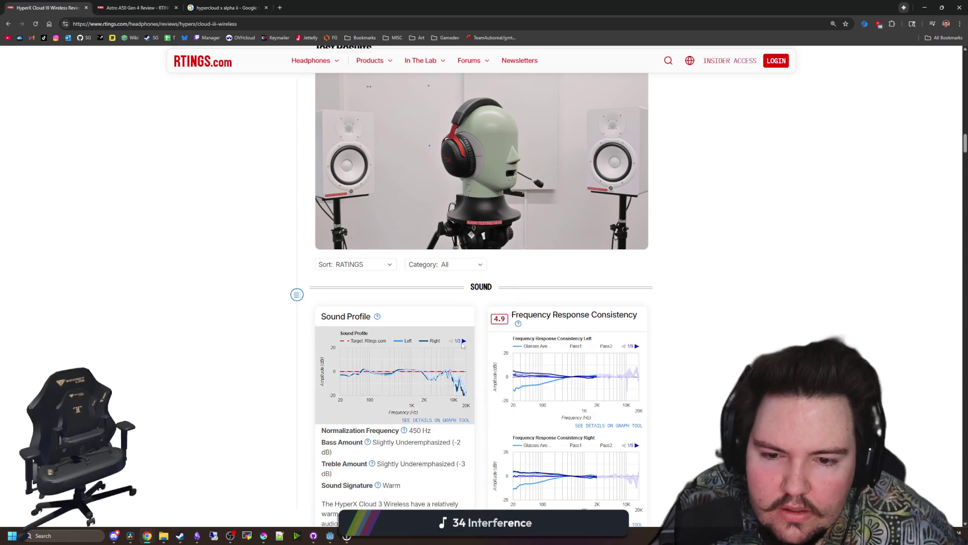
pyautogui.scroll(-2, 511, 348)
pyautogui.moveTo(424, 292)
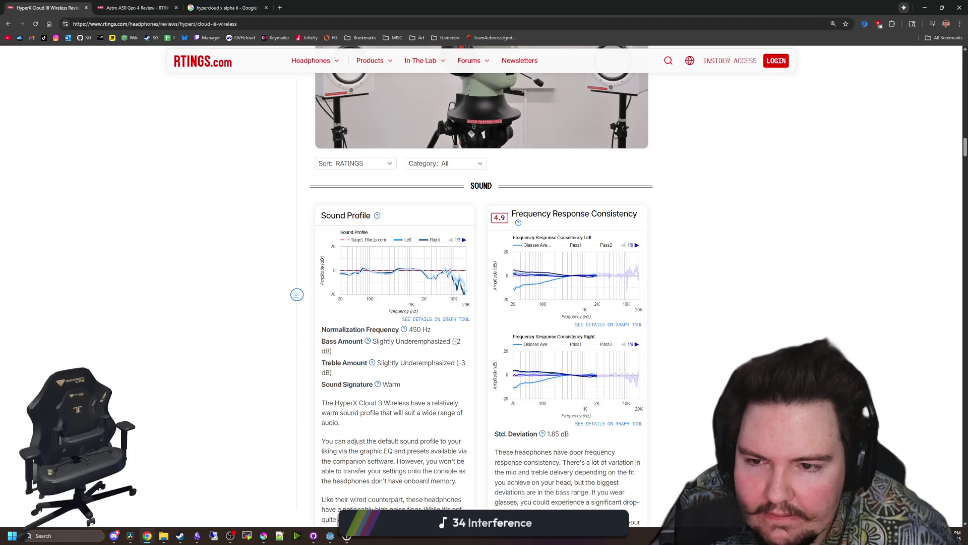
pyautogui.scroll(-5, 454, 341)
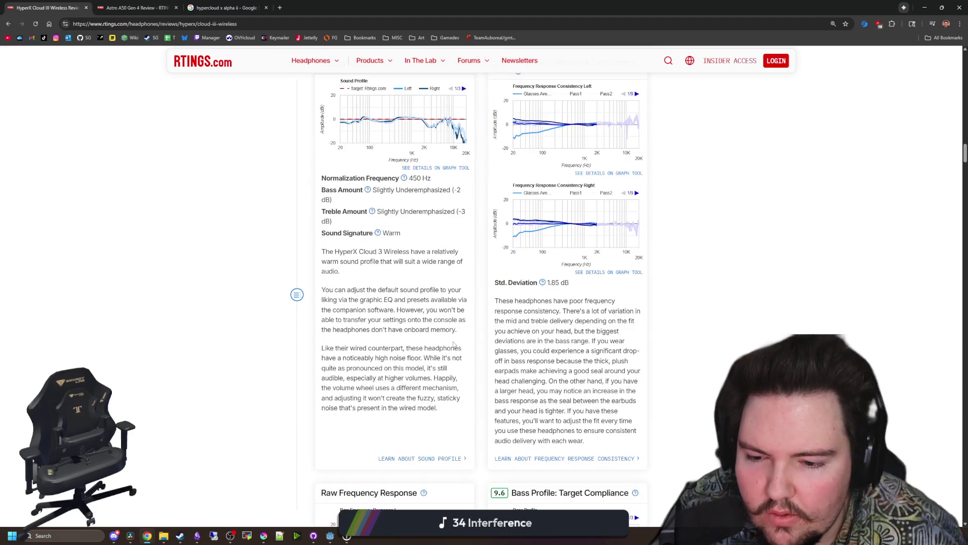
pyautogui.scroll(-8, 457, 332)
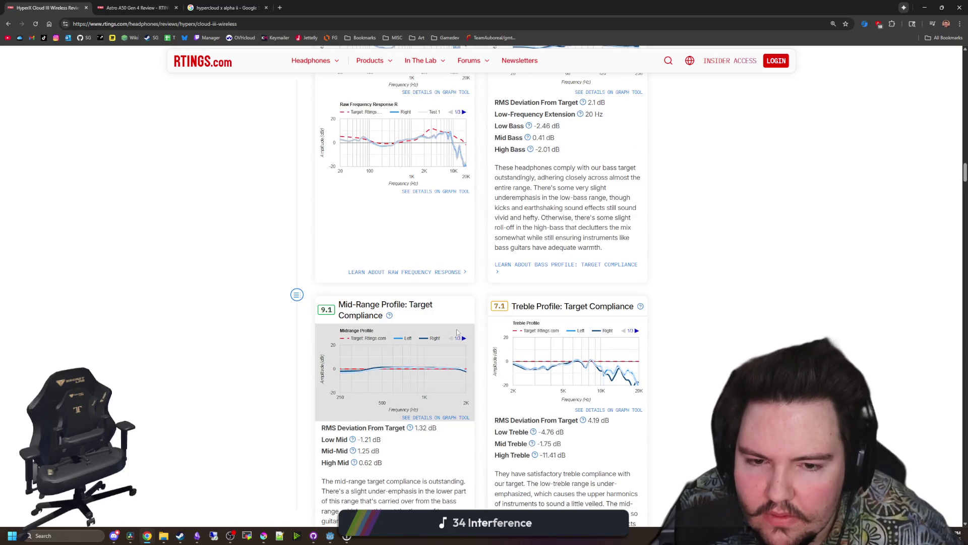
pyautogui.scroll(-17, 457, 331)
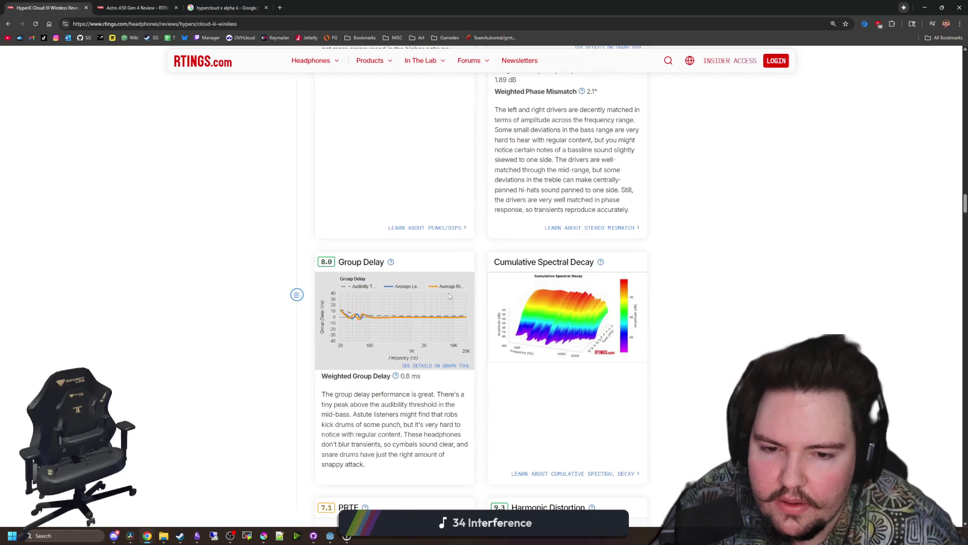
pyautogui.scroll(-3, 448, 302)
pyautogui.scroll(-9, 446, 305)
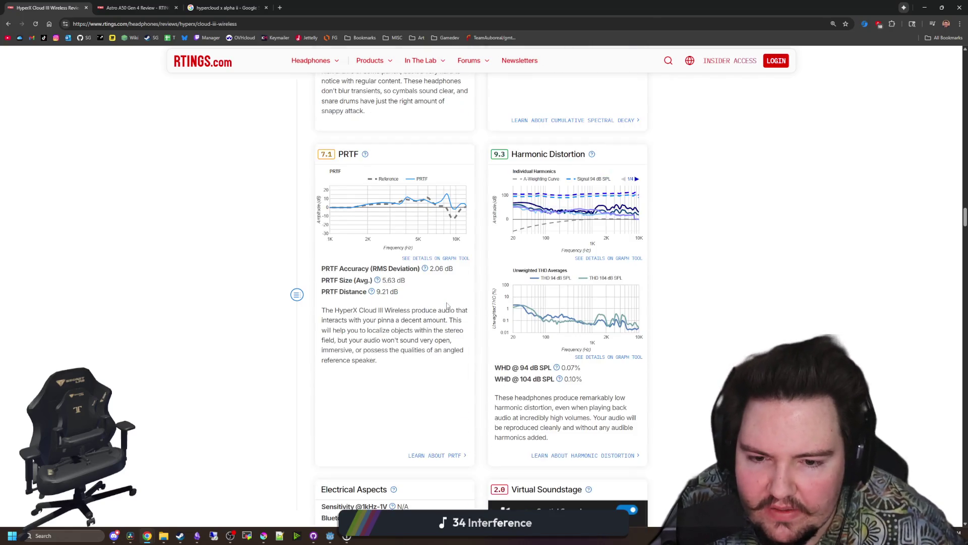
pyautogui.scroll(-13, 447, 305)
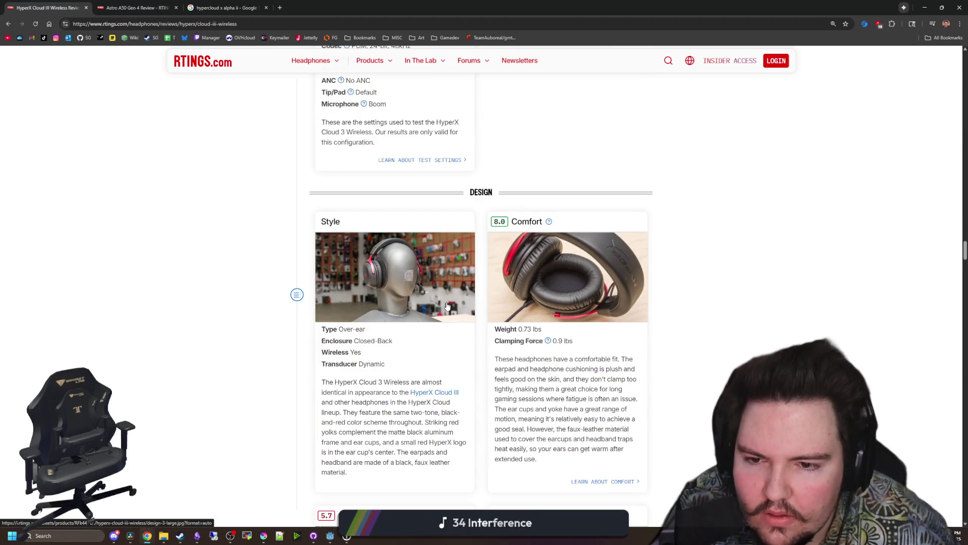
pyautogui.scroll(-5, 447, 306)
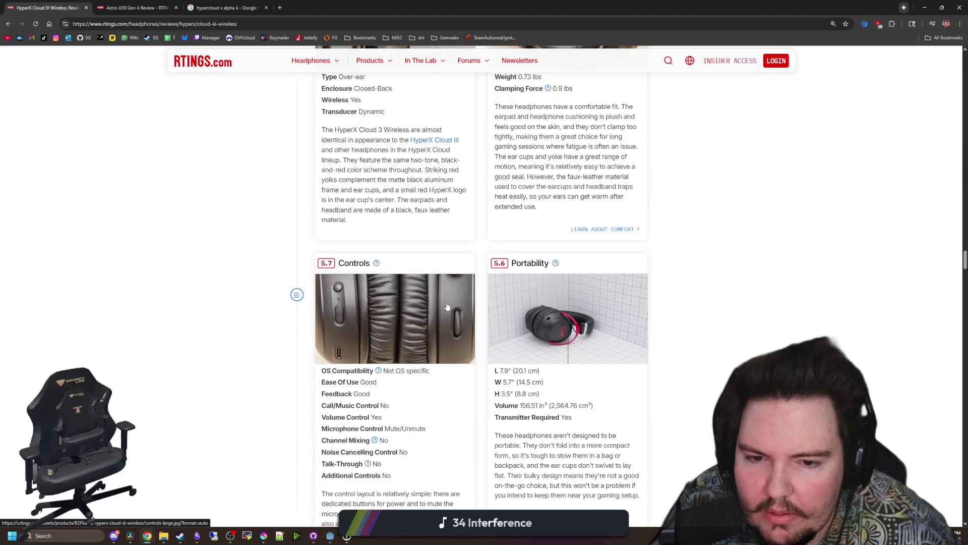
pyautogui.scroll(-10, 446, 306)
pyautogui.scroll(-16, 447, 306)
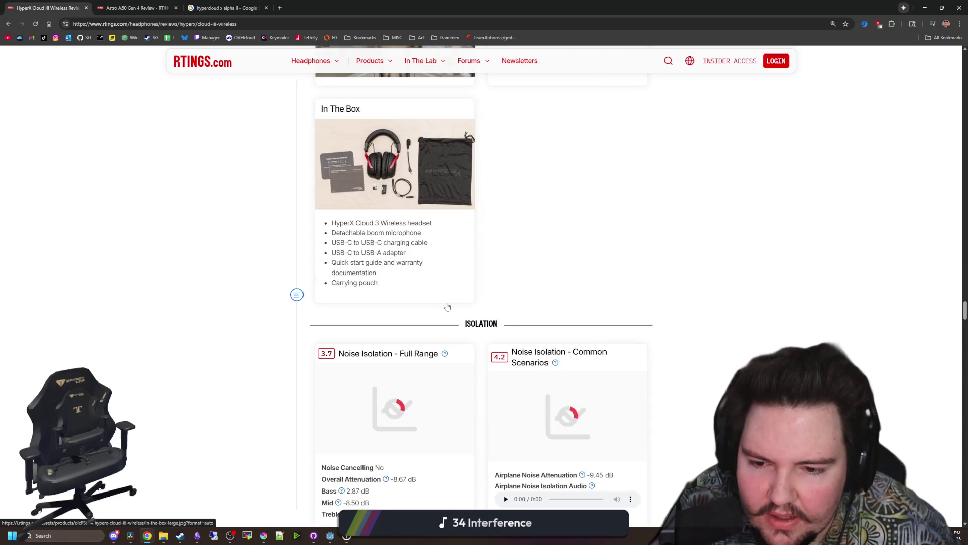
pyautogui.scroll(-10, 447, 306)
pyautogui.scroll(-8, 447, 306)
pyautogui.scroll(-12, 447, 306)
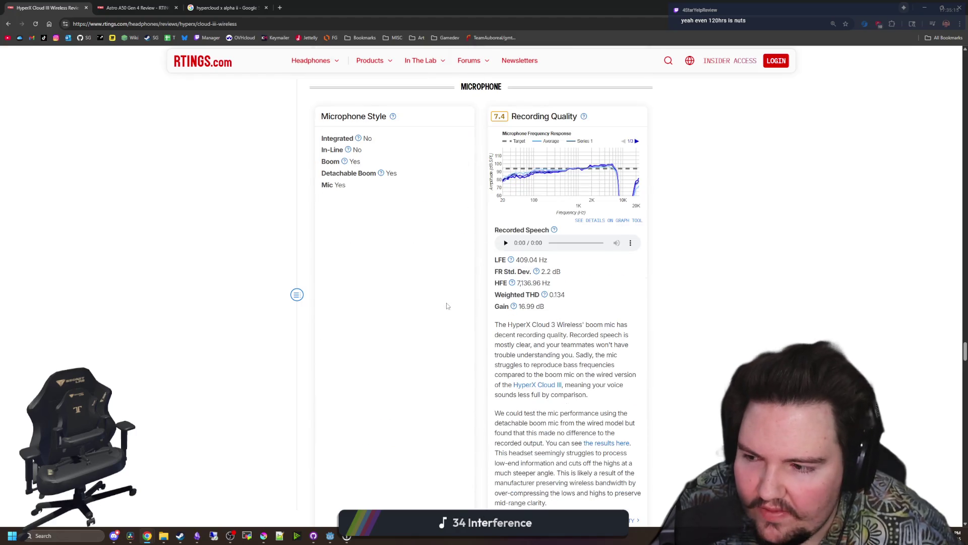
pyautogui.scroll(-5, 443, 313)
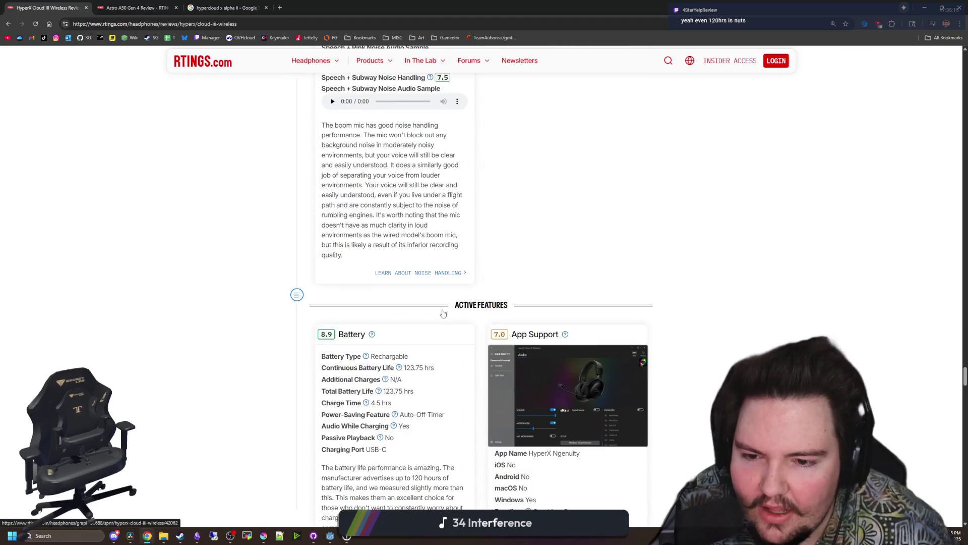
pyautogui.scroll(-3, 444, 313)
pyautogui.scroll(-4, 459, 309)
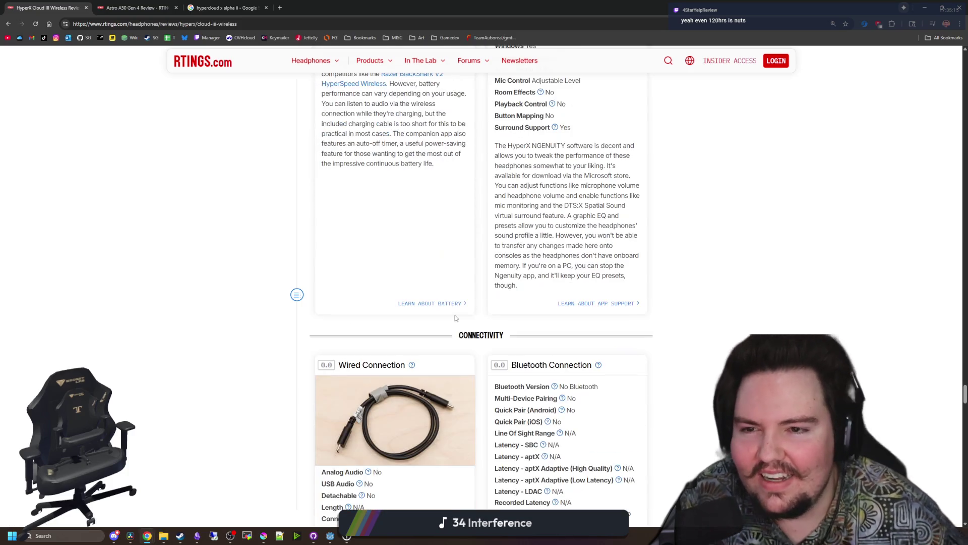
pyautogui.scroll(4, 462, 314)
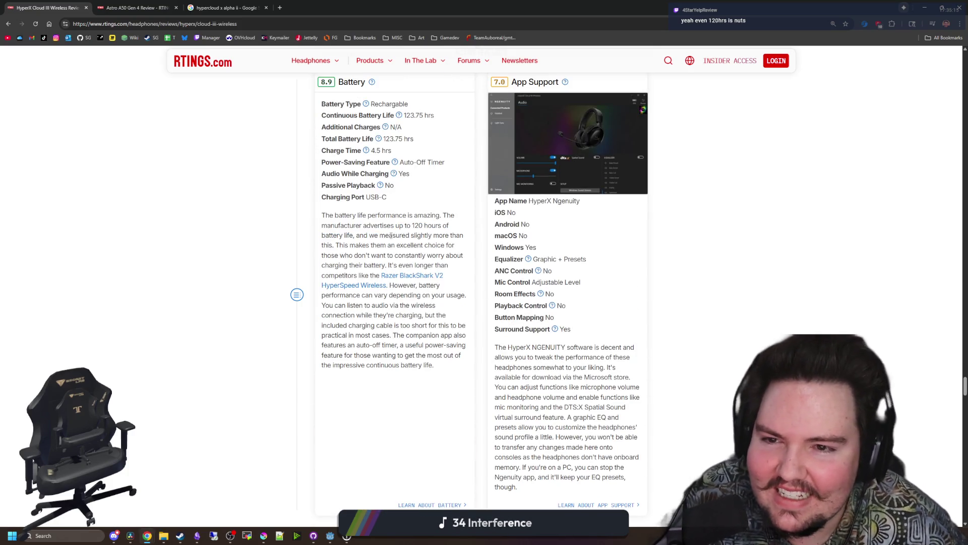
pyautogui.scroll(1, 391, 236)
pyautogui.moveTo(399, 202); pyautogui.dragTo(370, 203)
pyautogui.click(266, 201)
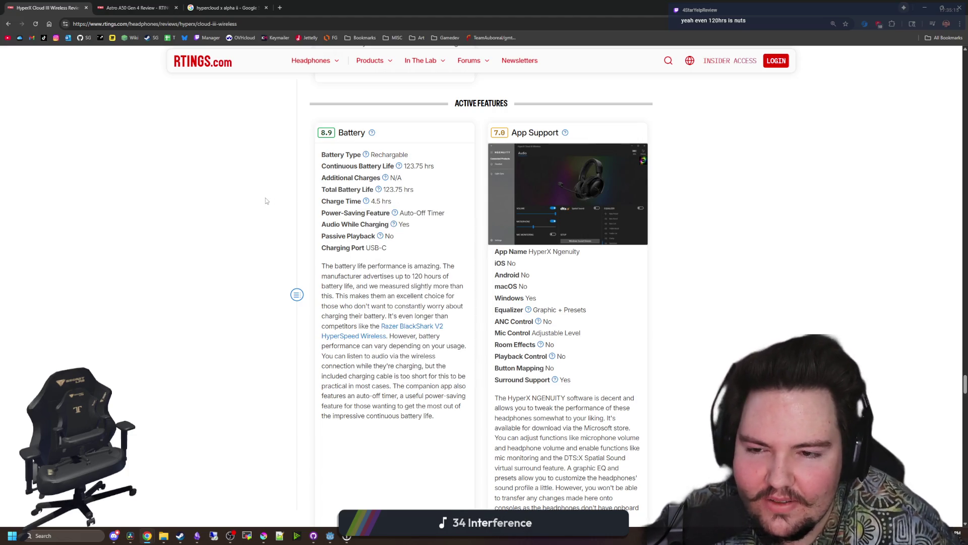
pyautogui.moveTo(415, 190); pyautogui.dragTo(383, 190)
pyautogui.click(222, 186)
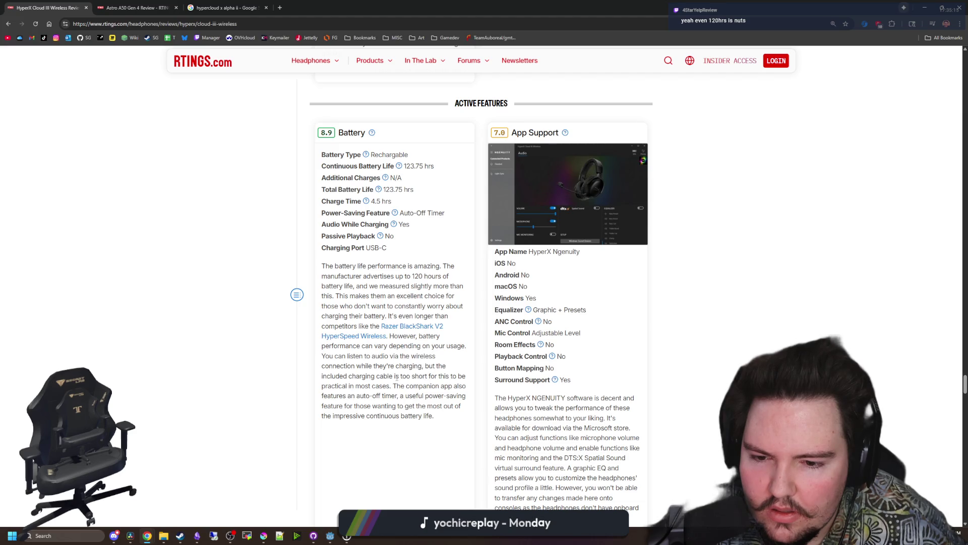
pyautogui.scroll(-5, 368, 274)
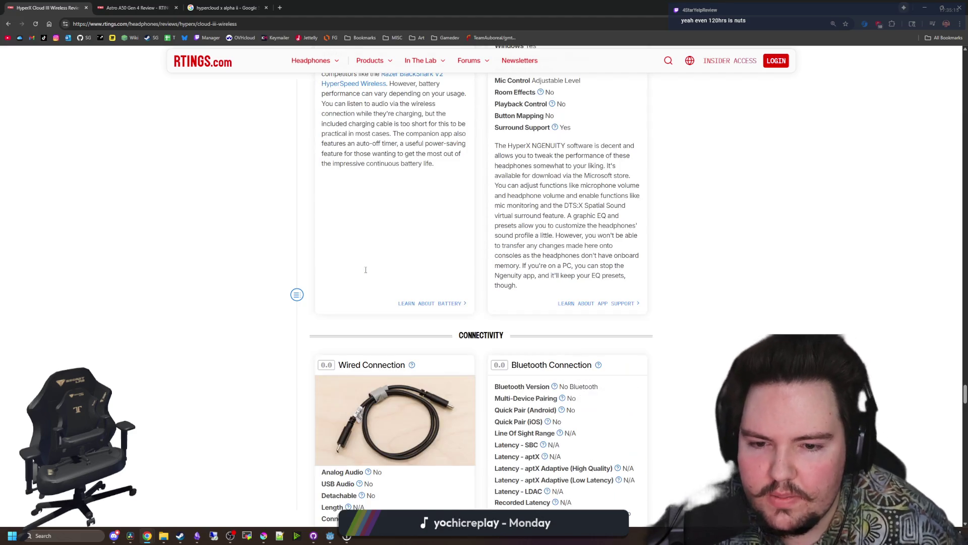
pyautogui.scroll(-12, 366, 273)
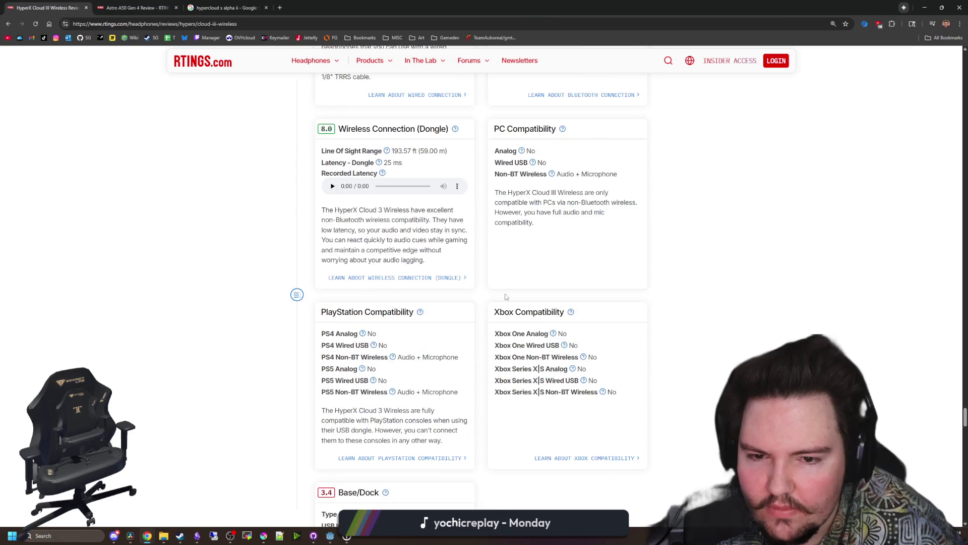
pyautogui.scroll(-15, 512, 251)
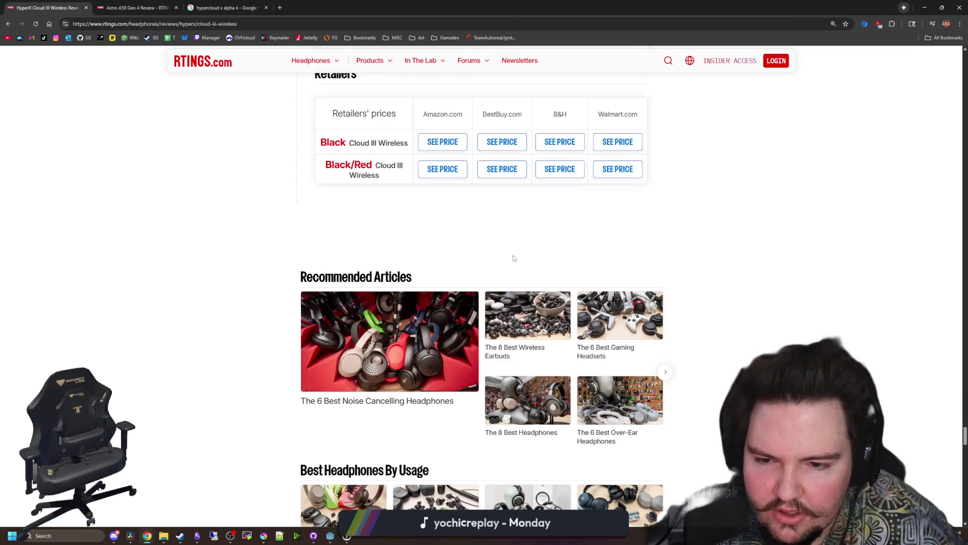
pyautogui.scroll(-5, 521, 260)
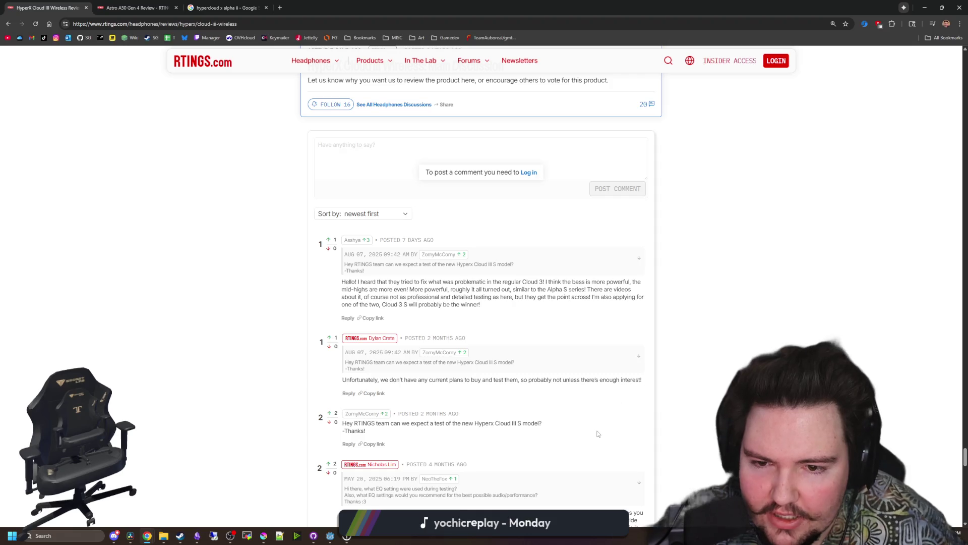
pyautogui.scroll(20, 536, 431)
pyautogui.scroll(20, 674, 397)
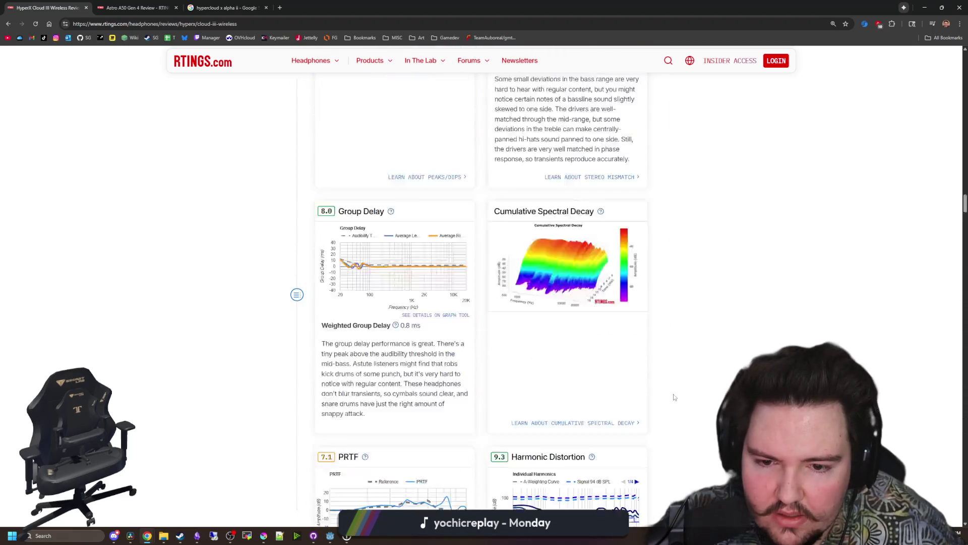
pyautogui.scroll(-10, 500, 342)
pyautogui.scroll(-20, 501, 343)
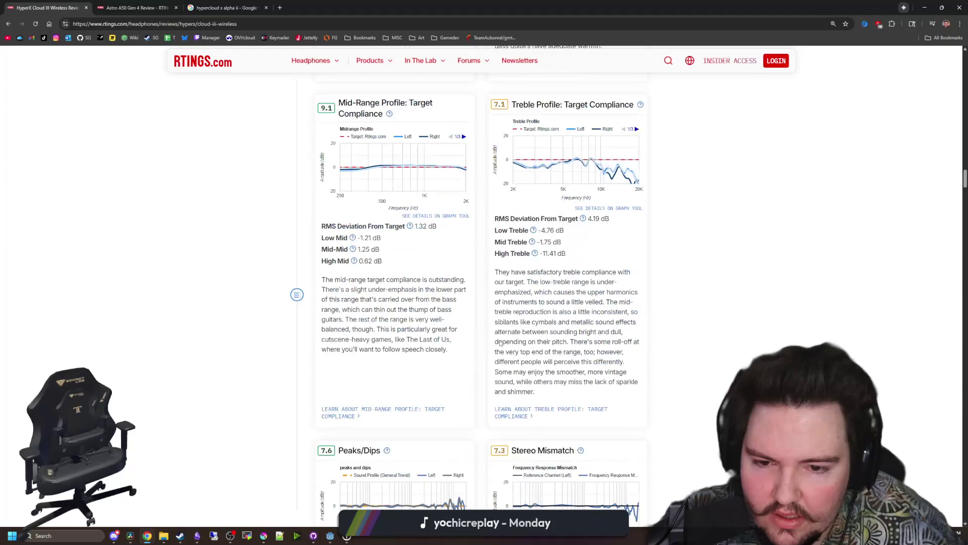
pyautogui.scroll(-8, 499, 342)
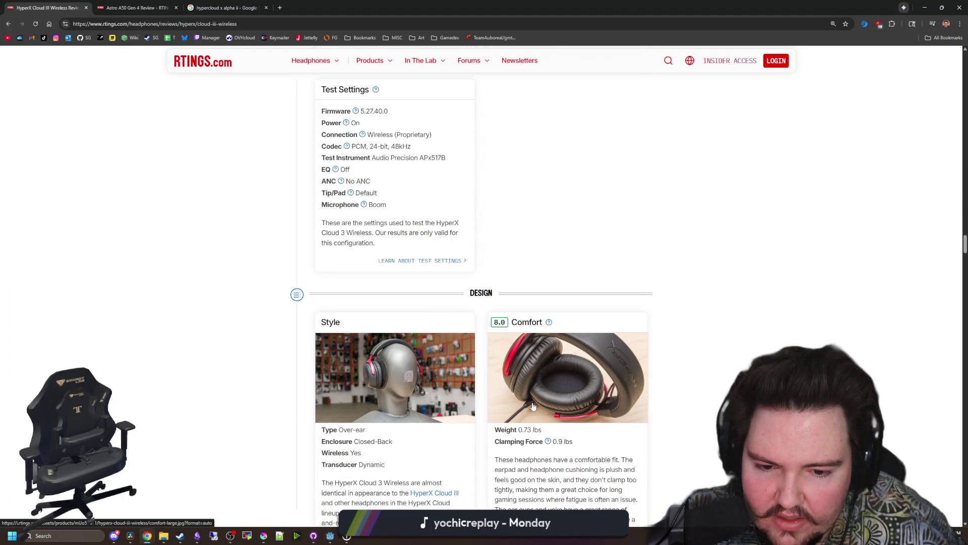
pyautogui.scroll(-7, 533, 406)
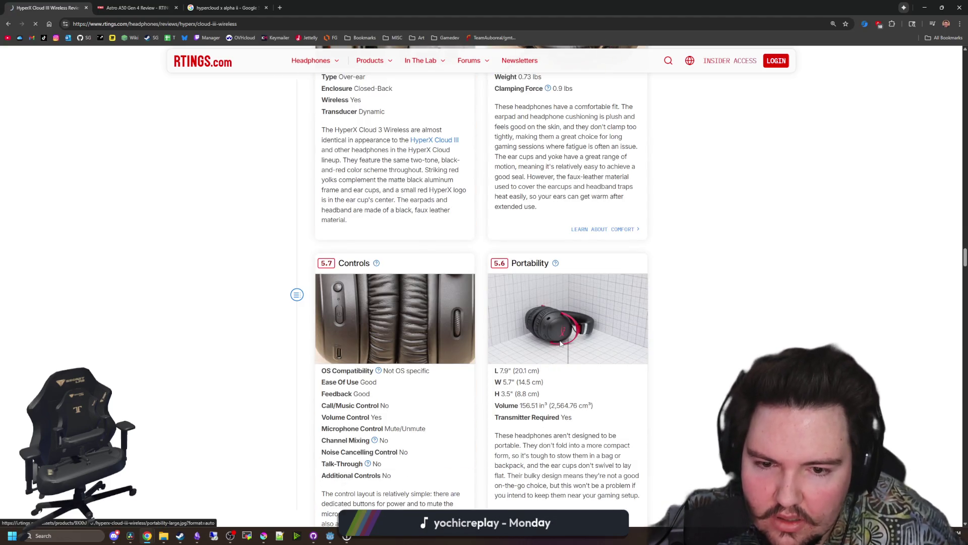
pyautogui.click(559, 340)
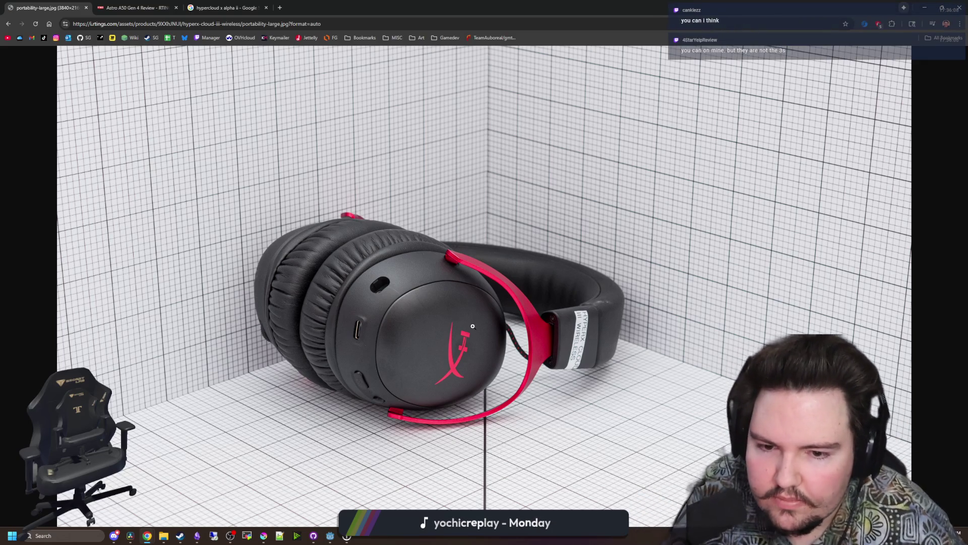
pyautogui.click(448, 314)
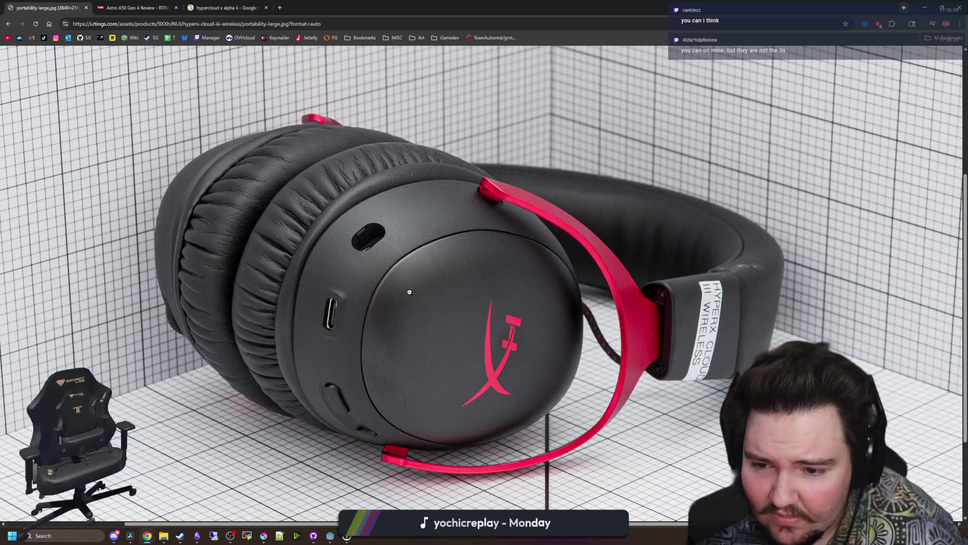
pyautogui.click(410, 292)
pyautogui.hotkey('alt', 'Left')
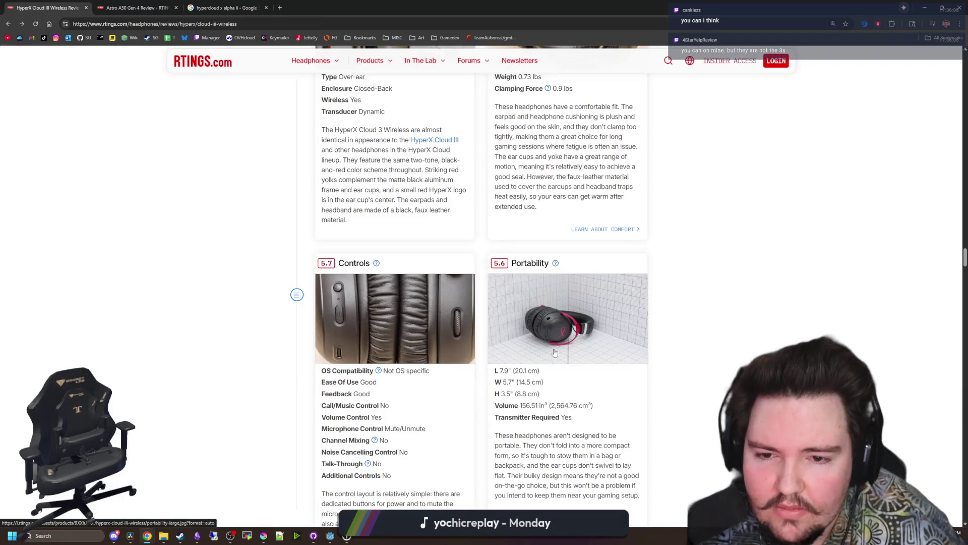
pyautogui.scroll(-10, 512, 326)
pyautogui.scroll(10, 513, 325)
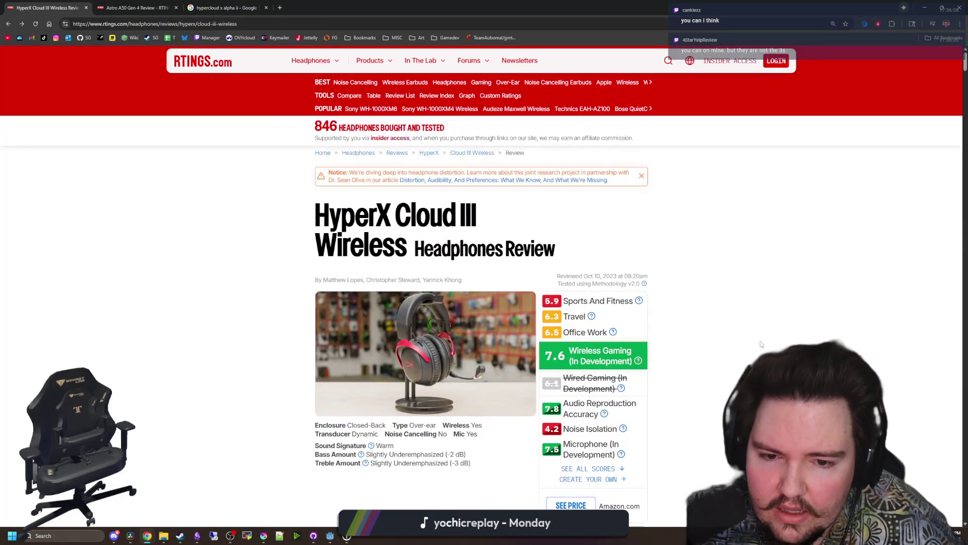
# In a new tab, search Google for 'aiaiai' and open the AIAIAI Audio homepage.
pyautogui.click(279, 8)
pyautogui.write('aiaiai')
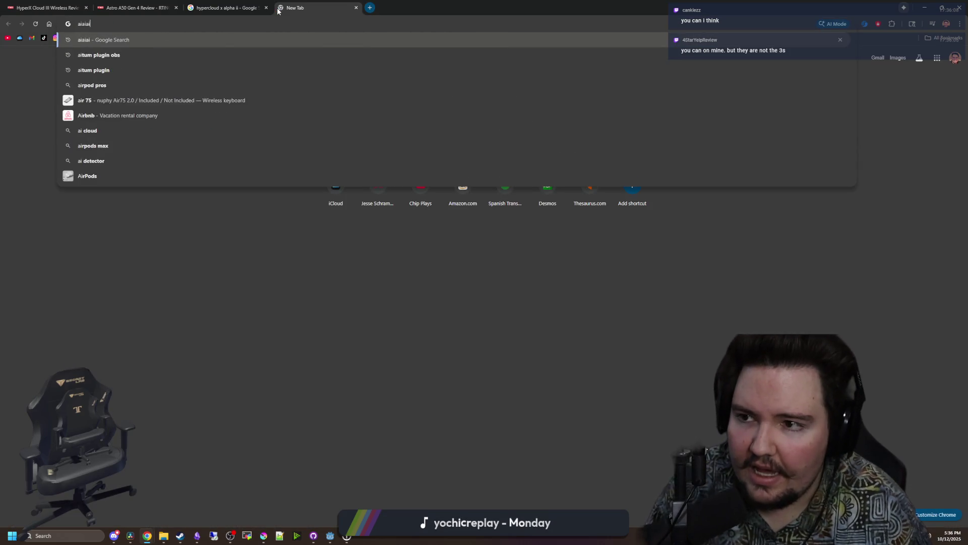
pyautogui.press('Return')
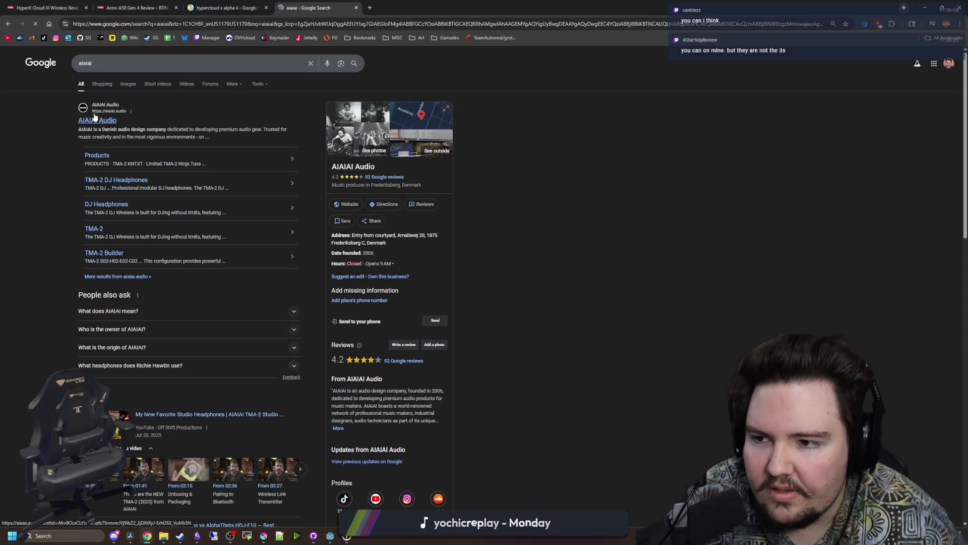
pyautogui.click(95, 120)
# Browse AIAIAI Audio's products, then return to the HyperX Cloud III review's microphone breakdown.
pyautogui.scroll(-9, 309, 355)
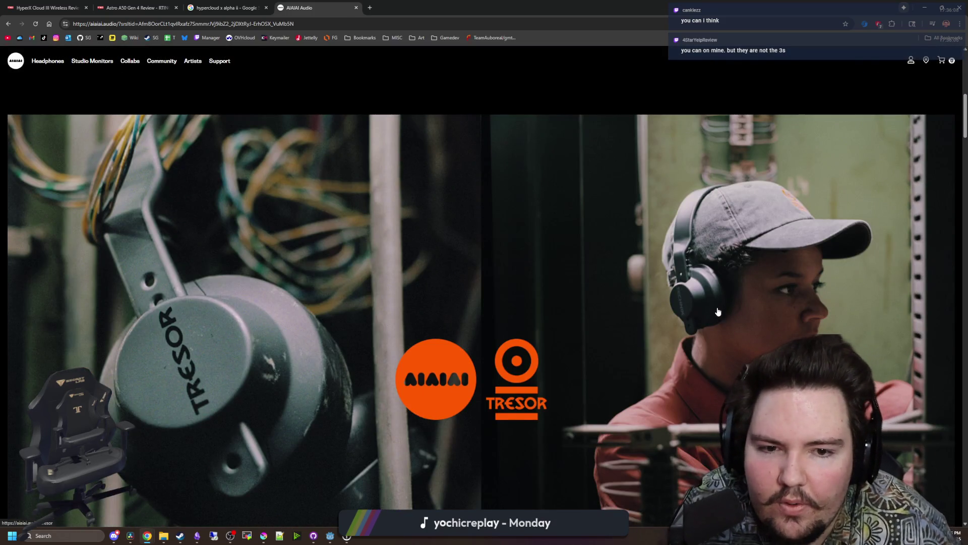
pyautogui.scroll(-9, 530, 257)
pyautogui.scroll(-4, 381, 237)
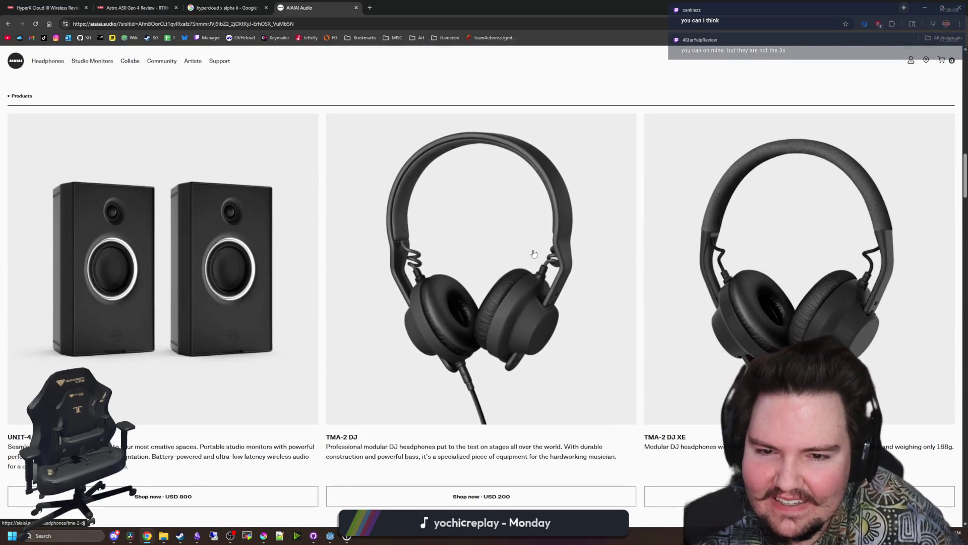
pyautogui.scroll(-4, 518, 283)
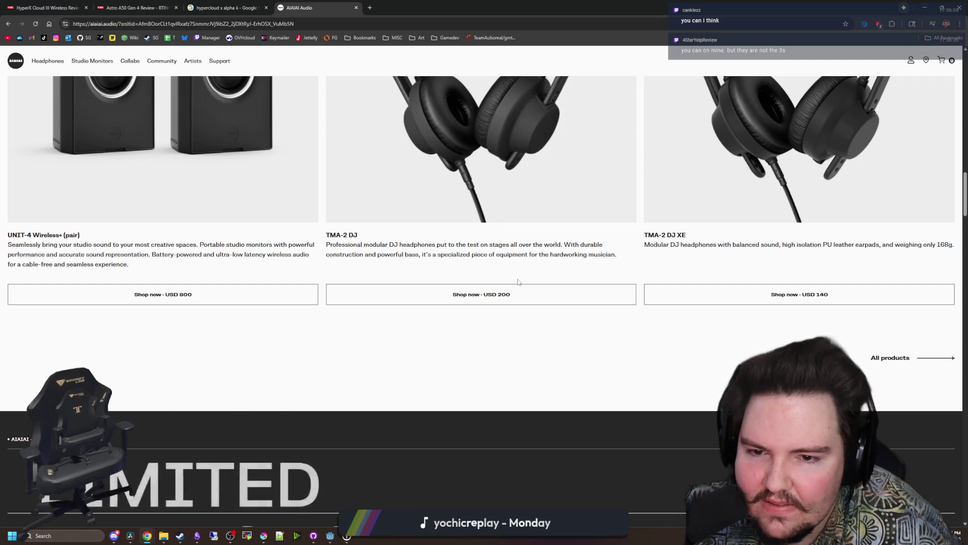
pyautogui.scroll(-9, 518, 282)
pyautogui.scroll(-10, 518, 282)
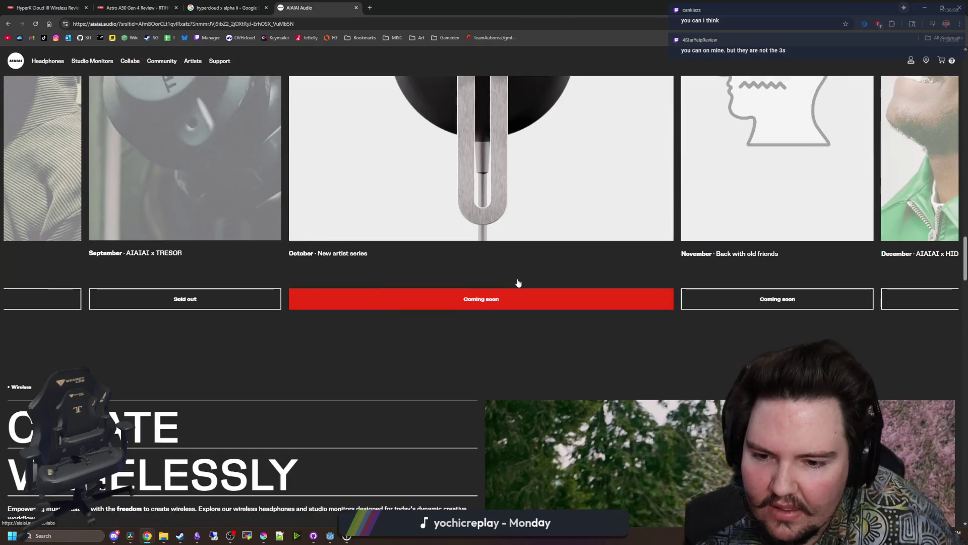
pyautogui.scroll(-5, 518, 282)
pyautogui.scroll(-15, 518, 282)
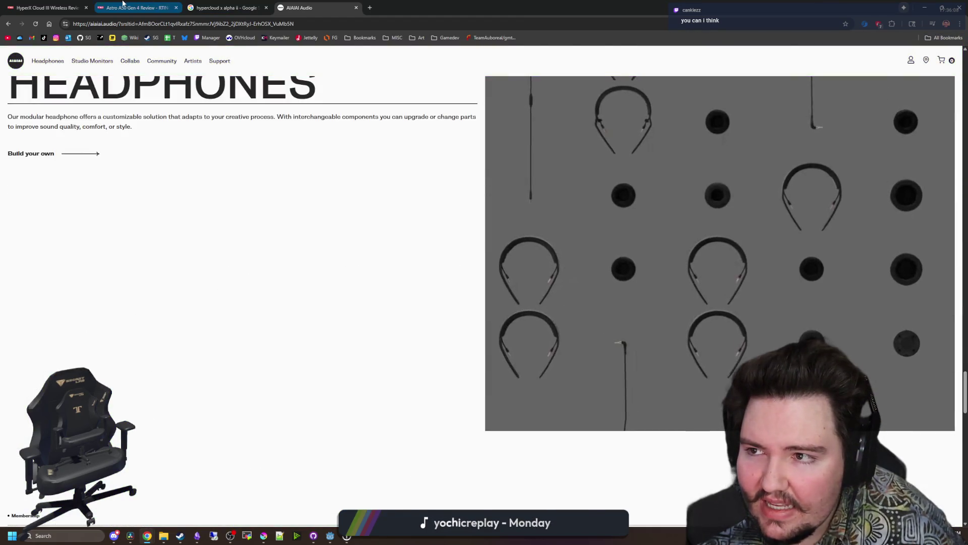
pyautogui.click(64, 4)
pyautogui.scroll(-1, 444, 275)
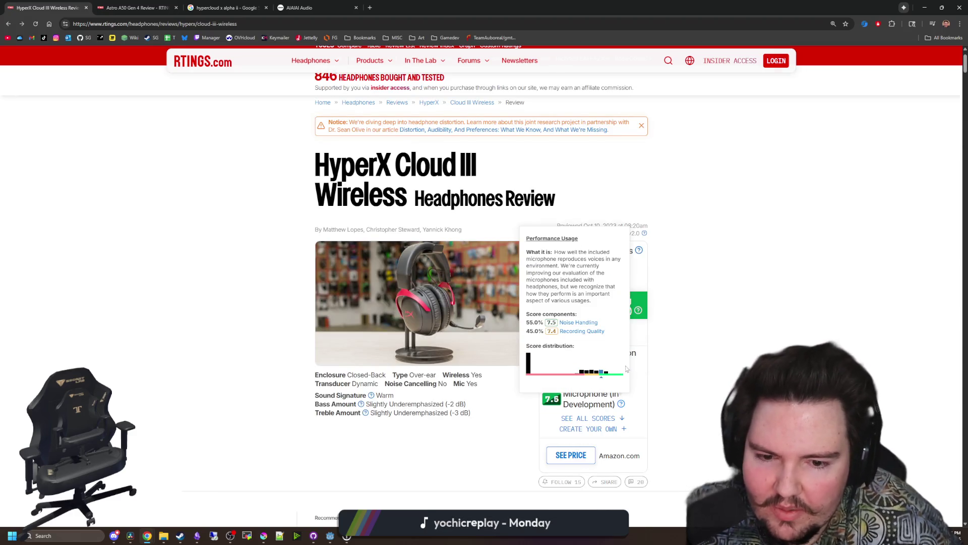
# Scroll to the Cloud III review's Our Verdict, then switch back to Godot with the running game.
pyautogui.moveTo(605, 364)
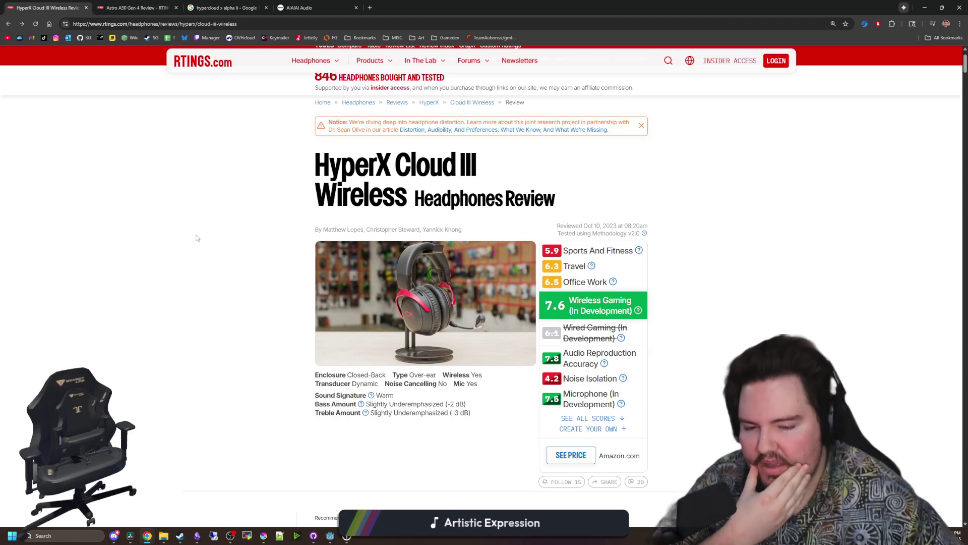
pyautogui.scroll(-8, 197, 238)
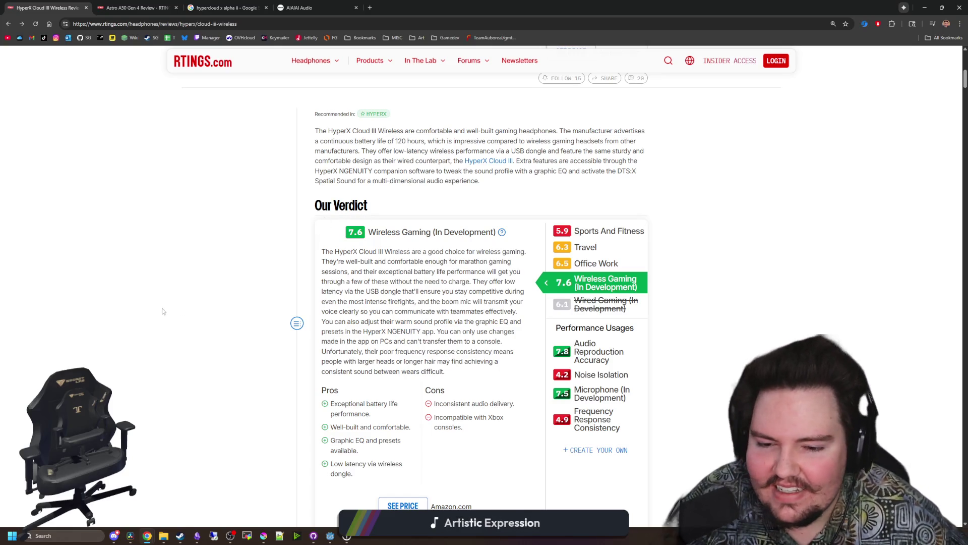
pyautogui.hotkey('alt', 'Tab')
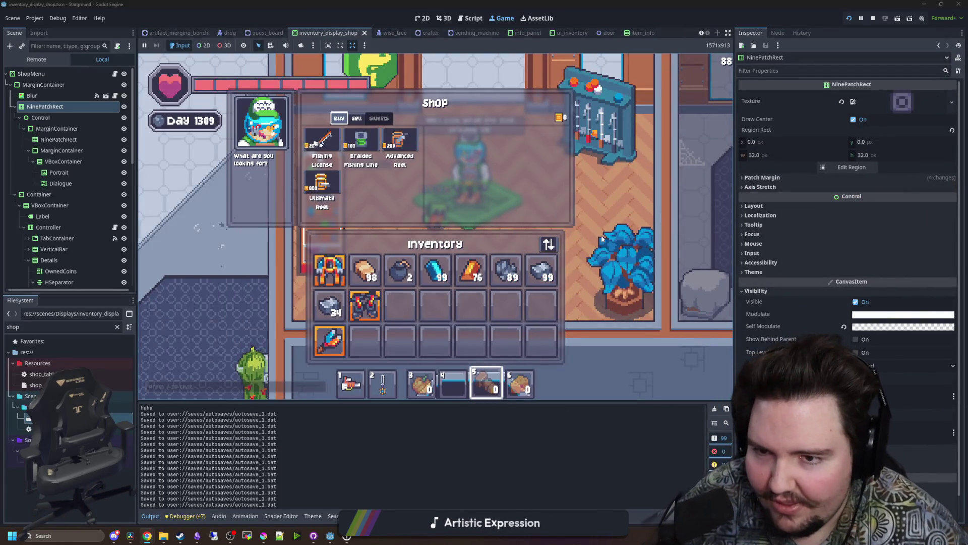
# Close the shop and inventory overlay, walk the character up-left into the lobby, and select hotbar slot 6.
pyautogui.press('Escape')
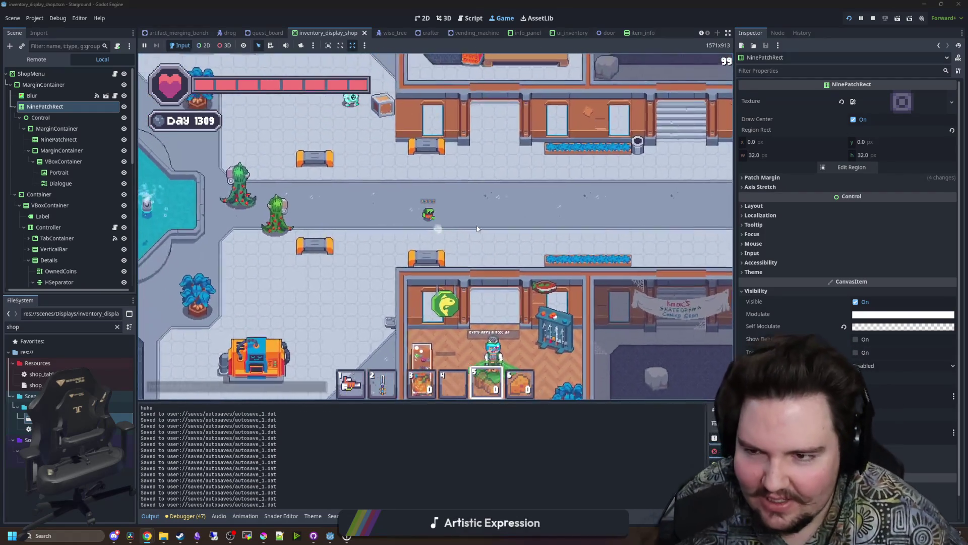
pyautogui.hotkey('w', 'a')
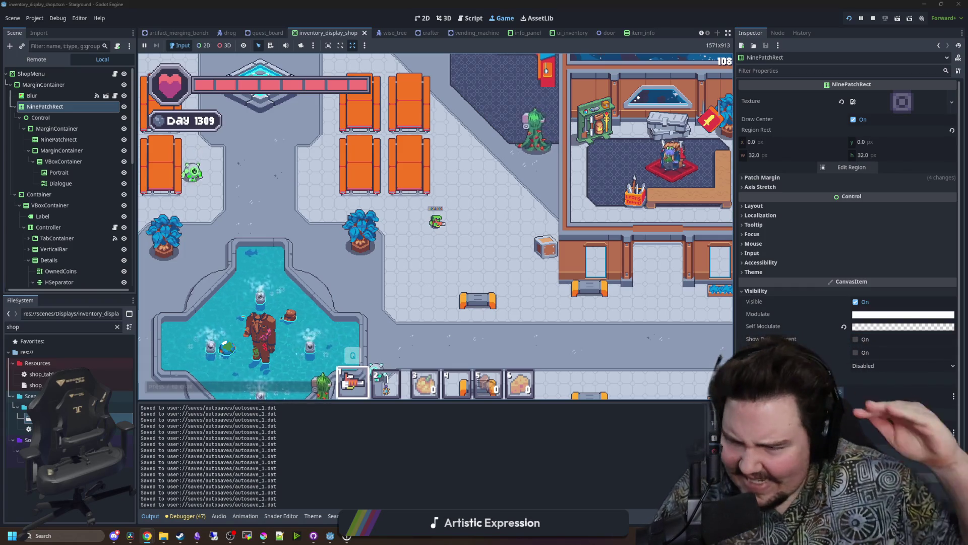
pyautogui.press('6')
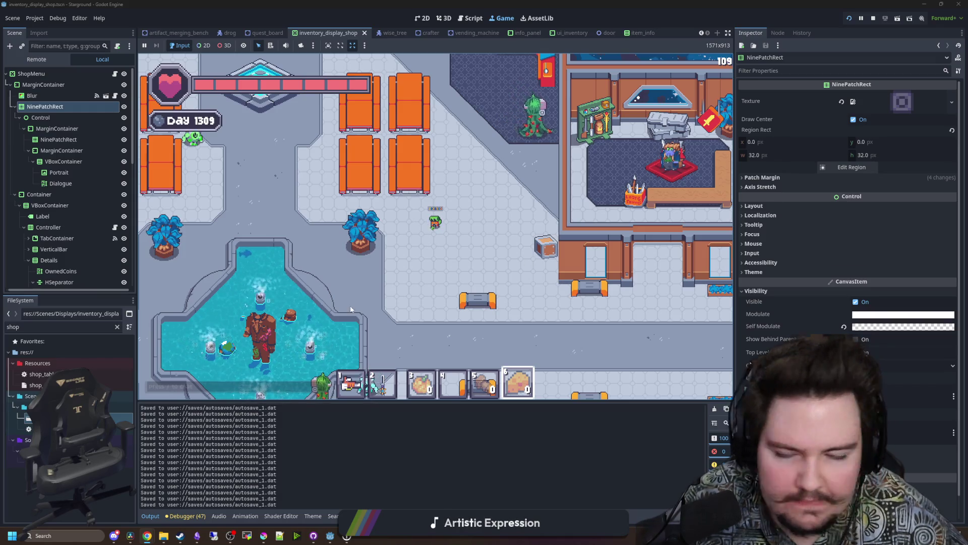
# Switch to hotbar slot 1, walk left and down past the fountain, refocus the game, and clear the file filter.
pyautogui.press('a')
pyautogui.press('1')
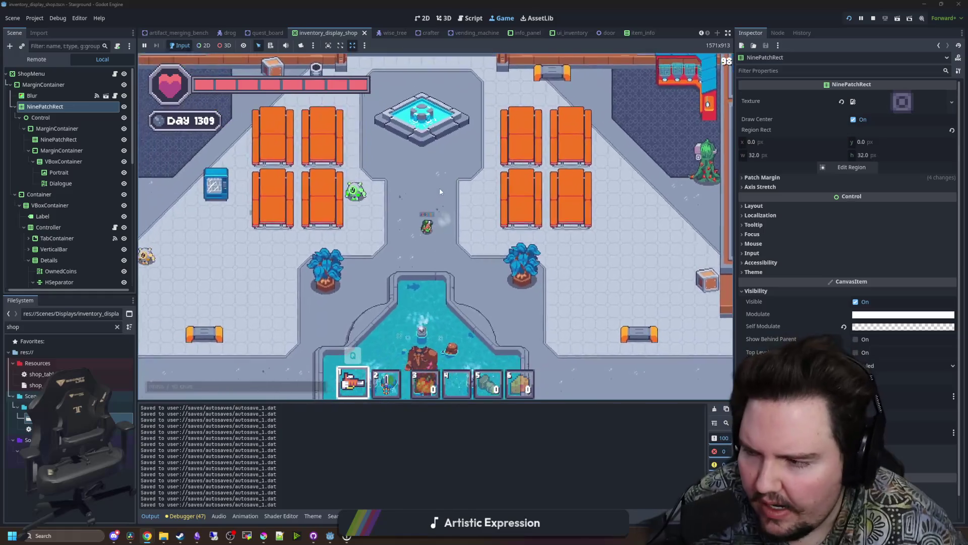
pyautogui.press('s')
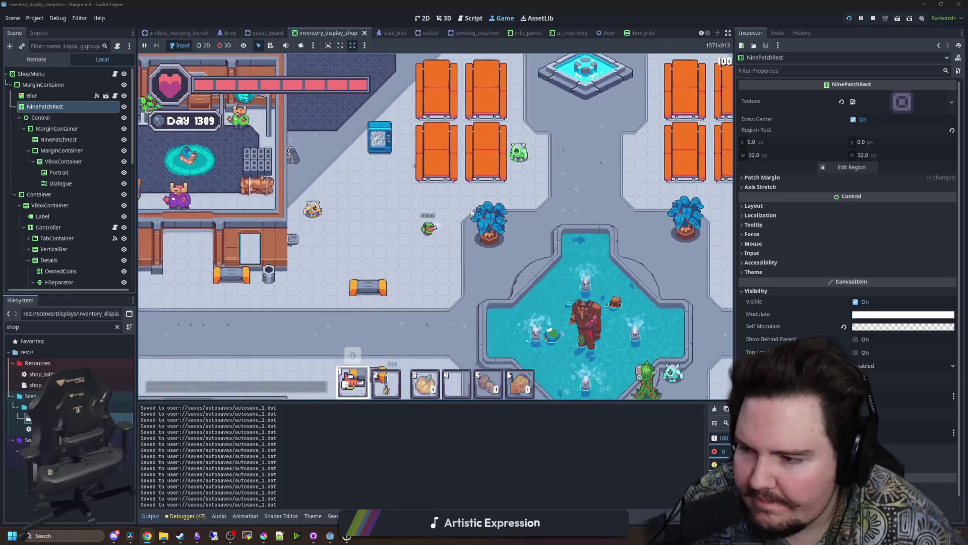
pyautogui.press('a')
pyautogui.press('s')
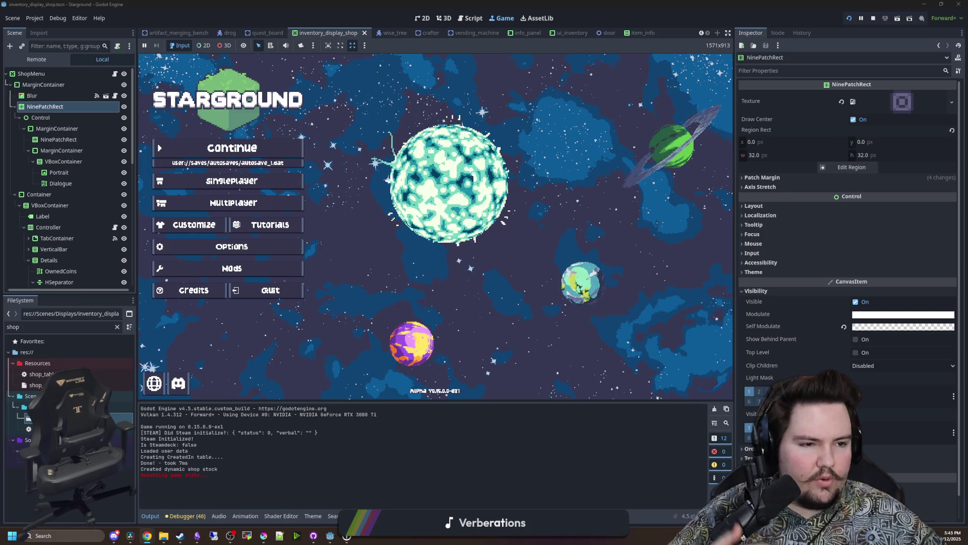
pyautogui.click(479, 438)
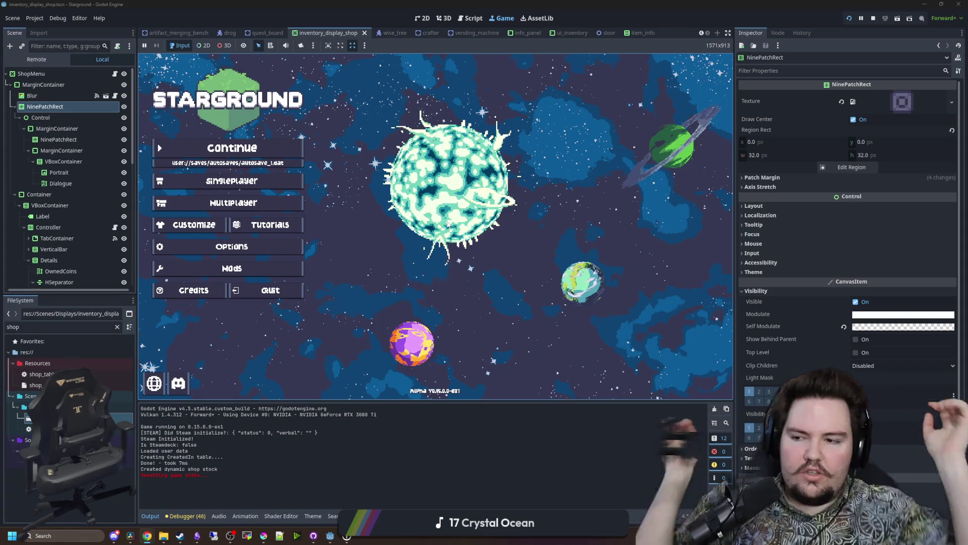
pyautogui.click(117, 327)
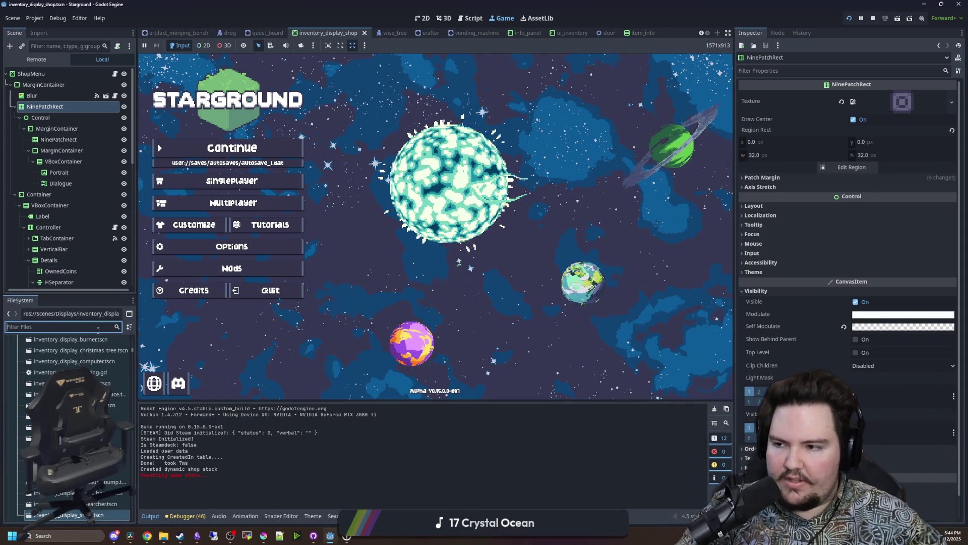
# Filter the FileSystem for 'items' and open items_table.gd in the script editor.
pyautogui.write('items')
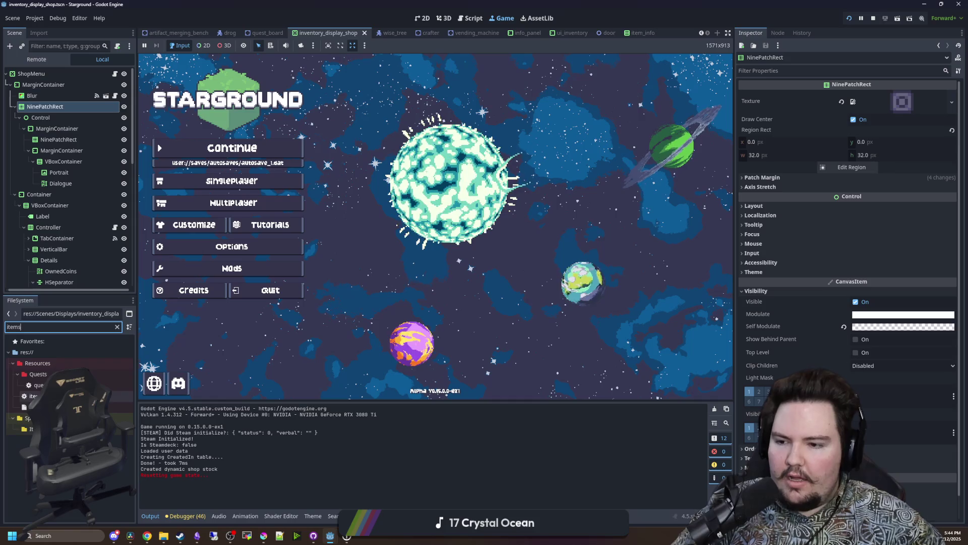
pyautogui.doubleClick(33, 396)
pyautogui.click(493, 269)
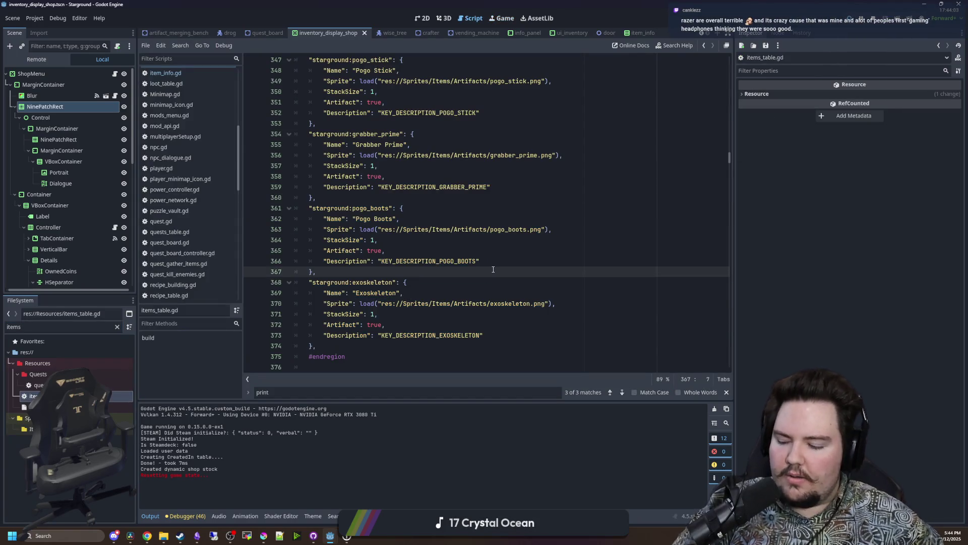
pyautogui.moveTo(415, 235)
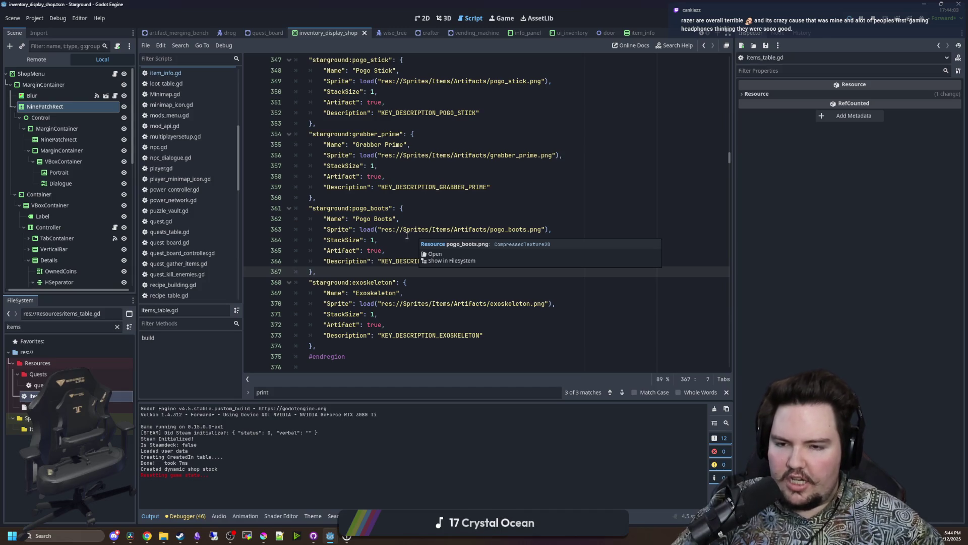
pyautogui.click(353, 189)
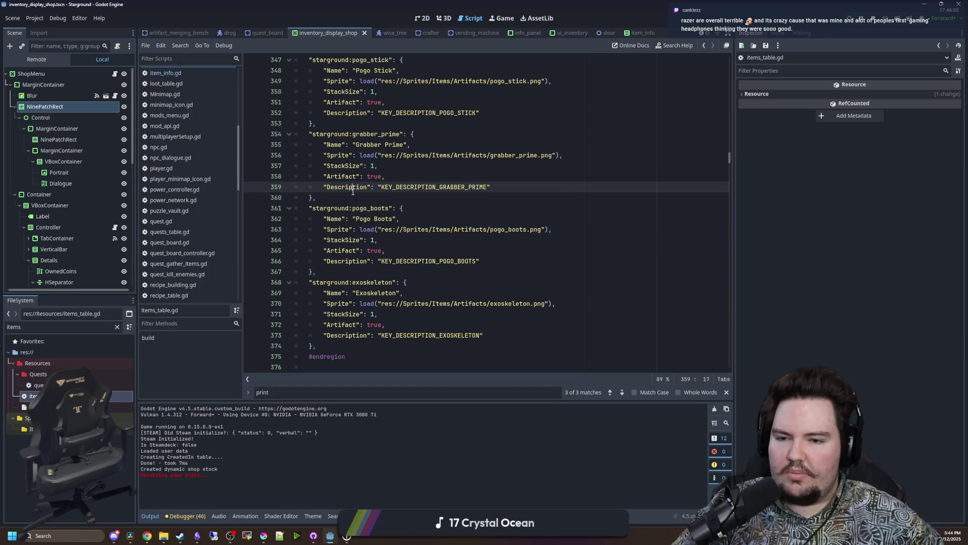
# Add an "Abilities": [], line below the Lead Boots Description.
pyautogui.scroll(20, 581, 259)
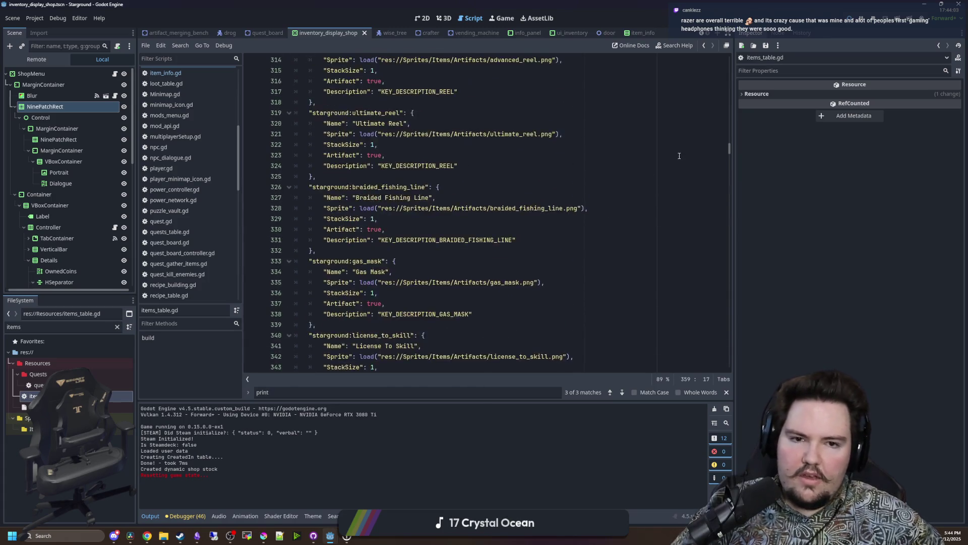
pyautogui.scroll(12, 692, 157)
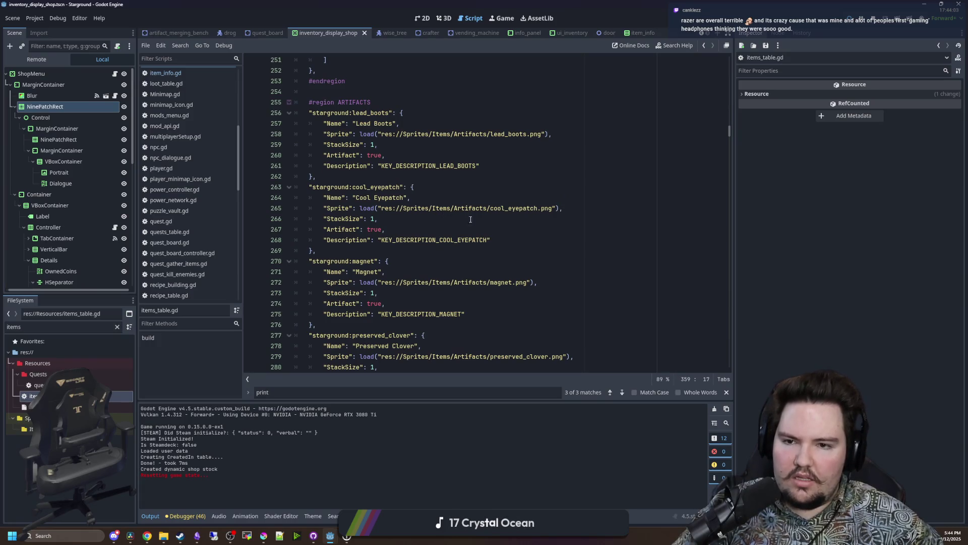
pyautogui.scroll(4, 463, 219)
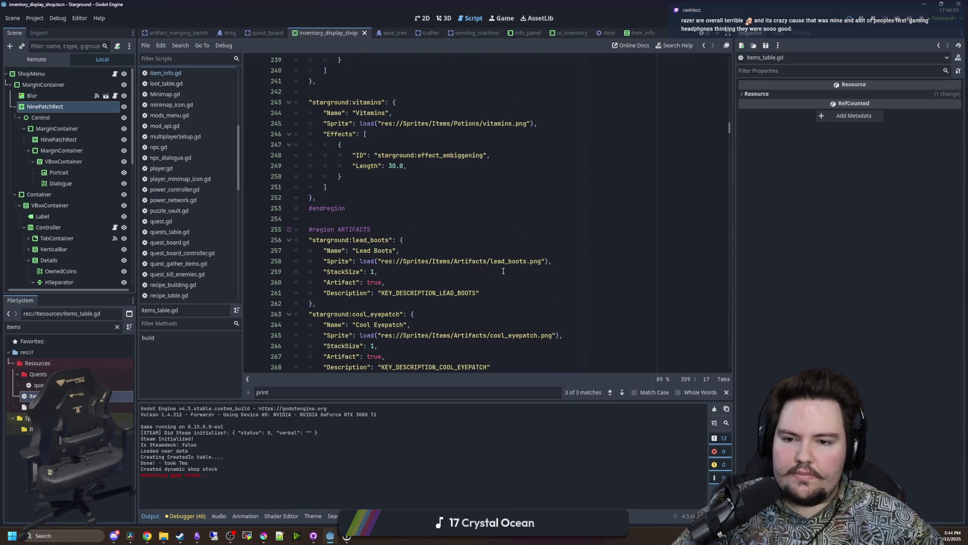
pyautogui.scroll(-2, 499, 252)
pyautogui.click(495, 228)
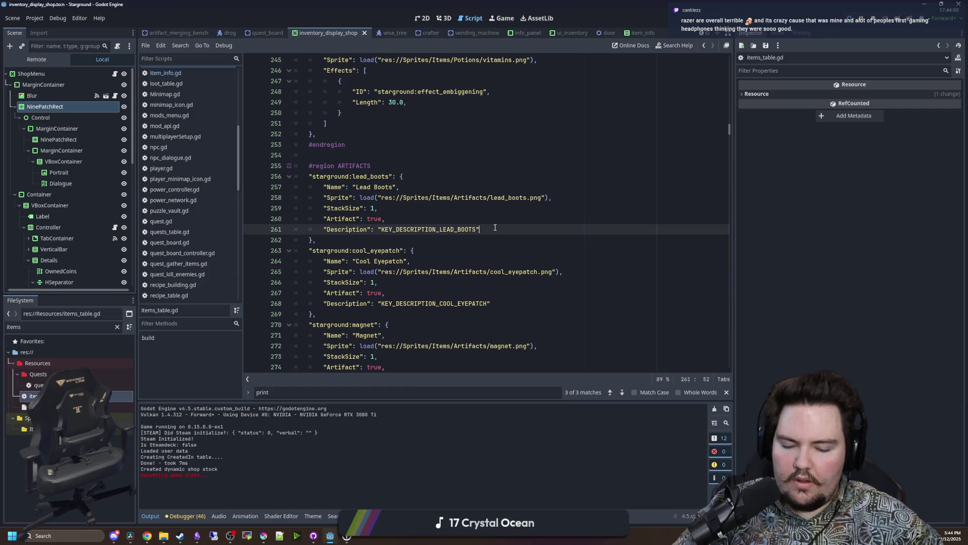
pyautogui.press('Return')
pyautogui.write('"Abiliti')
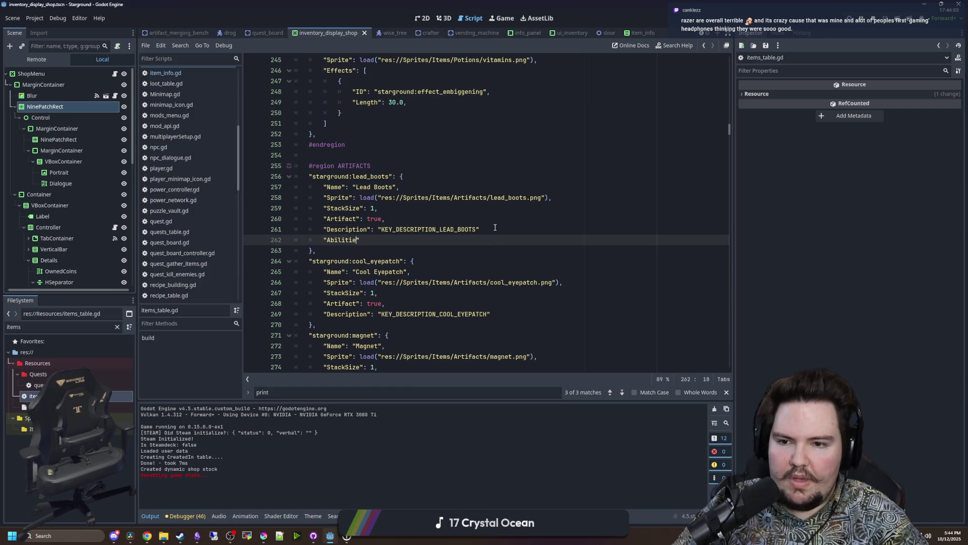
pyautogui.write('es')
pyautogui.press('Up')
pyautogui.write(':')
pyautogui.press('BackSpace')
pyautogui.press('Down')
pyautogui.write('[]')
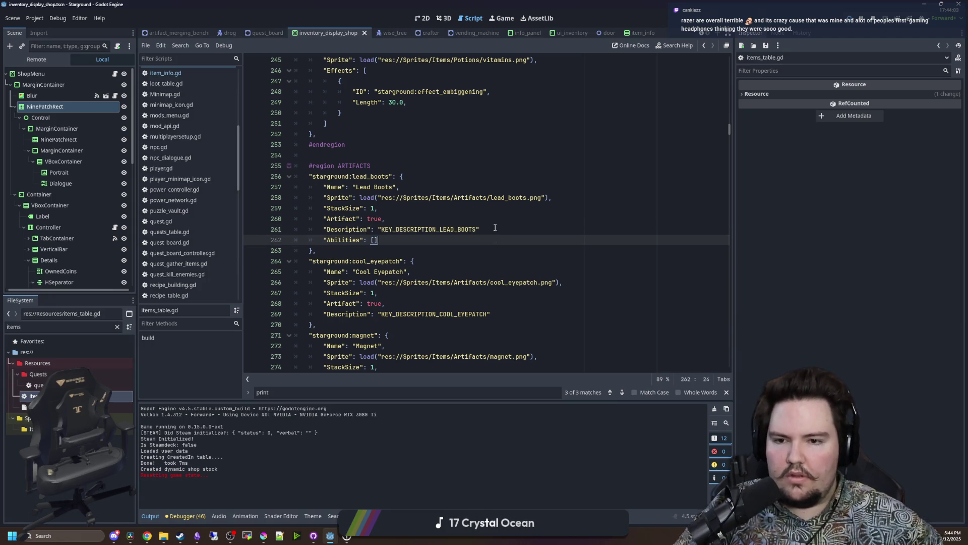
pyautogui.write(',')
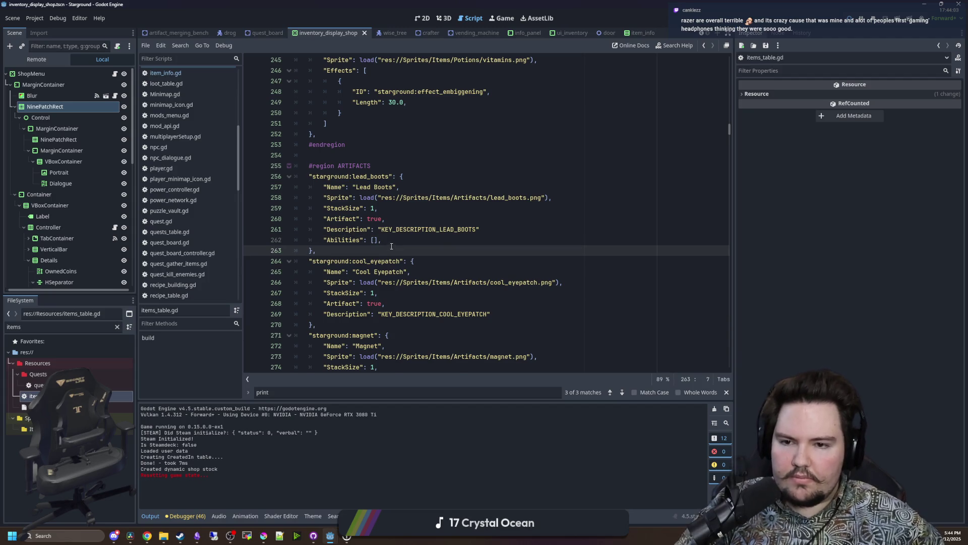
# Add the missing comma at the end of the Lead Boots Description line.
pyautogui.keyDown('shift'); pyautogui.click(322, 249); pyautogui.keyUp('shift')
pyautogui.click(399, 240)
pyautogui.click(487, 229)
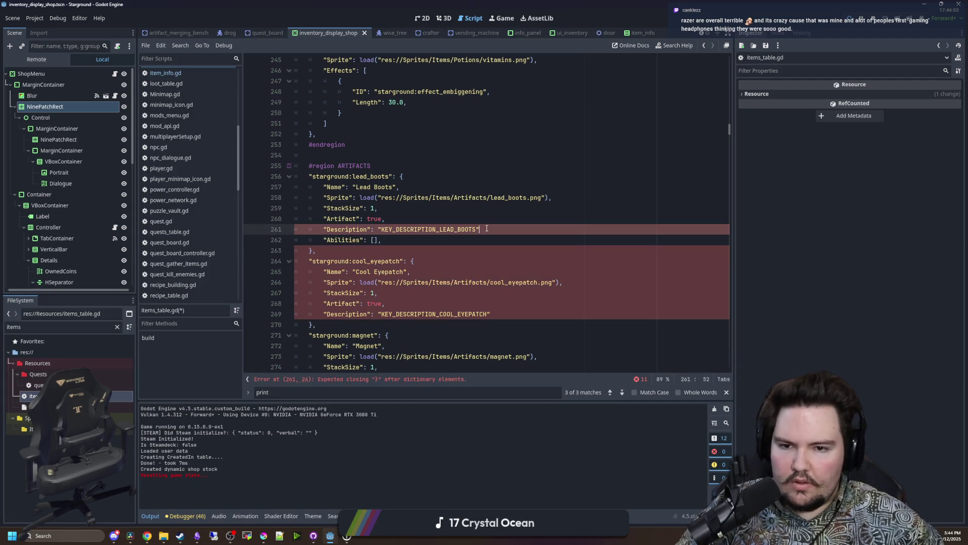
pyautogui.write(',')
pyautogui.press('Down')
pyautogui.hotkey('shift', 'Home')
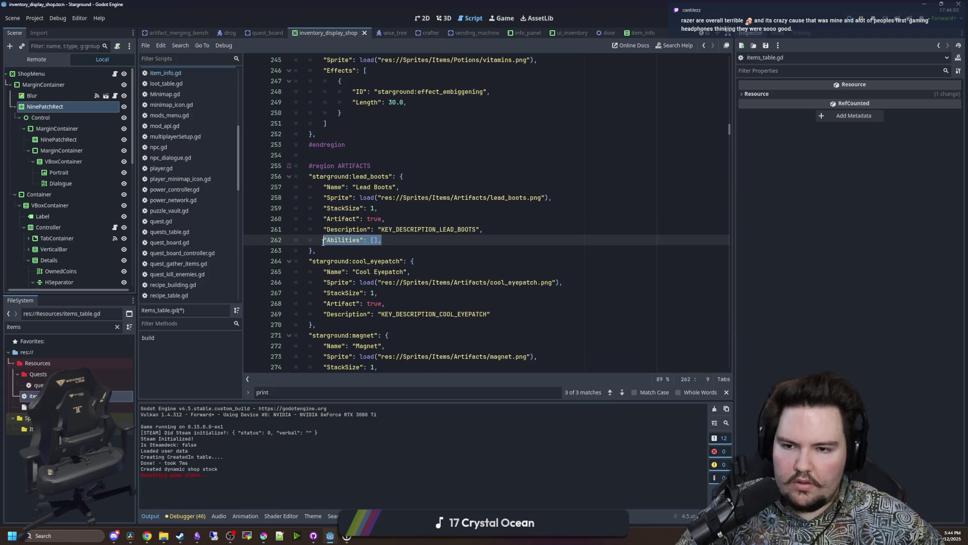
pyautogui.scroll(4, 486, 212)
pyautogui.moveTo(729, 123); pyautogui.dragTo(729, 58)
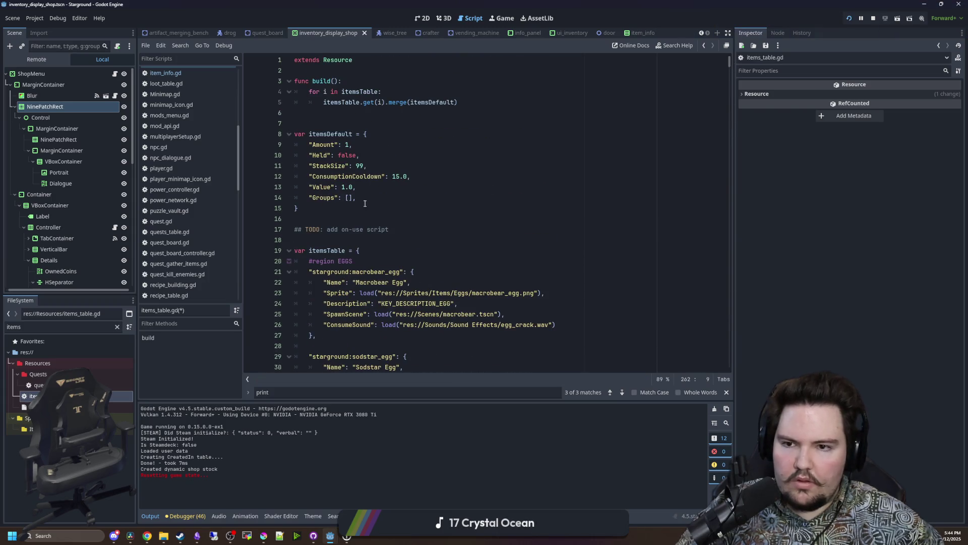
# Start an "Abilities" default entry after Groups in the itemsDefault dictionary.
pyautogui.click(388, 197)
pyautogui.press('Return')
pyautogui.write('"')
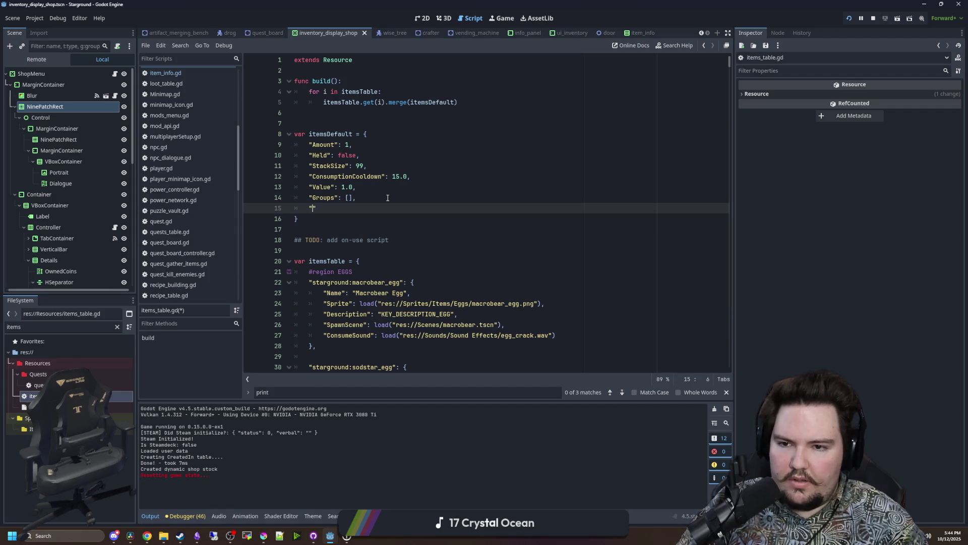
pyautogui.write('Abilities": [],')
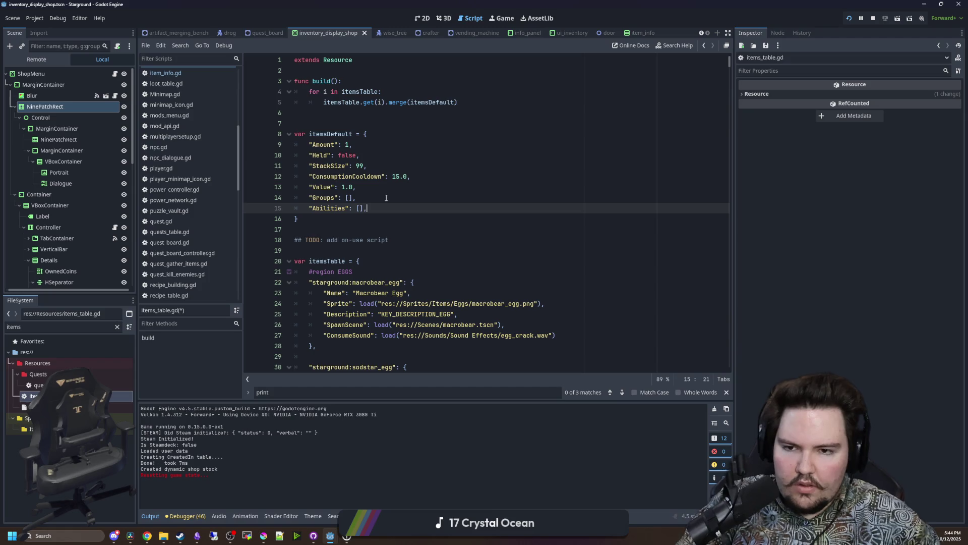
pyautogui.scroll(-6, 523, 197)
# Search the script for 'abilities' to jump back to the Lead Boots Abilities entry.
pyautogui.click(523, 197)
pyautogui.hotkey('ctrl', 'f')
pyautogui.write('abilit')
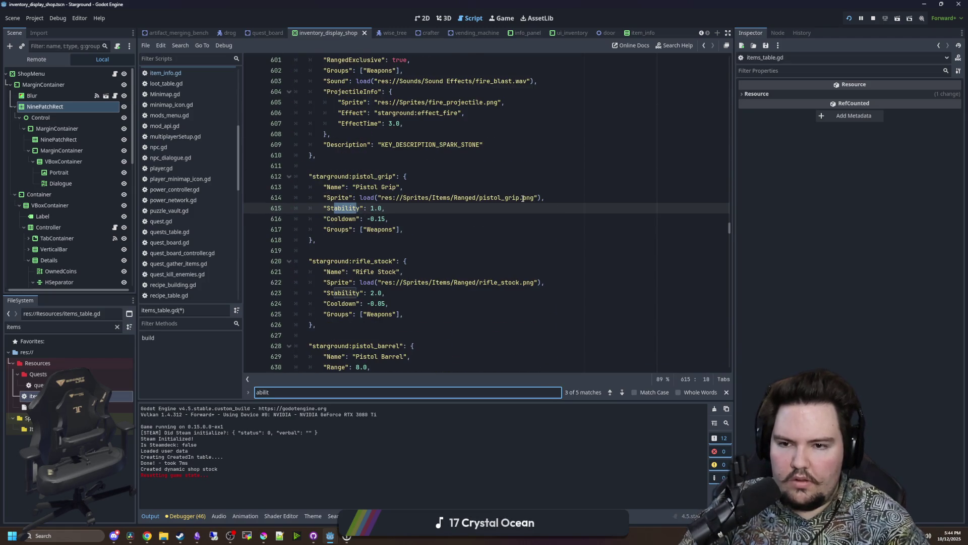
pyautogui.press('BackSpace')
pyautogui.press('BackSpace')
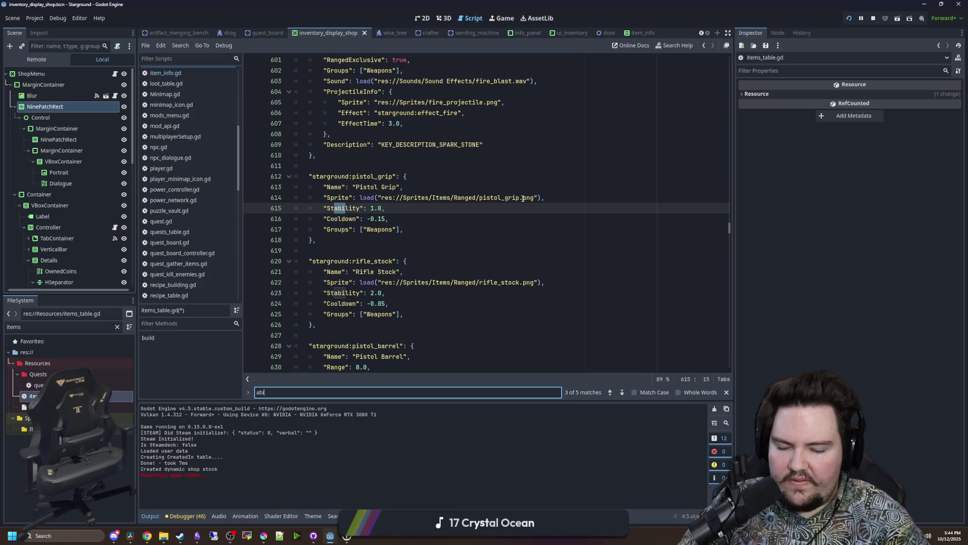
pyautogui.write('lities')
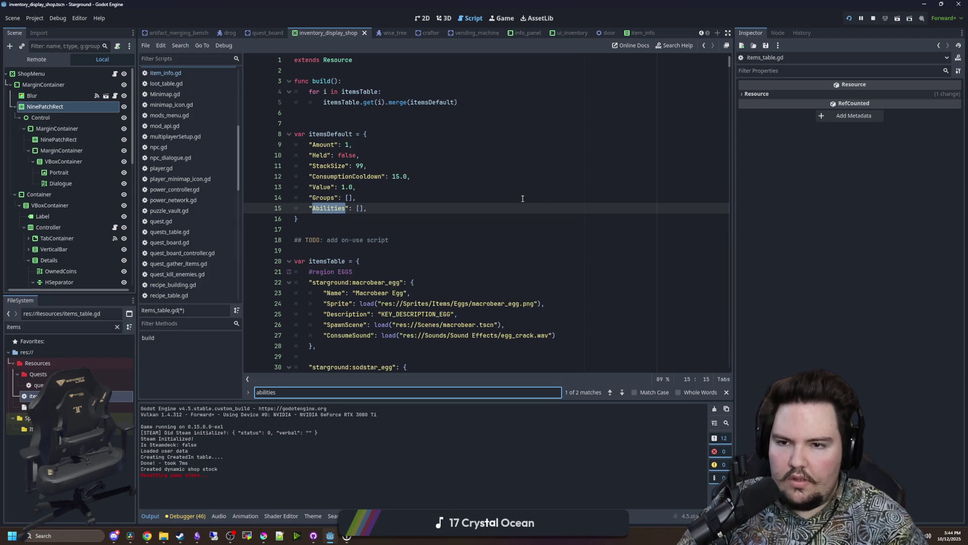
pyautogui.press('Return')
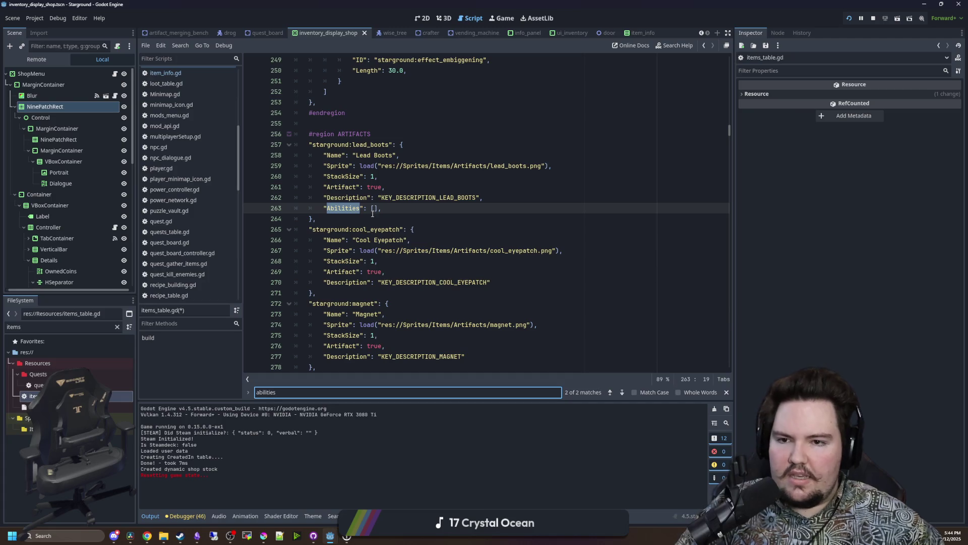
pyautogui.click(372, 213)
pyautogui.click(374, 208)
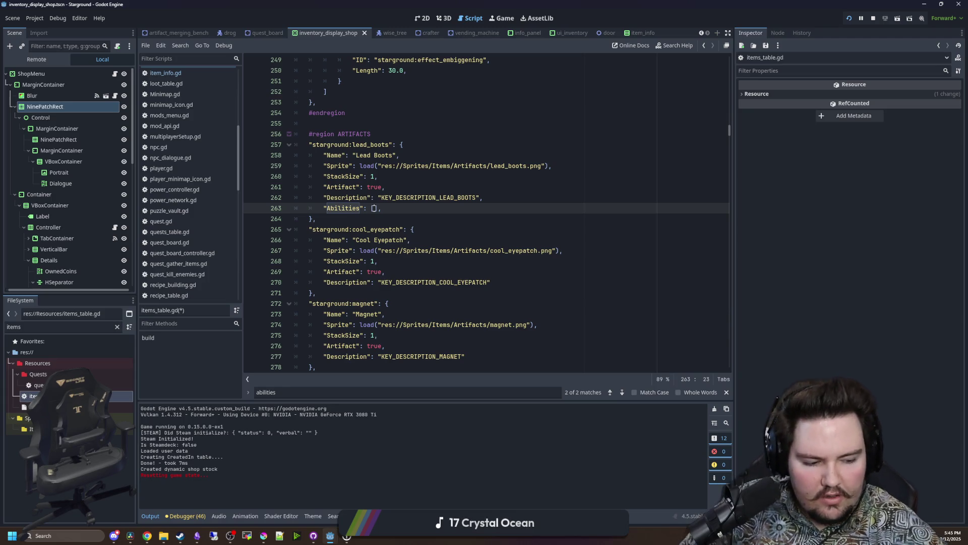
pyautogui.click(412, 229)
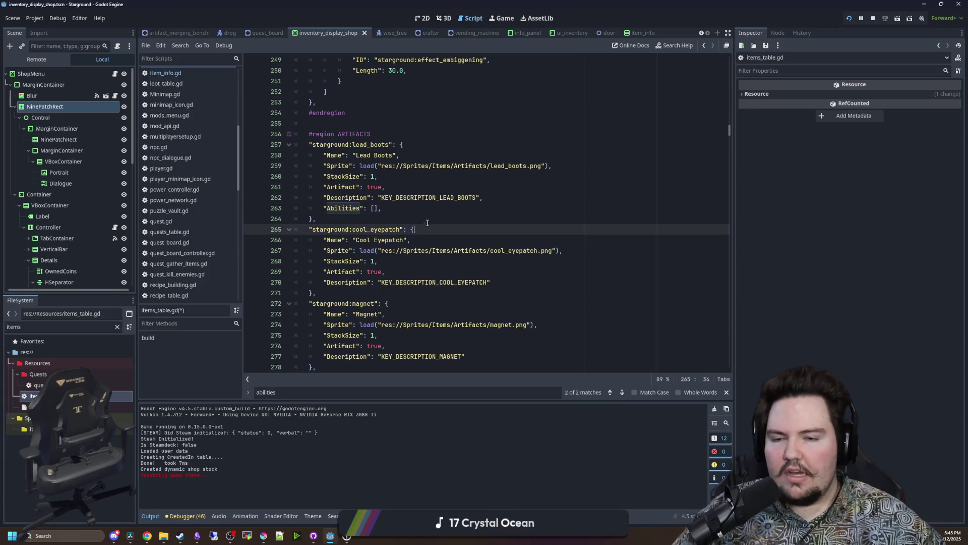
pyautogui.click(434, 219)
pyautogui.hotkey('alt', 'Tab')
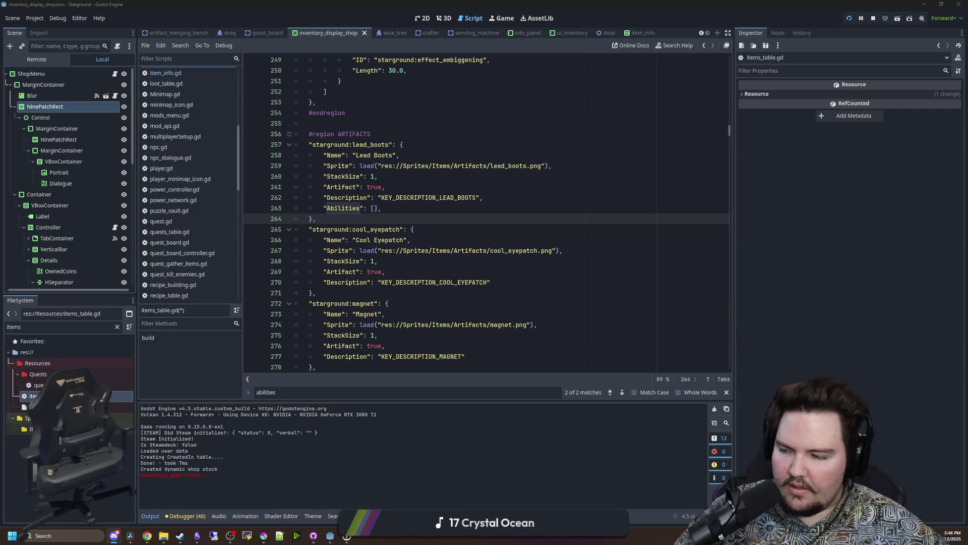
pyautogui.click(447, 302)
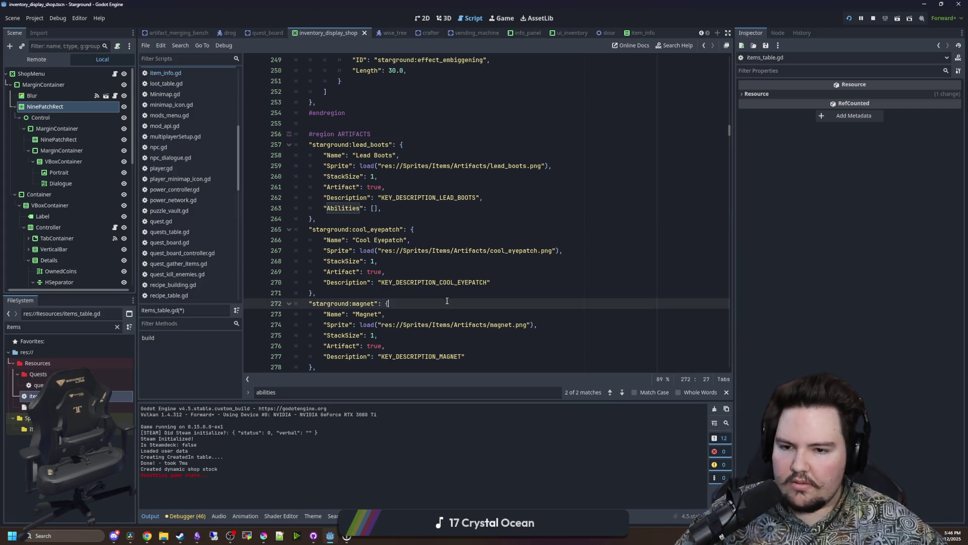
pyautogui.click(349, 291)
pyautogui.click(361, 214)
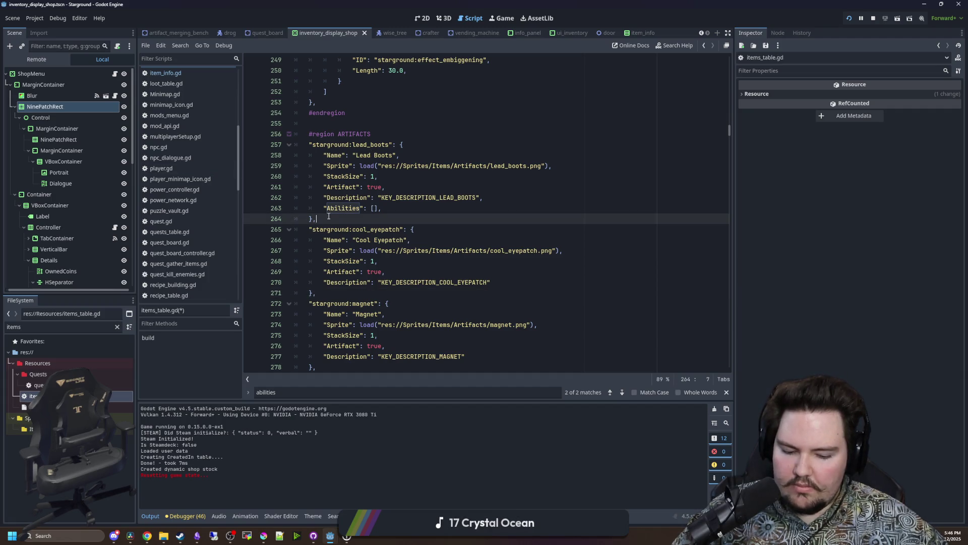
pyautogui.write('dkwasd waIOSd waHDuis aJIKdwaJUd')
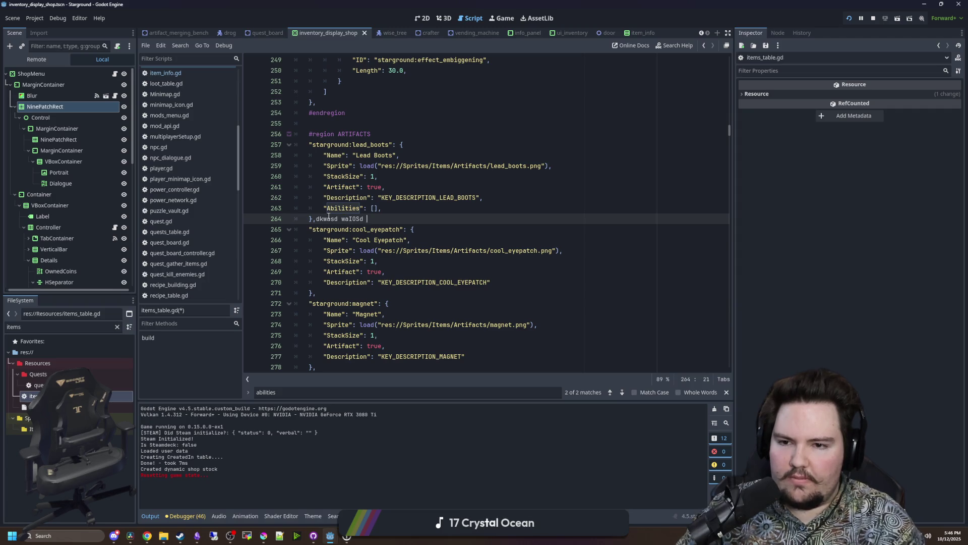
pyautogui.press('BackSpace')
pyautogui.press('BackSpace')
pyautogui.press('BackSpace')
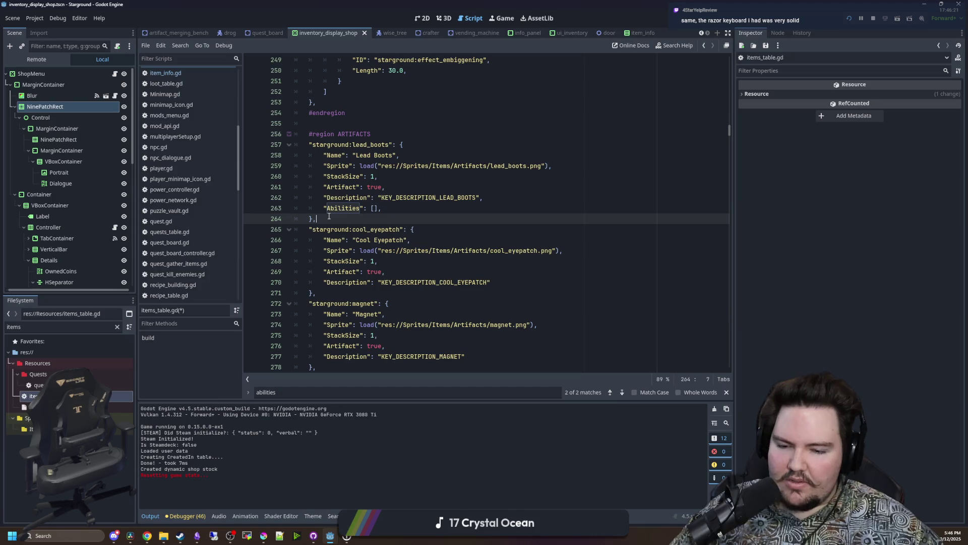
pyautogui.scroll(-6, 329, 215)
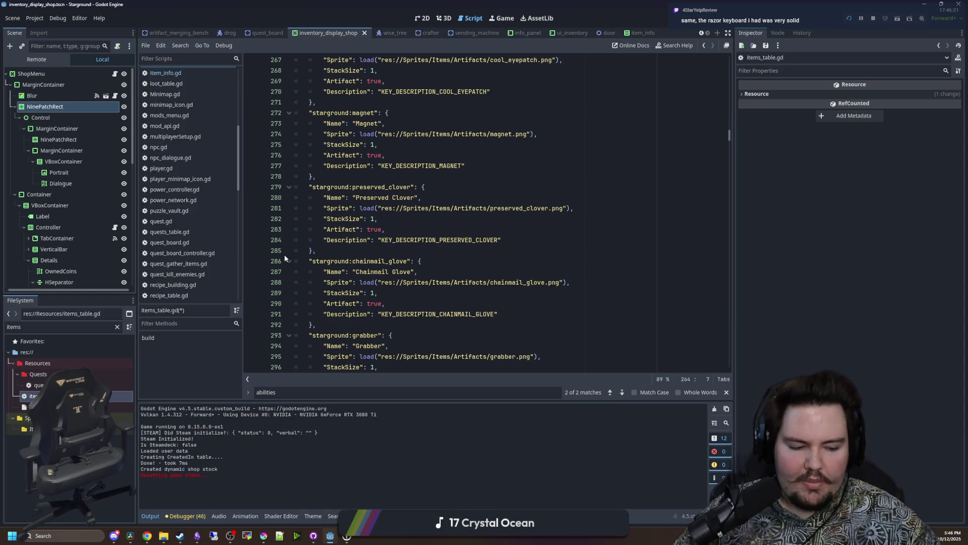
pyautogui.click(342, 249)
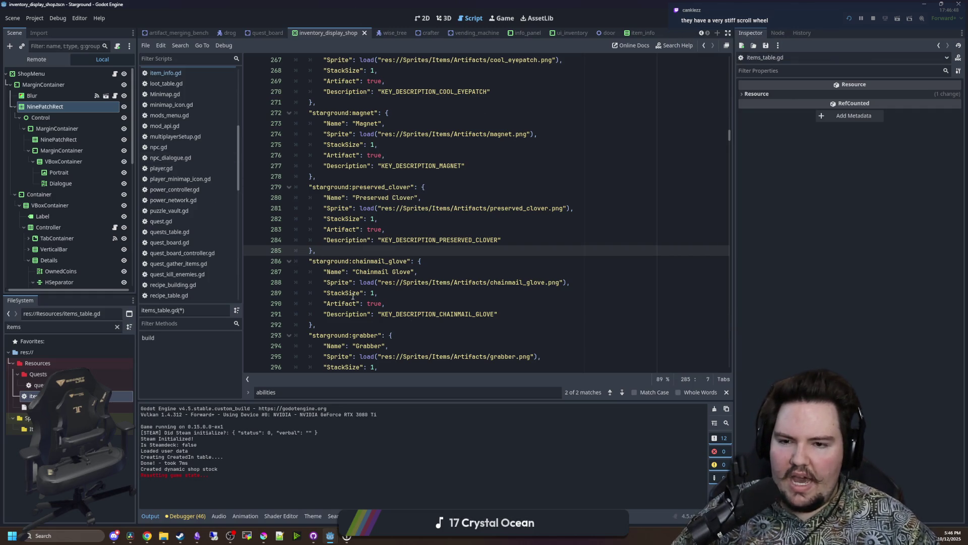
pyautogui.scroll(-3, 353, 299)
pyautogui.scroll(3, 333, 252)
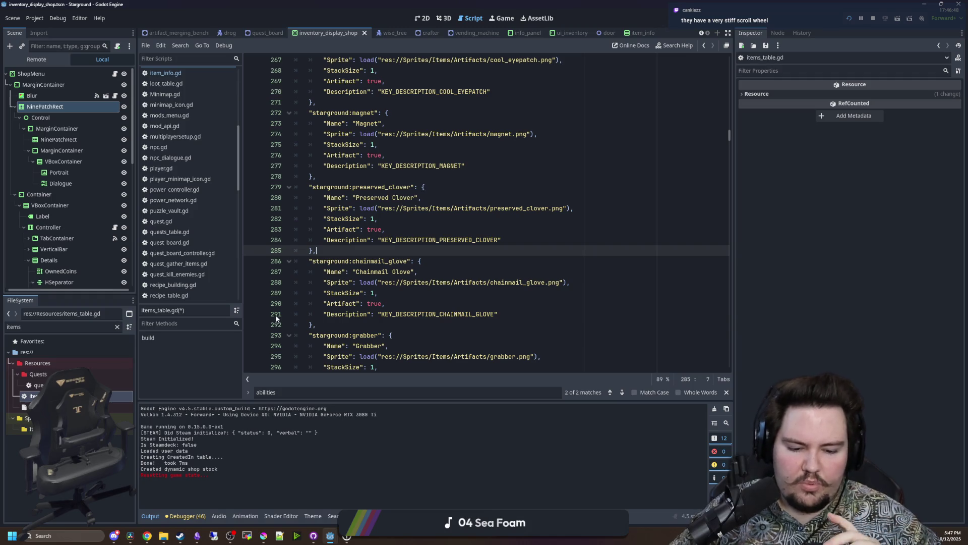
pyautogui.scroll(5, 276, 318)
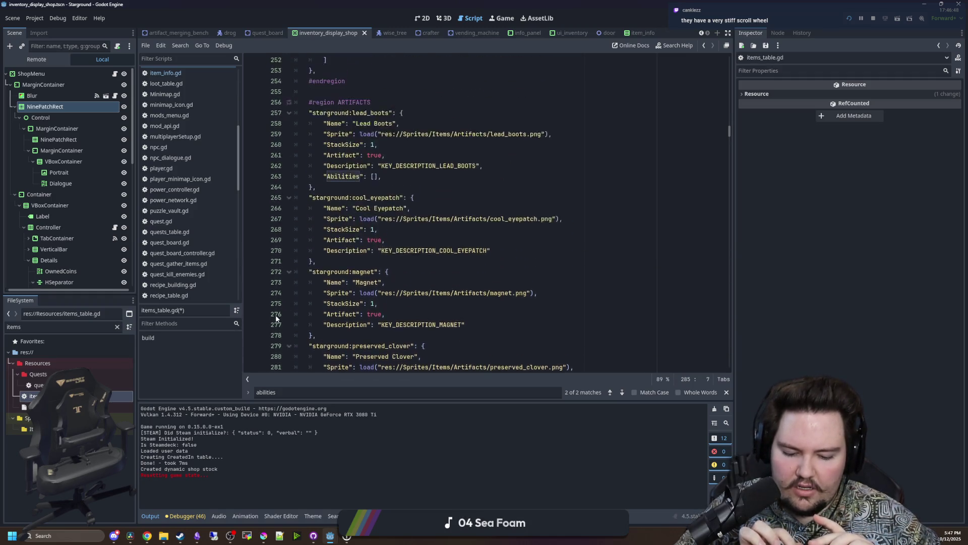
pyautogui.scroll(-1, 276, 318)
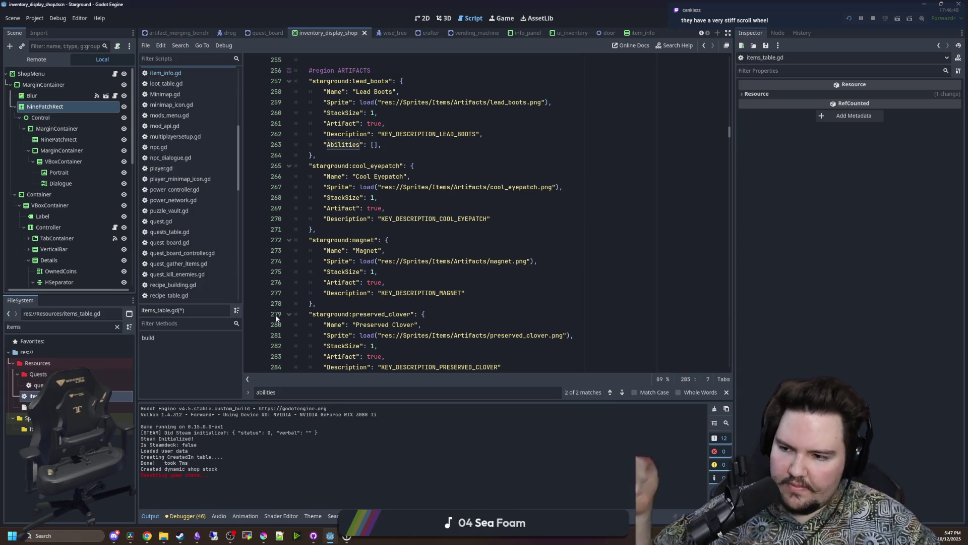
pyautogui.click(414, 251)
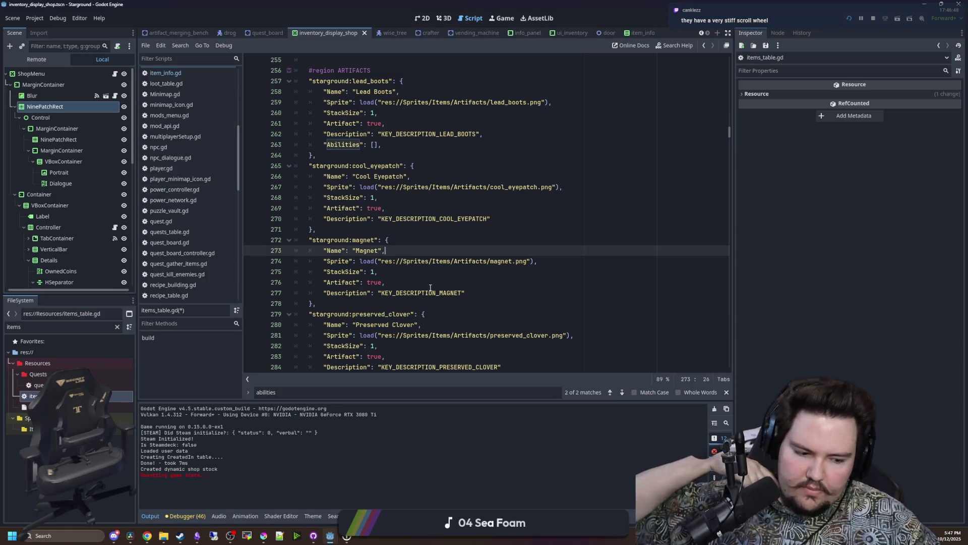
pyautogui.scroll(-4, 432, 290)
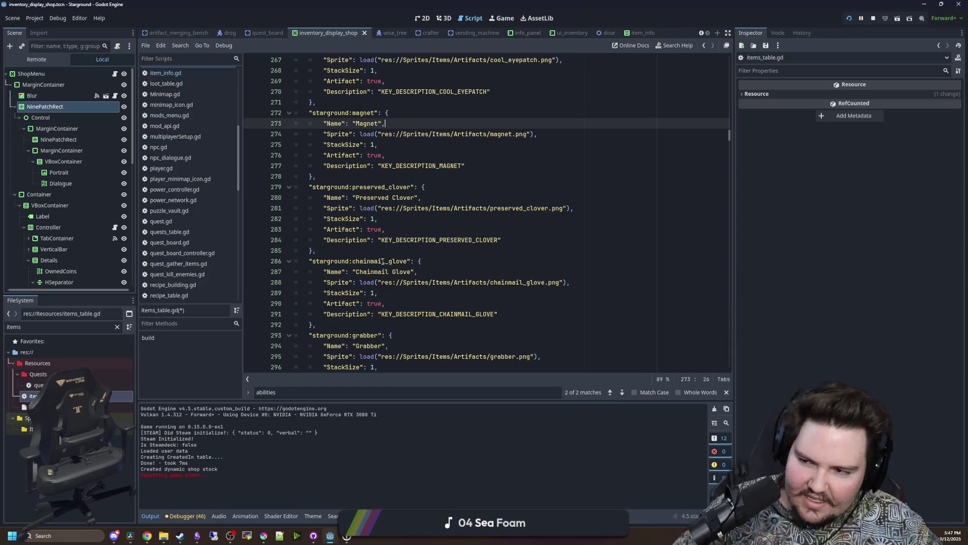
pyautogui.click(426, 254)
pyautogui.scroll(-15, 541, 206)
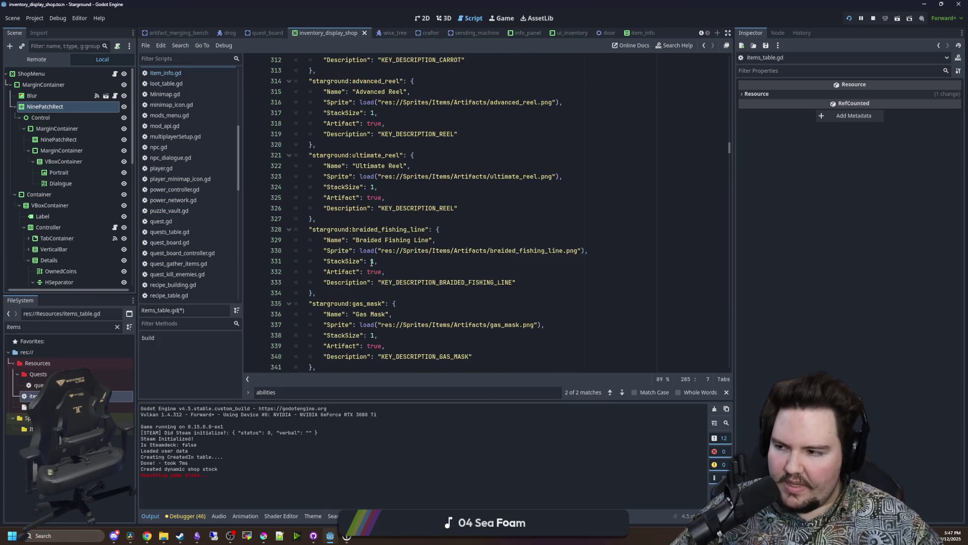
pyautogui.click(264, 533)
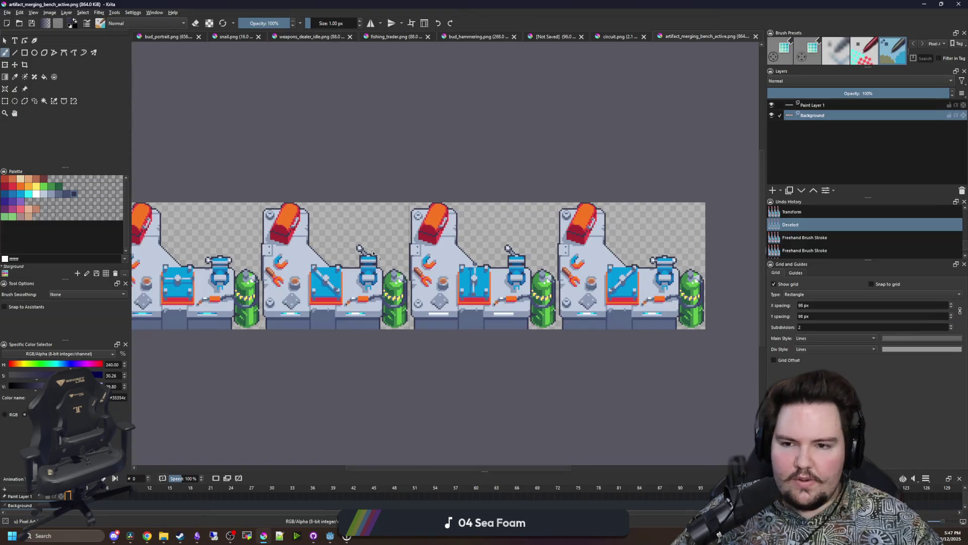
# Sketch a cloud stroke on the bench sprite in Krita, undo it, and return to Godot.
pyautogui.scroll(5, 329, 251)
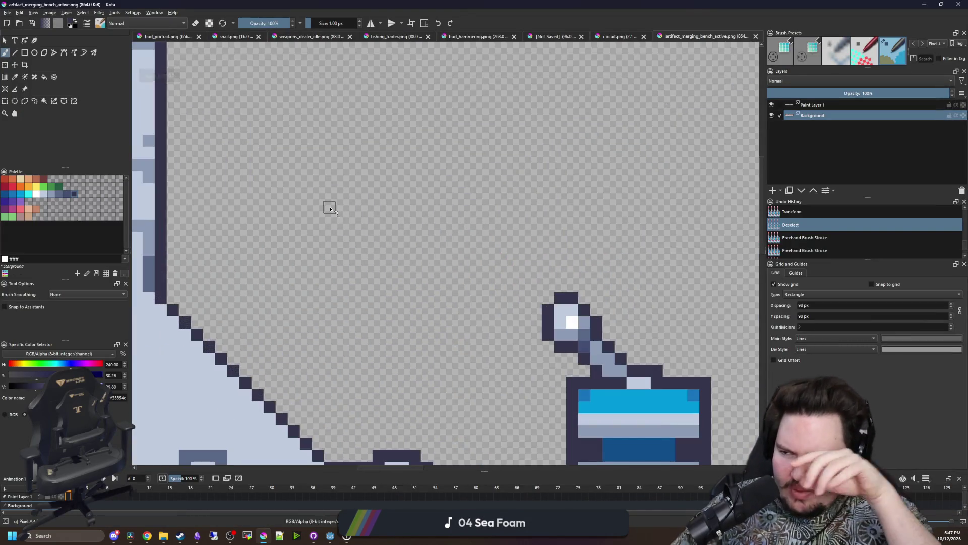
pyautogui.scroll(3, 368, 199)
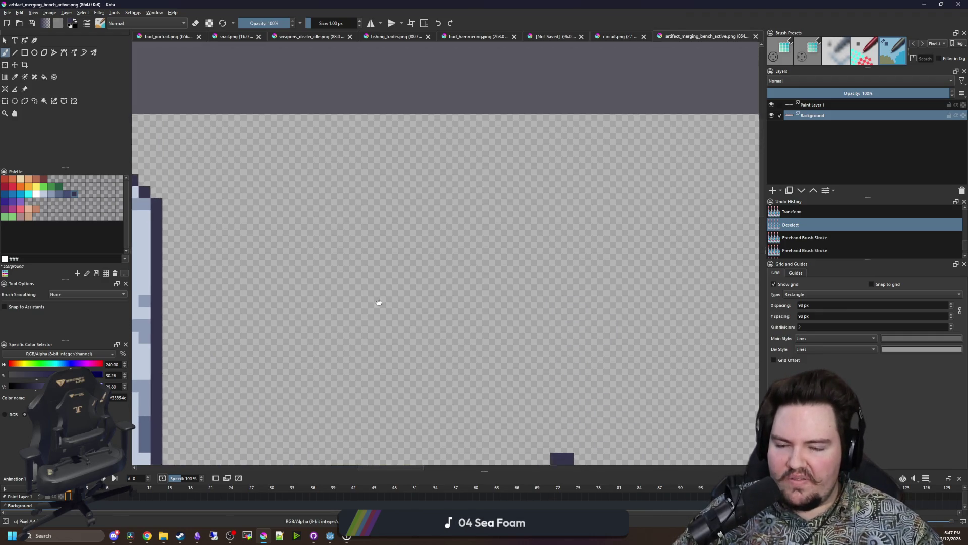
pyautogui.scroll(-1, 387, 309)
pyautogui.moveTo(420, 130)
pyautogui.mouseDown()
pyautogui.moveTo(361, 101)
pyautogui.moveTo(260, 174)
pyautogui.moveTo(327, 230)
pyautogui.moveTo(266, 308)
pyautogui.moveTo(297, 409)
pyautogui.moveTo(396, 318)
pyautogui.moveTo(497, 301)
pyautogui.moveTo(604, 321)
pyautogui.moveTo(600, 213)
pyautogui.moveTo(538, 165)
pyautogui.moveTo(506, 116)
pyautogui.moveTo(431, 117)
pyautogui.moveTo(421, 130)
pyautogui.mouseUp()
pyautogui.scroll(-5, 412, 270)
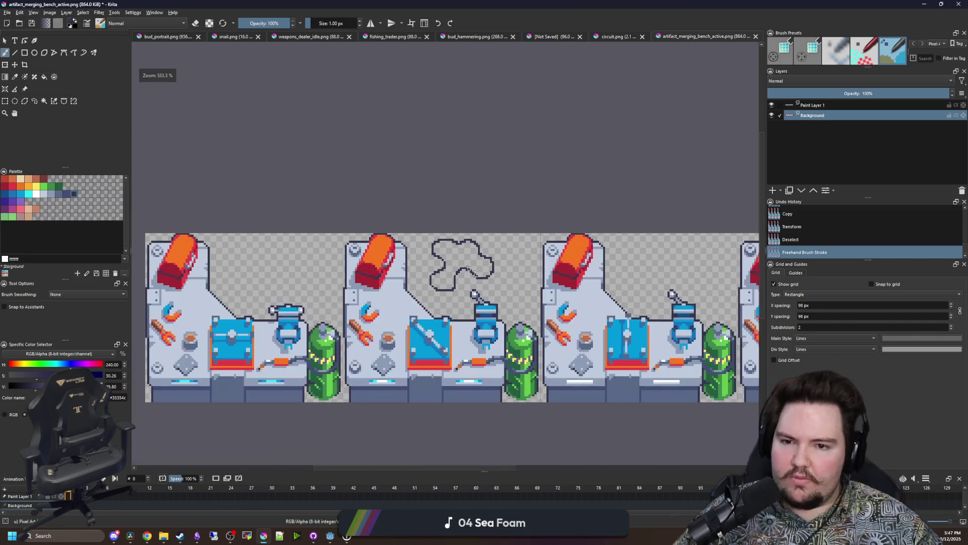
pyautogui.scroll(-2, 413, 270)
pyautogui.scroll(3, 424, 257)
pyautogui.hotkey('ctrl', 'z')
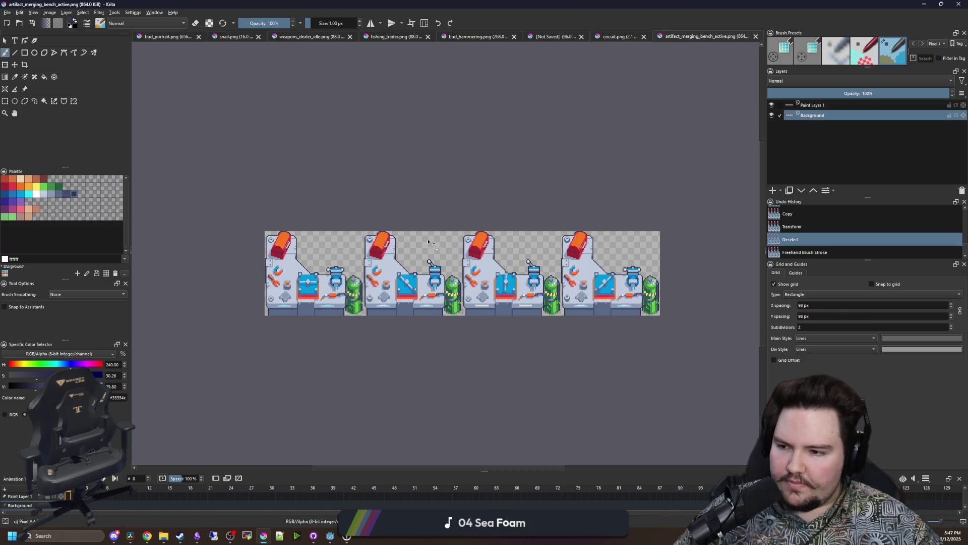
pyautogui.hotkey('alt', 'Tab')
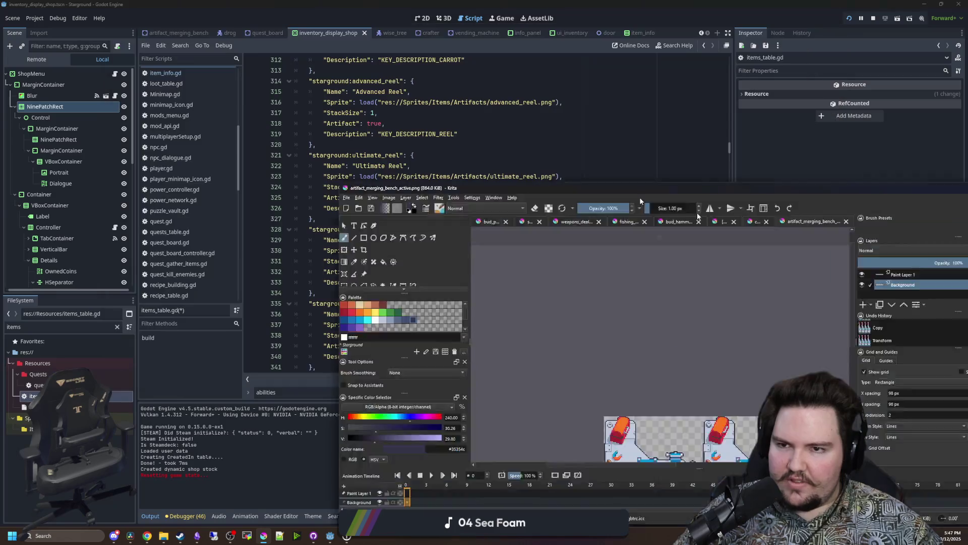
pyautogui.click(457, 217)
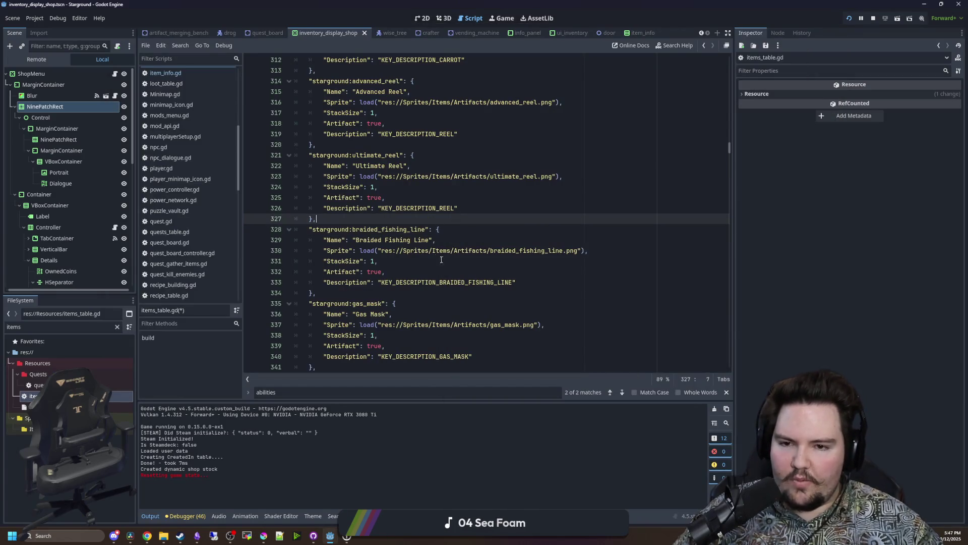
# Type a "starground:ability_conveyor_stationary" ID, with a typo, into Lead Boots' Abilities brackets.
pyautogui.scroll(5, 409, 288)
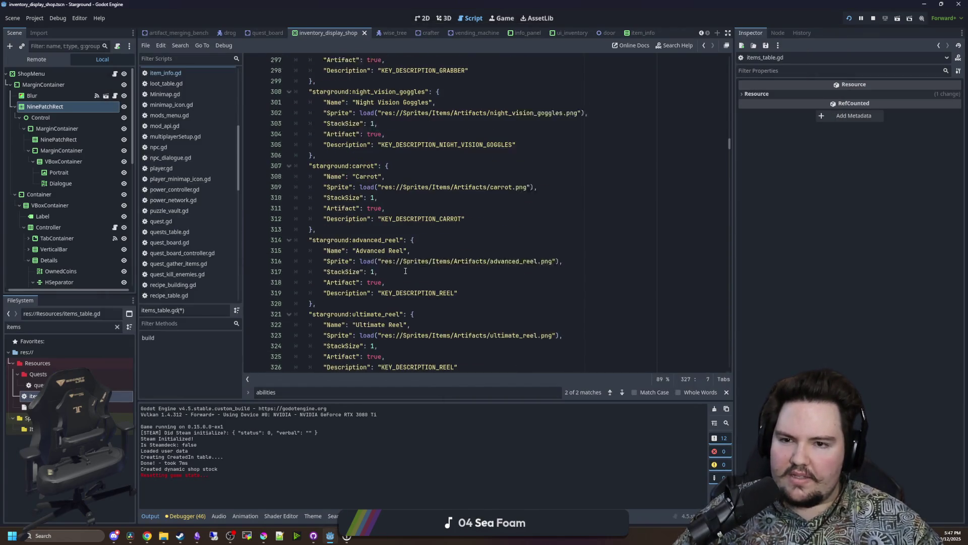
pyautogui.scroll(-9, 401, 271)
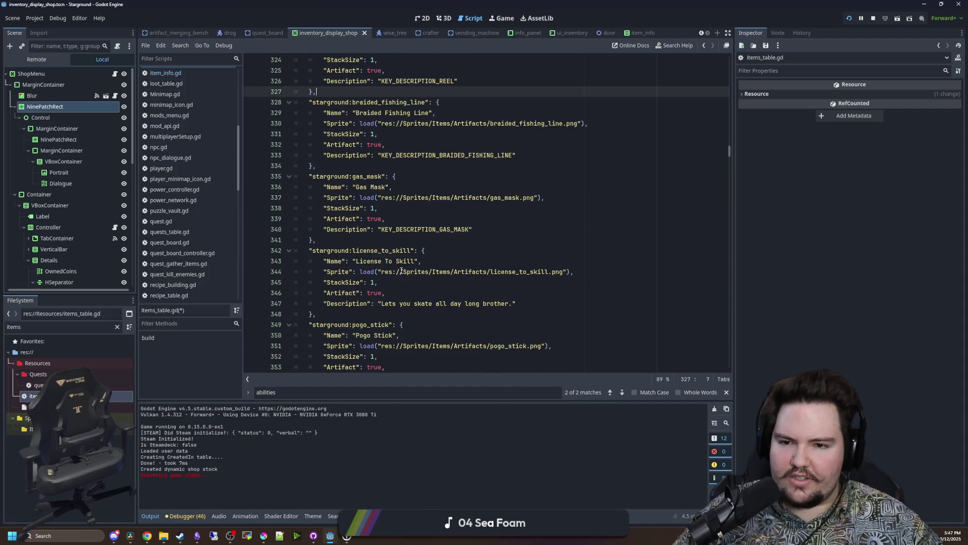
pyautogui.scroll(15, 402, 272)
pyautogui.scroll(9, 401, 271)
pyautogui.click(374, 240)
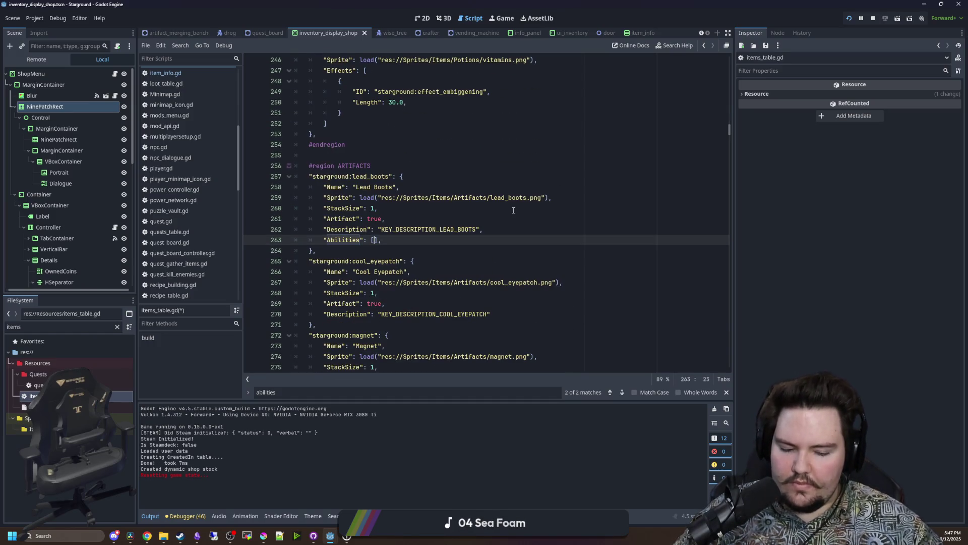
pyautogui.write('"')
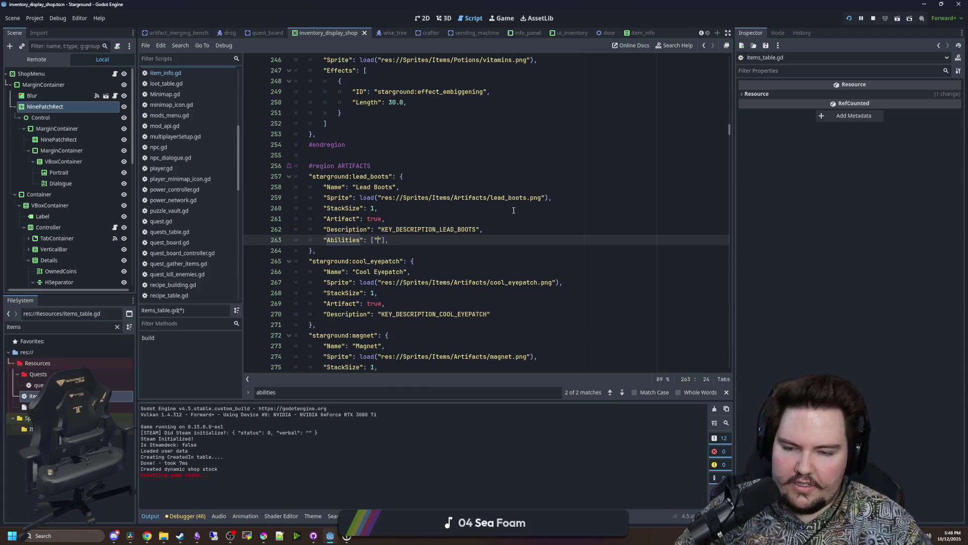
pyautogui.write('starground:ab')
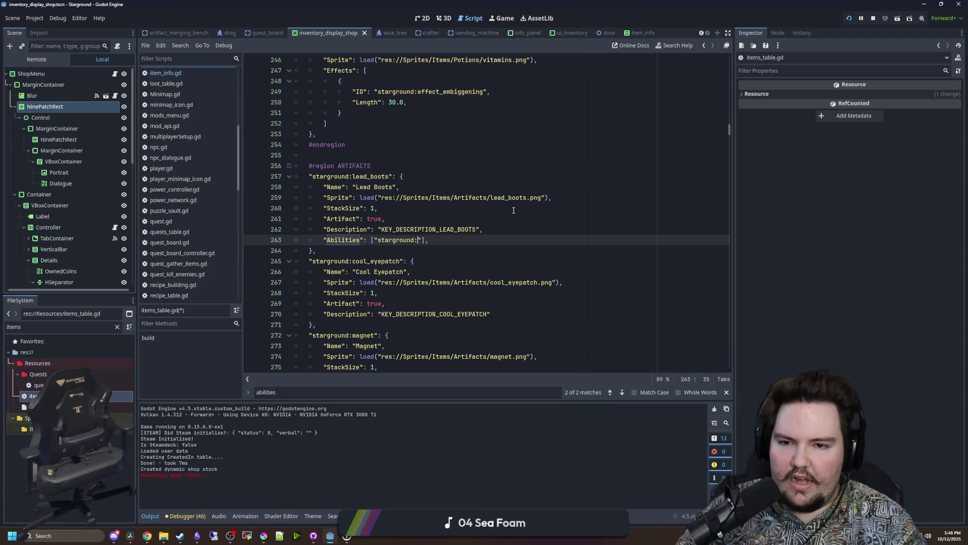
pyautogui.write('ility')
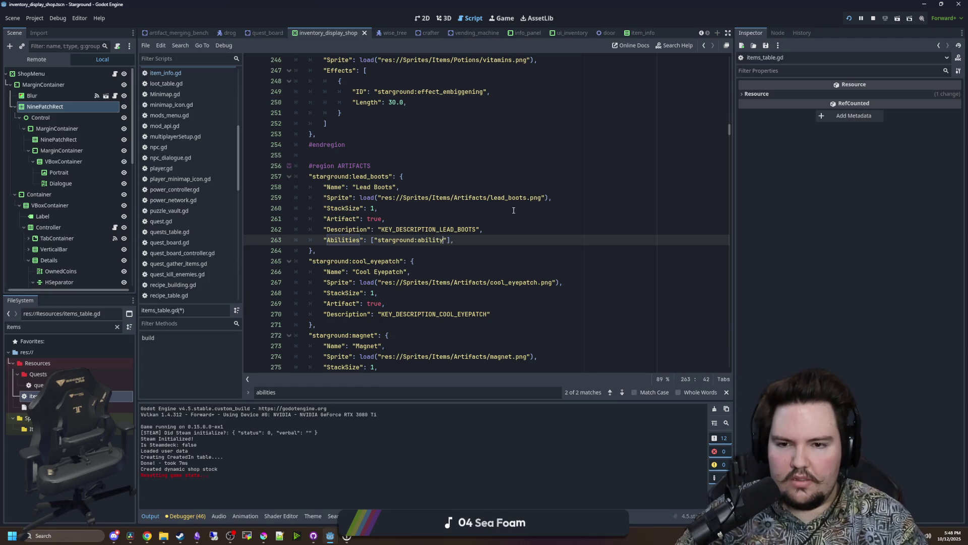
pyautogui.write('_')
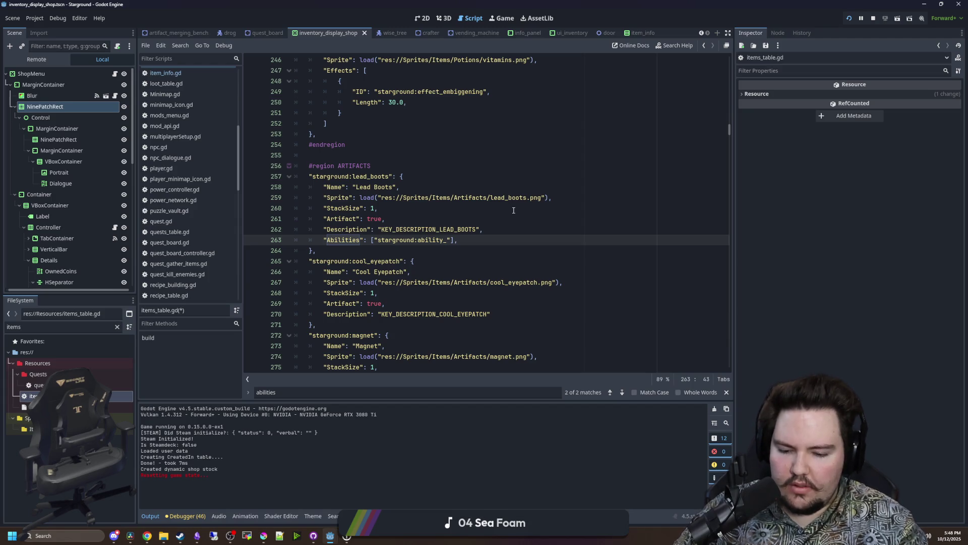
pyautogui.write('conveyor_')
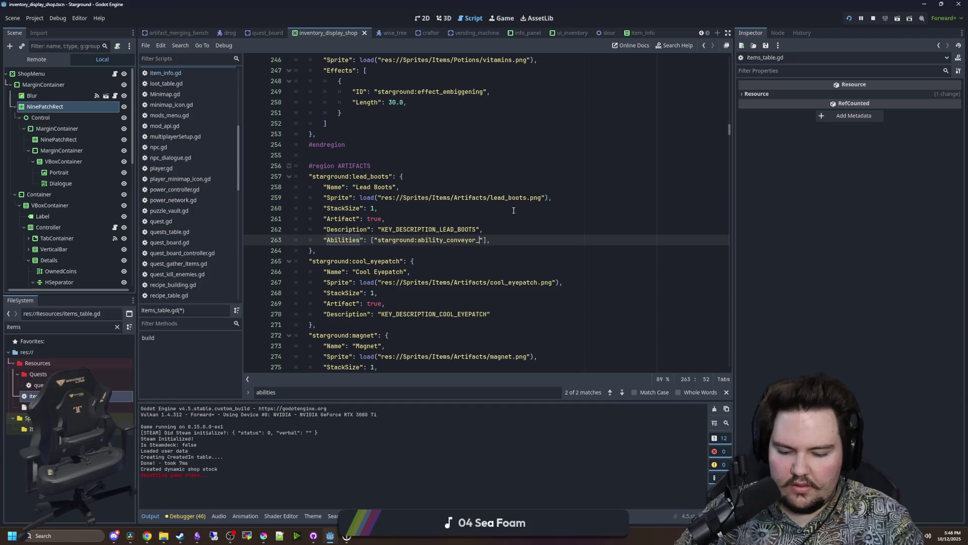
pyautogui.write('re')
pyautogui.press('BackSpace')
pyautogui.press('BackSpace')
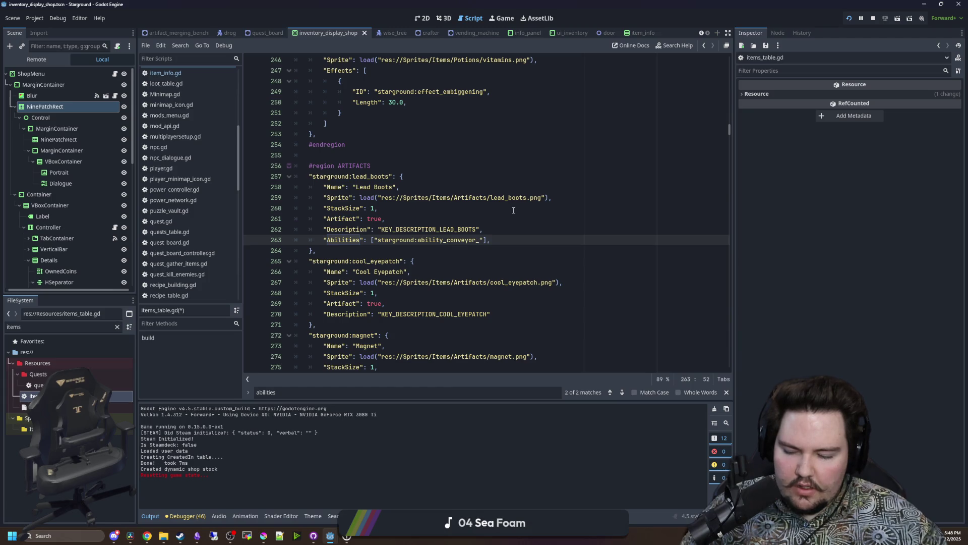
pyautogui.write('staionary')
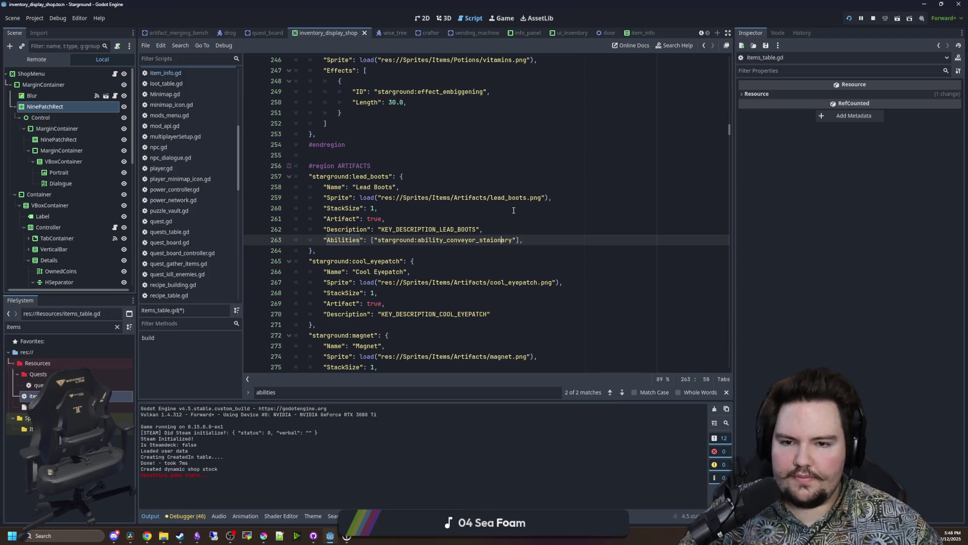
pyautogui.write('t')
# Select and copy the Lead Boots Abilities line on line 263.
pyautogui.click(514, 209)
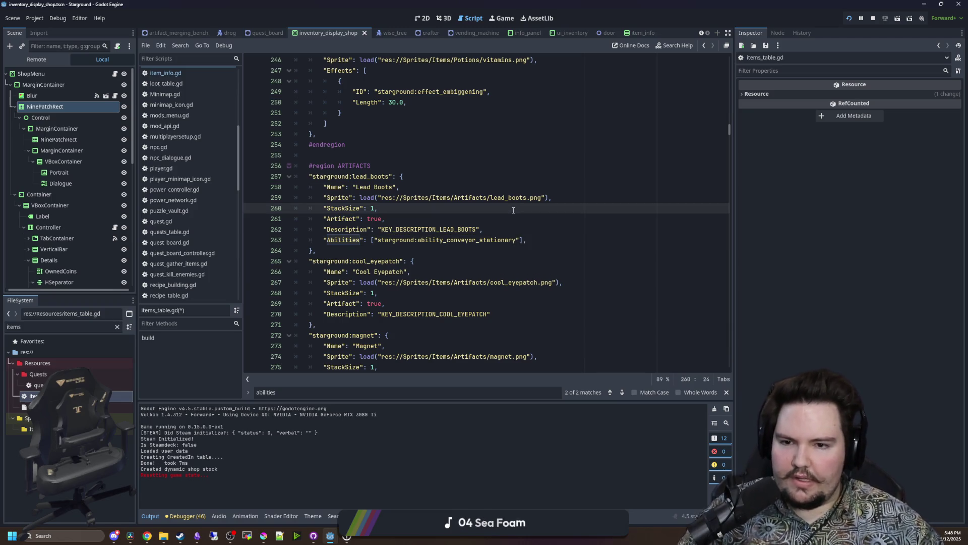
pyautogui.click(519, 240)
pyautogui.moveTo(519, 239); pyautogui.dragTo(375, 243)
pyautogui.click(510, 251)
pyautogui.moveTo(520, 241); pyautogui.dragTo(375, 240)
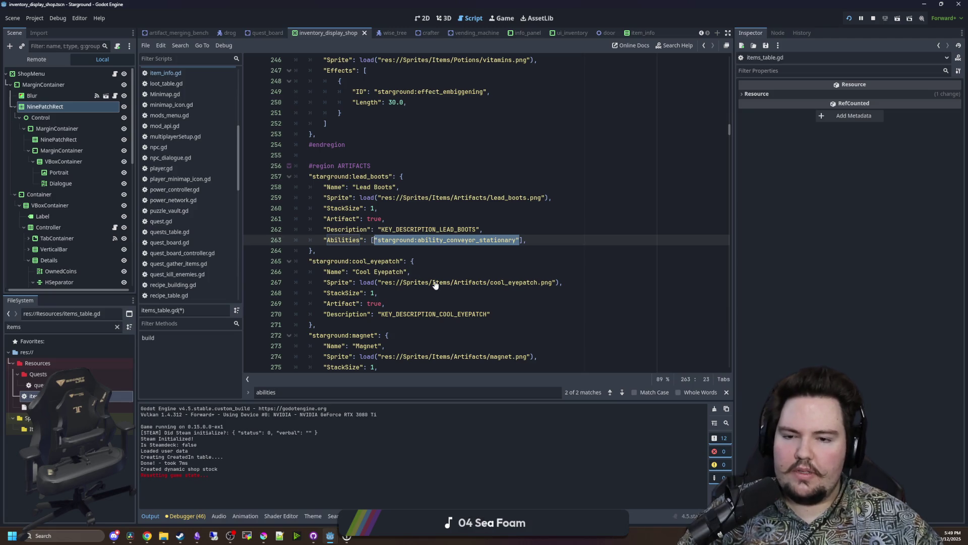
pyautogui.scroll(-2, 432, 280)
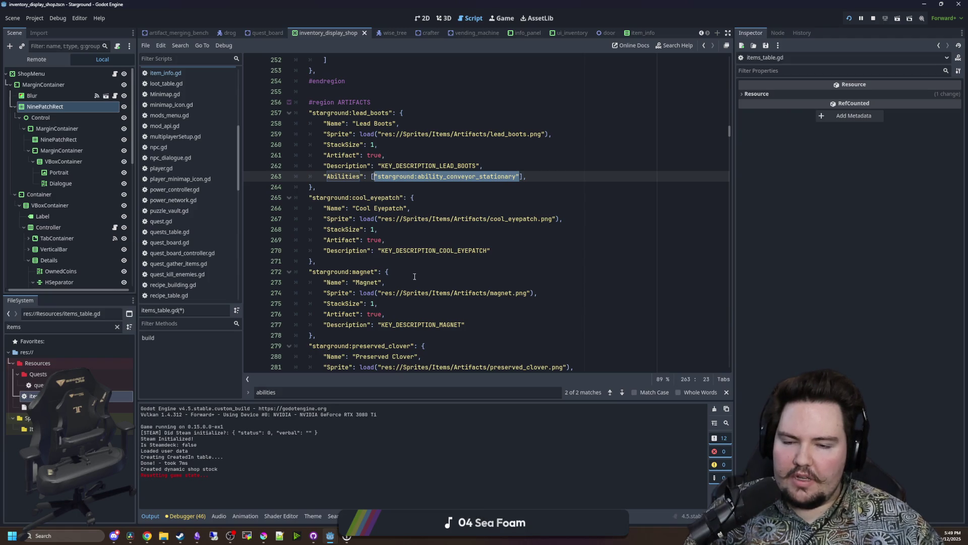
pyautogui.click(454, 200)
pyautogui.press('Up')
pyautogui.press('End')
pyautogui.hotkey('shift', 'Home')
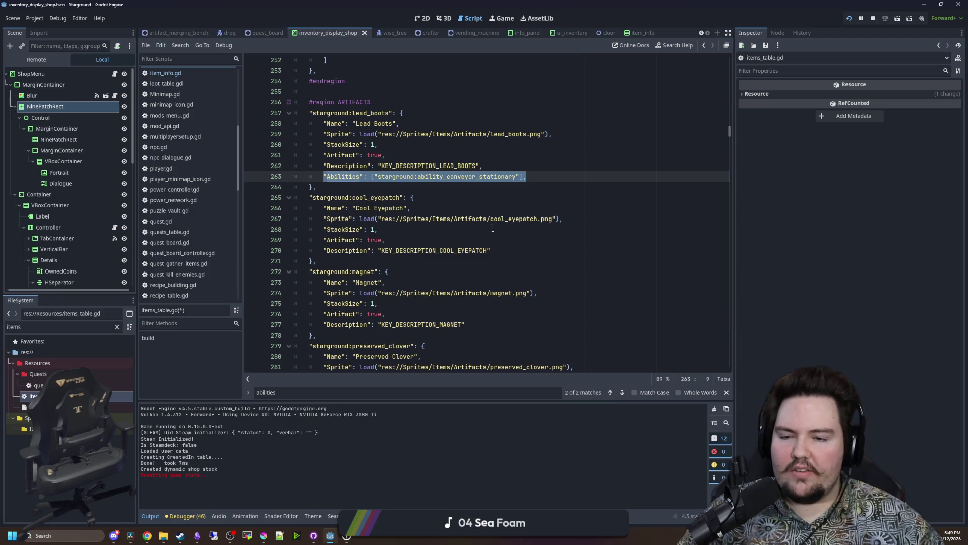
pyautogui.hotkey('ctrl', 'c')
# Paste the Abilities line under Cool Eyepatch's Description and delete the conveyor_stationary name.
pyautogui.click(507, 248)
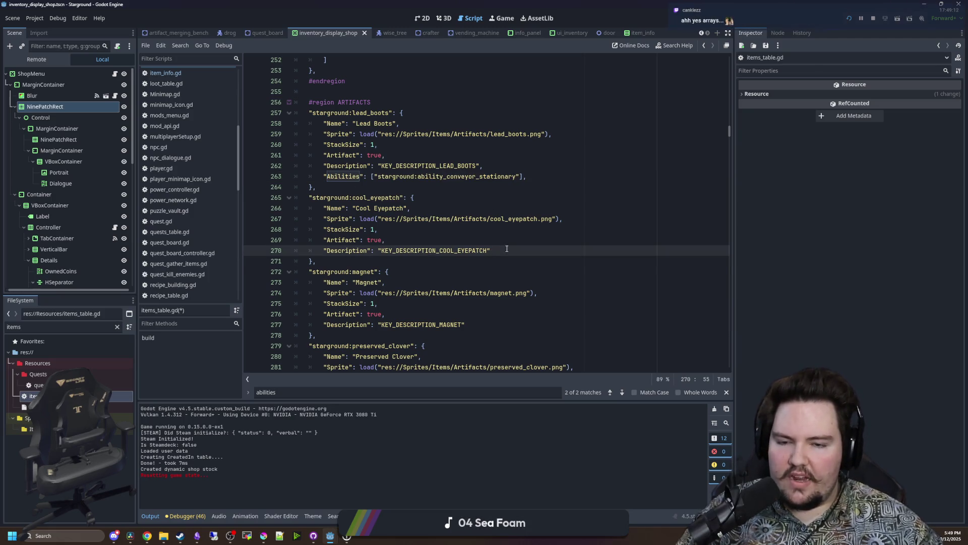
pyautogui.press('Return')
pyautogui.hotkey('ctrl', 'v')
pyautogui.moveTo(516, 262); pyautogui.dragTo(447, 262)
pyautogui.click(507, 252)
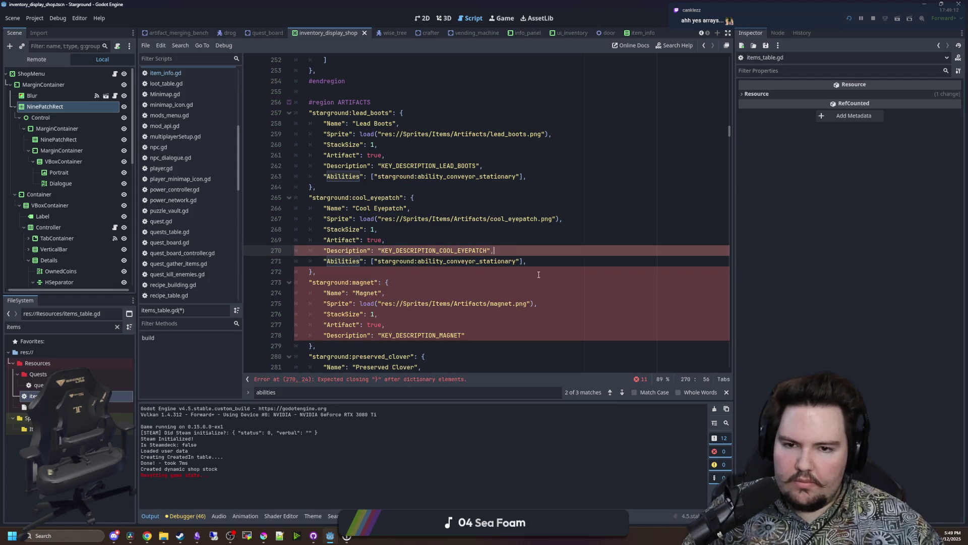
pyautogui.write(',')
pyautogui.press('Escape')
pyautogui.moveTo(516, 261); pyautogui.dragTo(450, 261)
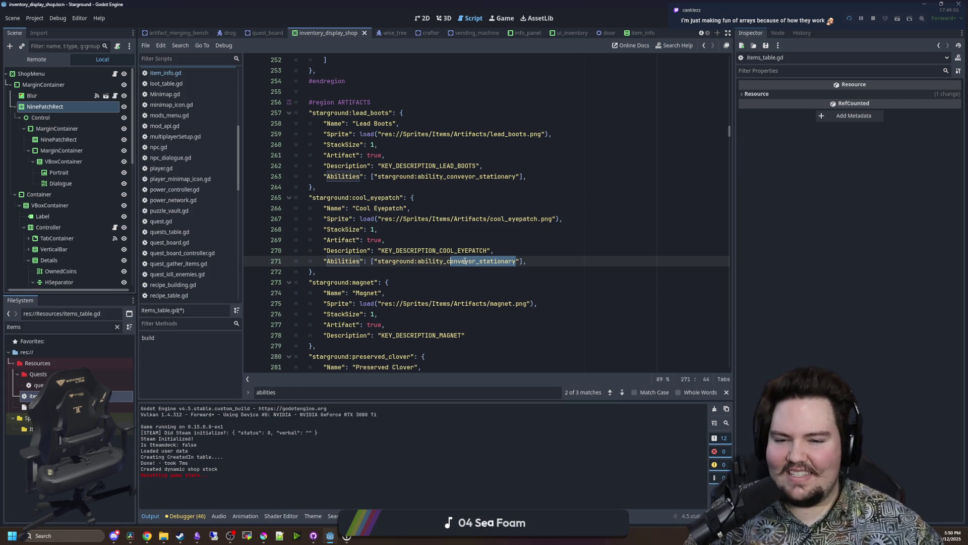
pyautogui.press('BackSpace')
pyautogui.press('BackSpace')
pyautogui.press('BackSpace')
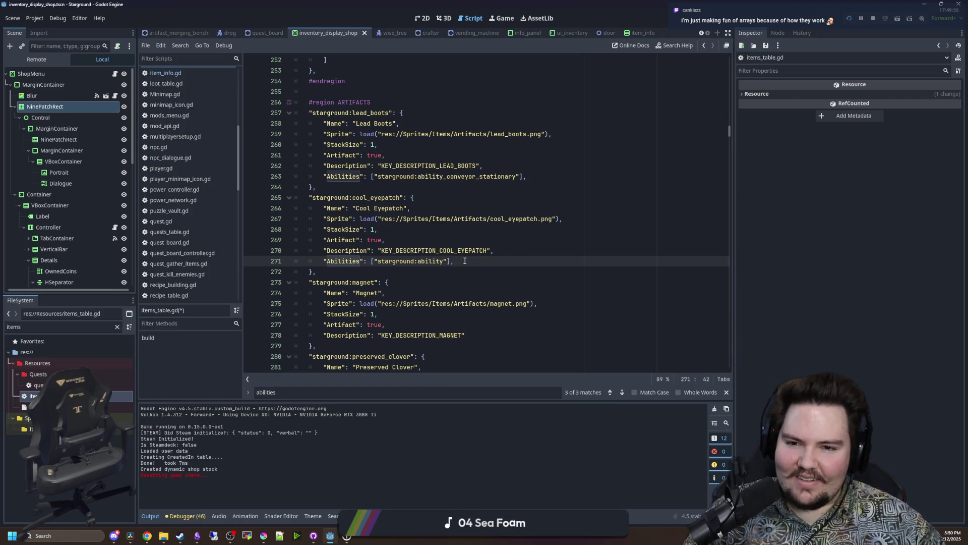
# Set Cool Eyepatch's ability to ability_eyepatch and give Magnet an Abilities line with ability_magnet.
pyautogui.write('_eyepatch')
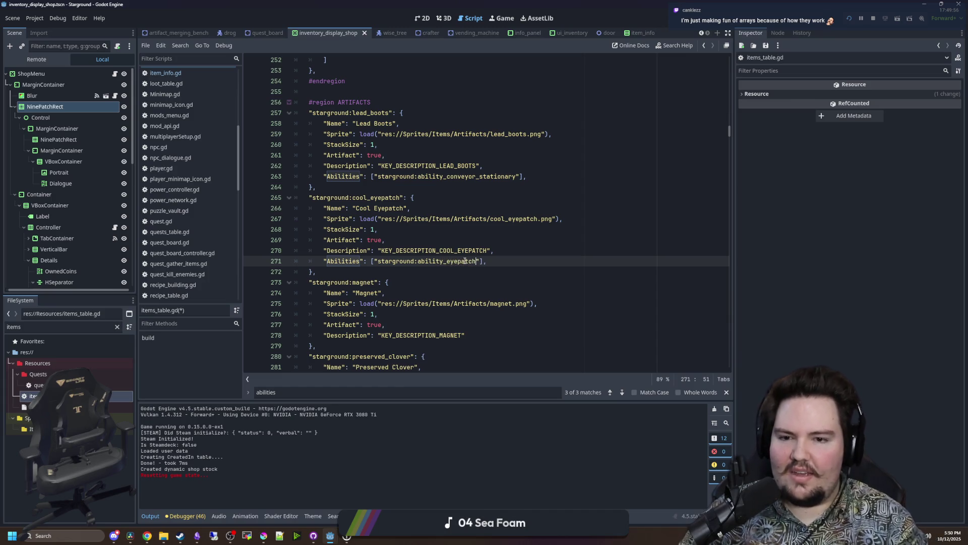
pyautogui.moveTo(487, 261); pyautogui.dragTo(371, 260)
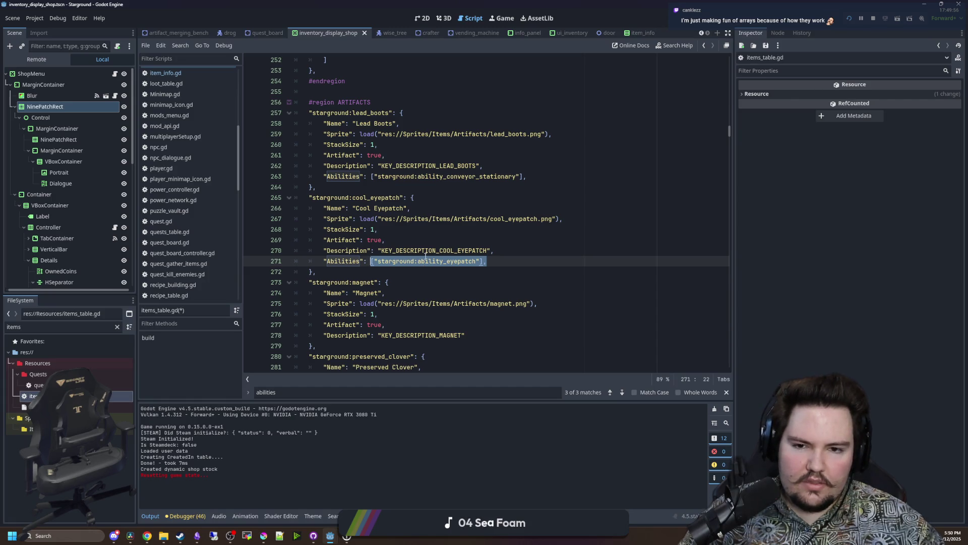
pyautogui.scroll(-3, 425, 255)
pyautogui.click(474, 241)
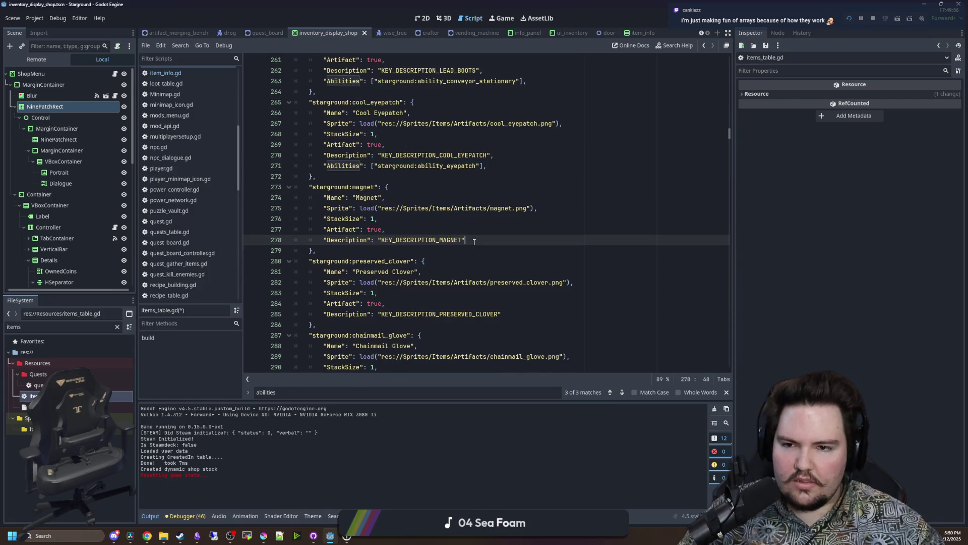
pyautogui.write(',')
pyautogui.moveTo(486, 166); pyautogui.dragTo(322, 166)
pyautogui.click(484, 238)
pyautogui.press('Return')
pyautogui.hotkey('ctrl', 'v')
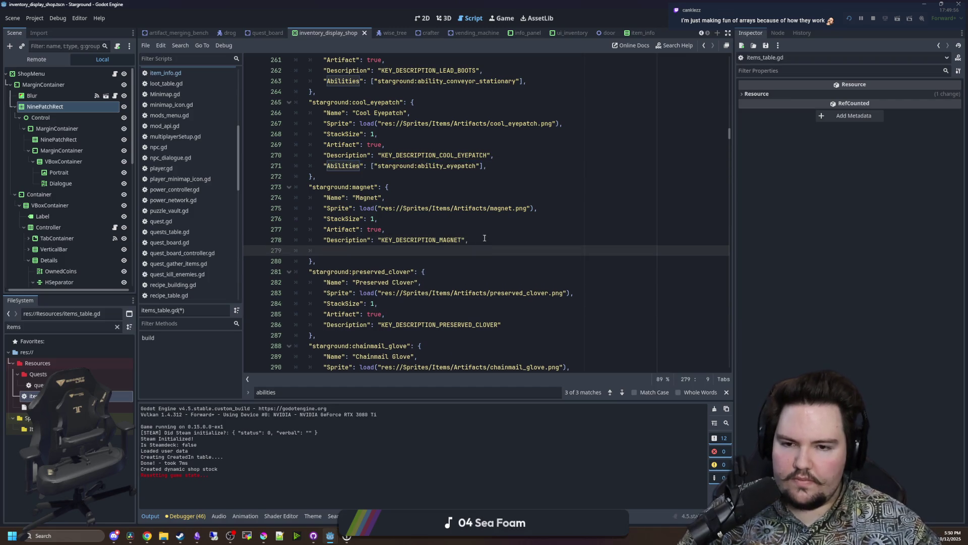
pyautogui.press('Left')
pyautogui.press('Left')
pyautogui.press('Left')
pyautogui.press('BackSpace')
pyautogui.press('BackSpace')
pyautogui.press('BackSpace')
pyautogui.press('BackSpace')
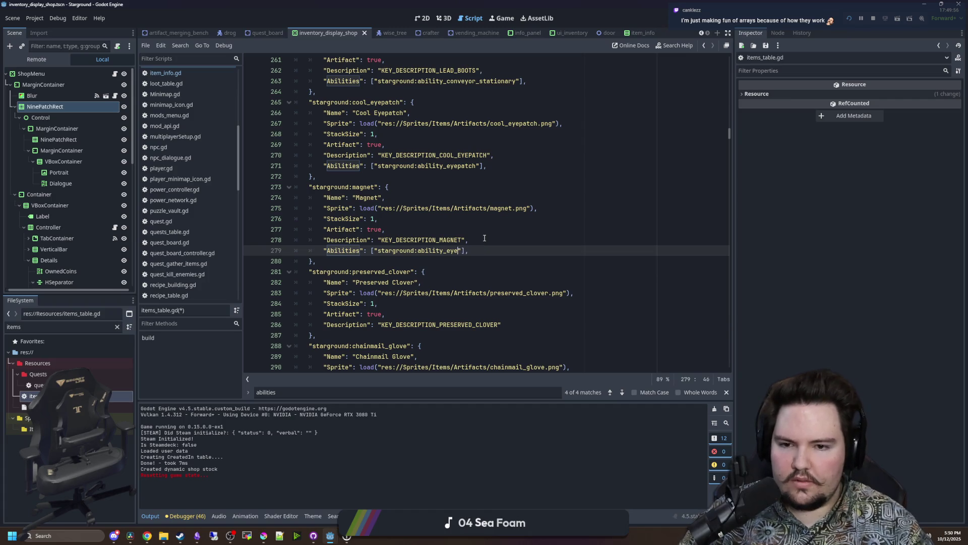
pyautogui.write('magnet')
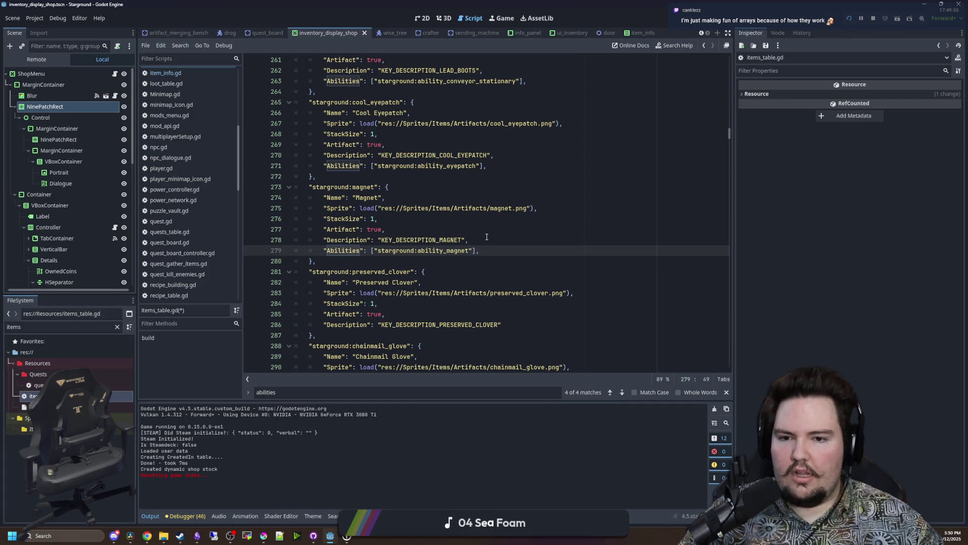
# Replace conveyor_stationary with lead_boots in the Lead Boots ability ID.
pyautogui.scroll(3, 504, 216)
pyautogui.click(509, 176)
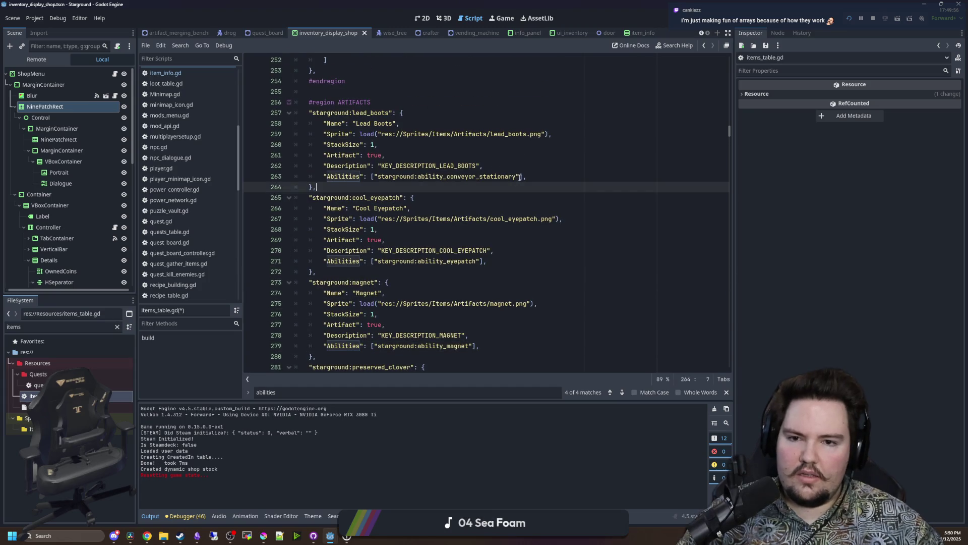
pyautogui.moveTo(514, 176); pyautogui.dragTo(448, 176)
pyautogui.write('lead_bo')
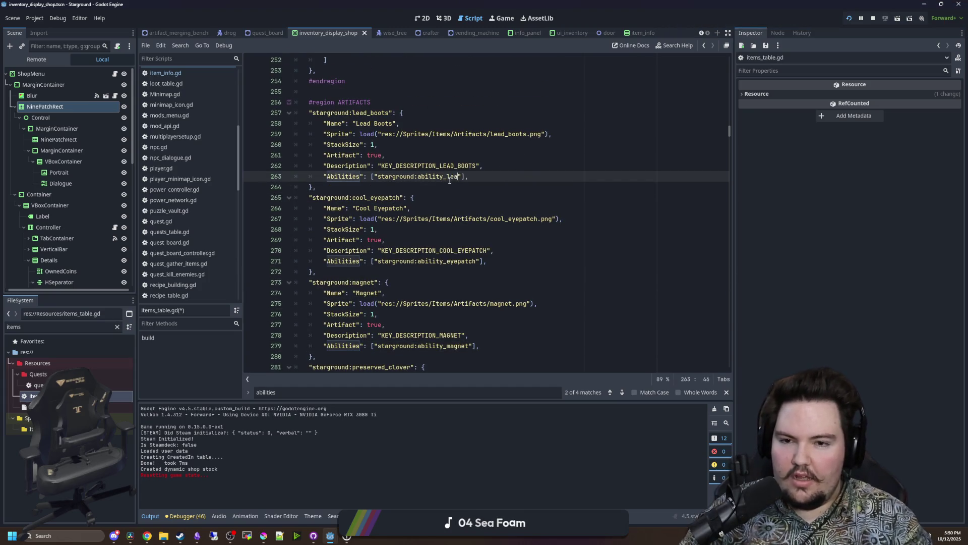
pyautogui.write('ots')
pyautogui.press('Down')
pyautogui.press('Down')
# Select the Magnet Abilities line, then review the itemsDefault entries at the file top.
pyautogui.scroll(-3, 492, 249)
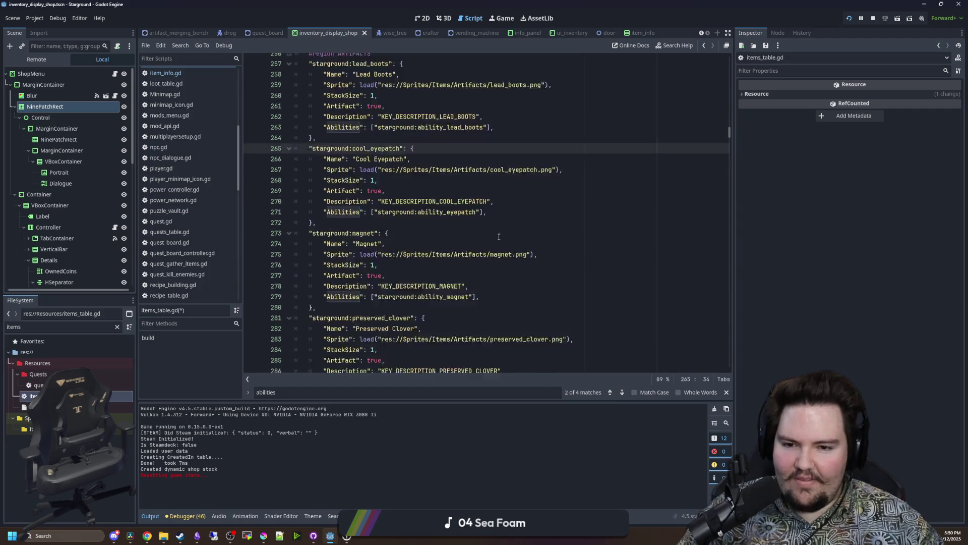
pyautogui.moveTo(492, 249); pyautogui.dragTo(319, 256)
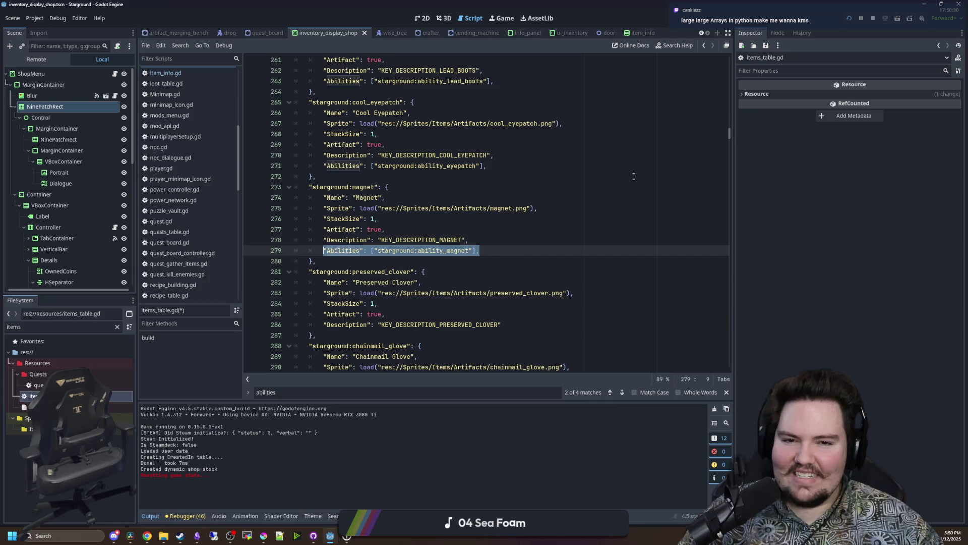
pyautogui.scroll(8, 630, 179)
pyautogui.moveTo(730, 130); pyautogui.dragTo(740, 57)
pyautogui.moveTo(309, 144)
pyautogui.mouseDown()
pyautogui.moveTo(368, 208)
pyautogui.moveTo(291, 140)
pyautogui.moveTo(368, 209)
pyautogui.mouseUp()
pyautogui.click(368, 208)
pyautogui.scroll(-5, 370, 336)
# Search items_table.gd for 'artifact' to find the artifact entries.
pyautogui.scroll(-20, 370, 336)
pyautogui.click(463, 230)
pyautogui.hotkey('ctrl', 'f')
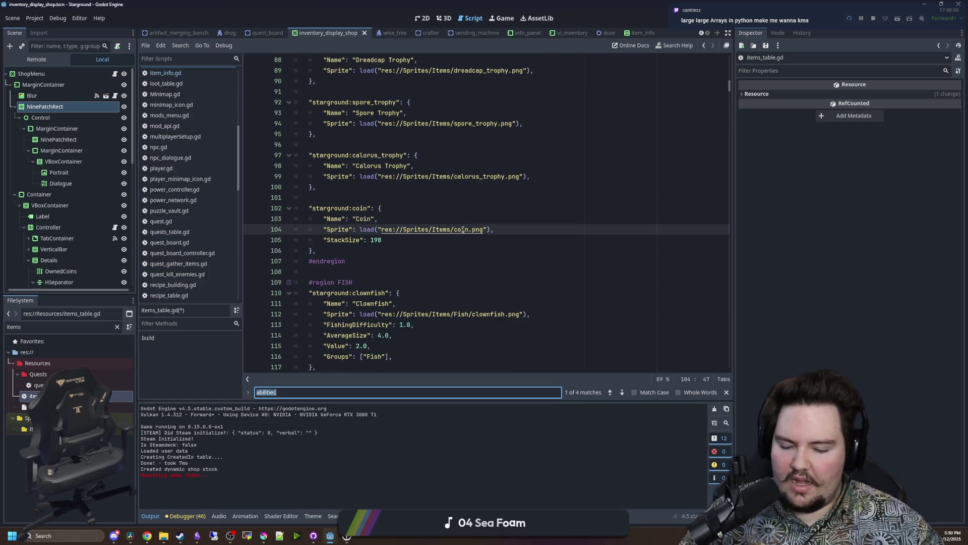
pyautogui.write('artifact')
pyautogui.scroll(-10, 463, 229)
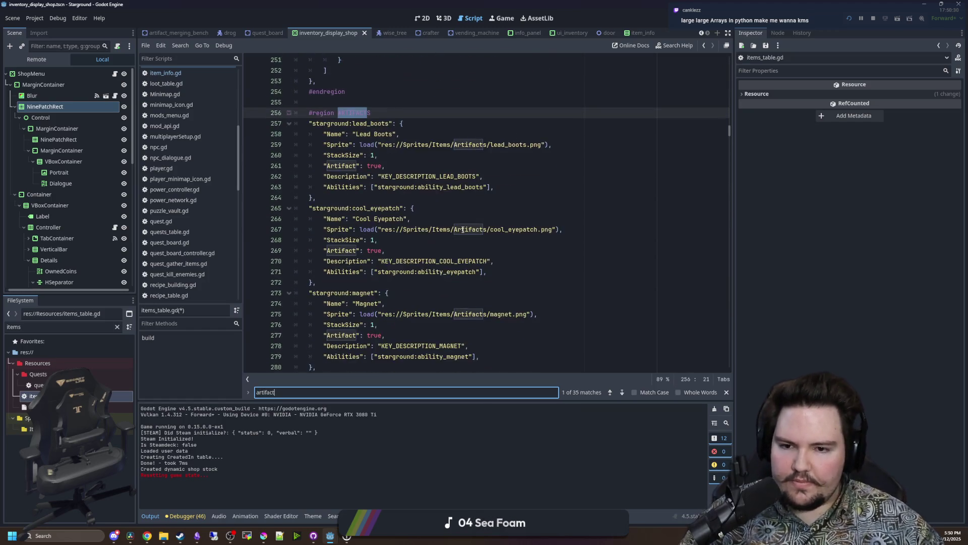
# Add an Abilities line with ability ID preserved_clover under the Preserved Clover's description.
pyautogui.click(496, 137)
pyautogui.scroll(1, 524, 240)
pyautogui.click(524, 240)
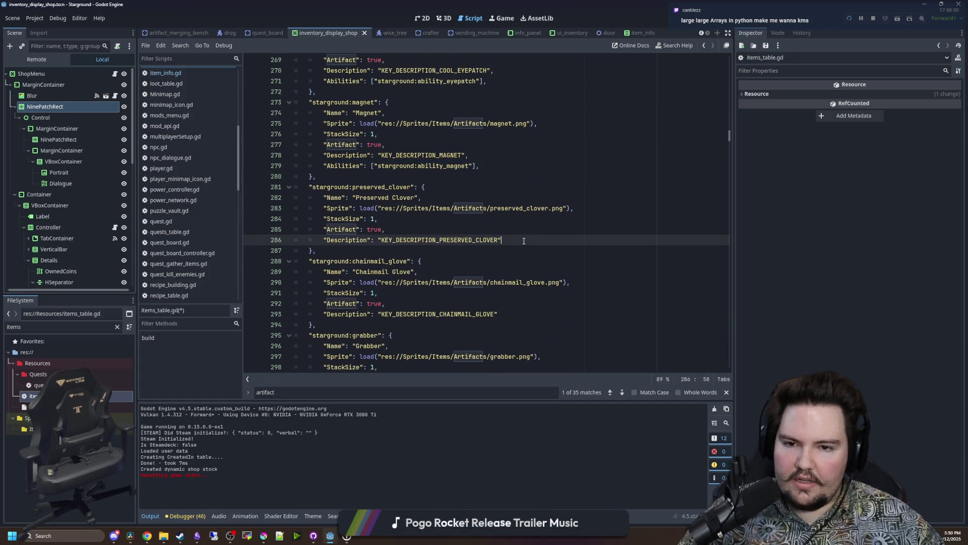
pyautogui.press('Return')
pyautogui.hotkey('ctrl', 'v')
pyautogui.press('BackSpace')
pyautogui.press('BackSpace')
pyautogui.press('BackSpace')
pyautogui.press('BackSpace')
pyautogui.press('BackSpace')
pyautogui.write('preservedd')
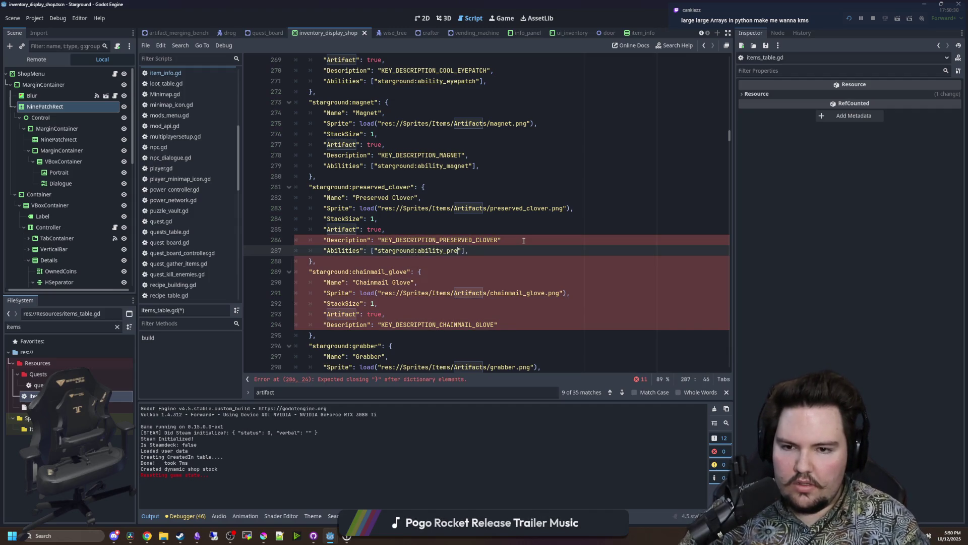
pyautogui.press('BackSpace')
pyautogui.write('_clover')
pyautogui.click(524, 241)
pyautogui.write(',')
# Give the Chainmail Glove an Abilities line with ability ID chainmail_glove.
pyautogui.moveTo(516, 251); pyautogui.dragTo(324, 250)
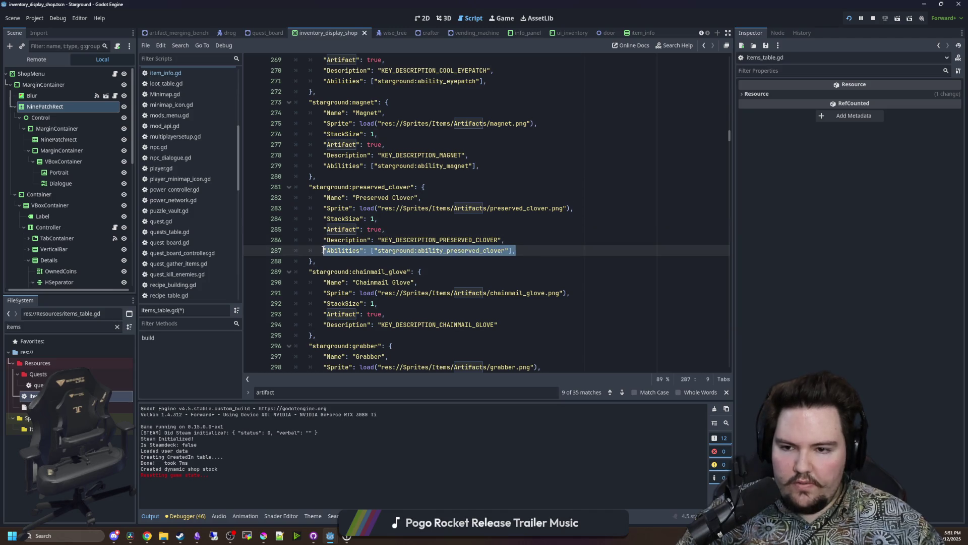
pyautogui.hotkey('ctrl', 'c')
pyautogui.click(526, 330)
pyautogui.press('Return')
pyautogui.hotkey('ctrl', 'v')
pyautogui.press('BackSpace')
pyautogui.press('BackSpace')
pyautogui.press('BackSpace')
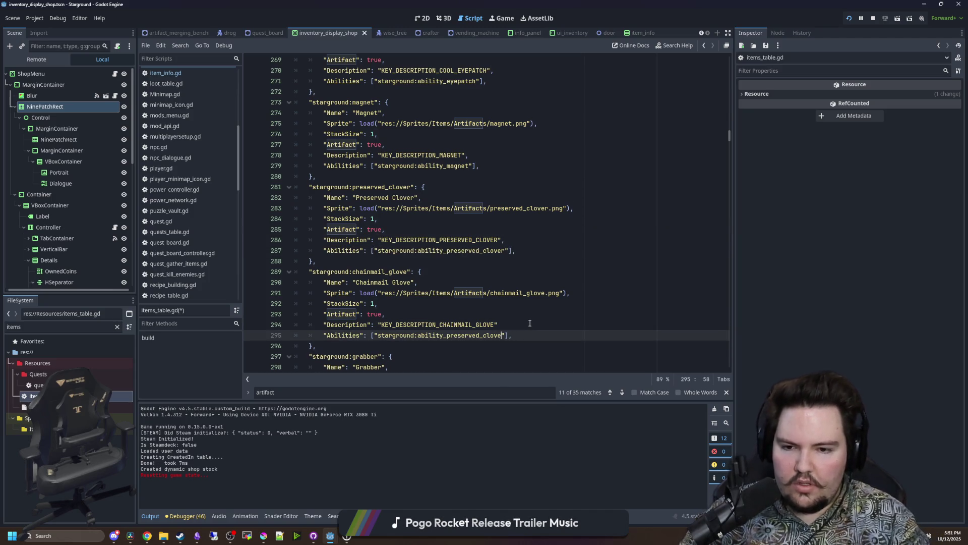
pyautogui.write('chainmail_glove')
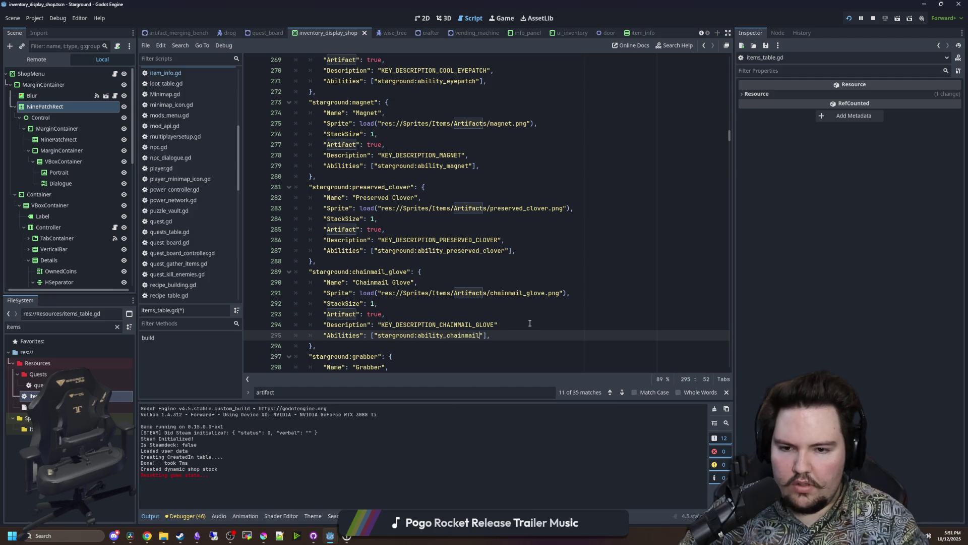
pyautogui.scroll(-1, 516, 310)
pyautogui.moveTo(513, 303); pyautogui.dragTo(324, 303)
pyautogui.click(507, 293)
pyautogui.write(',')
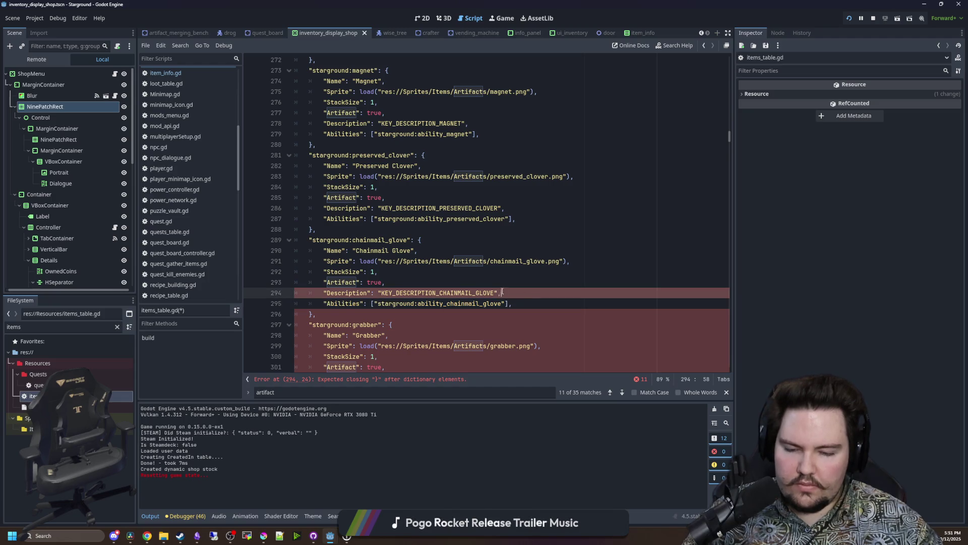
# Add an Abilities line with ability ID grabber under the Grabber's description.
pyautogui.scroll(-2, 410, 302)
pyautogui.click(491, 314)
pyautogui.write(',')
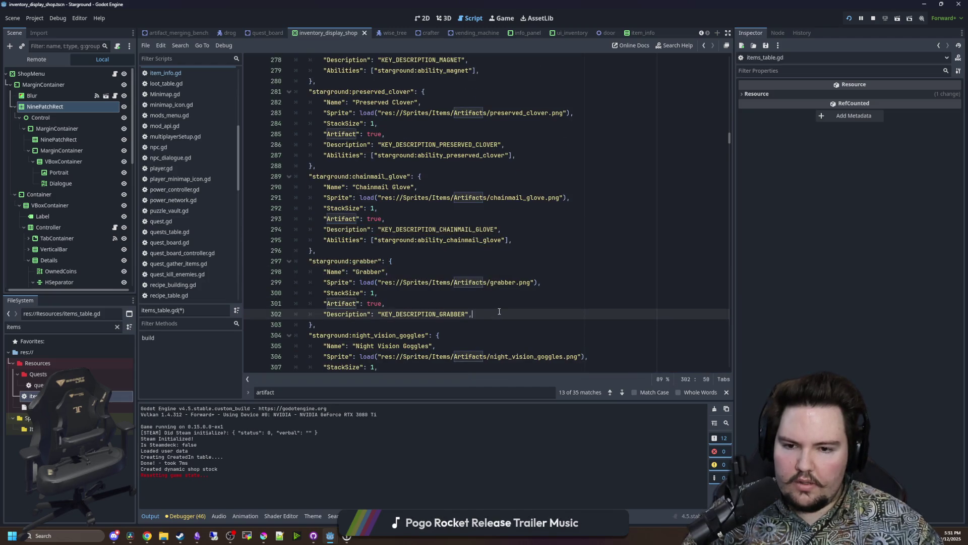
pyautogui.press('Return')
pyautogui.hotkey('ctrl', 'v')
pyautogui.moveTo(502, 325); pyautogui.dragTo(447, 324)
pyautogui.write('grabber')
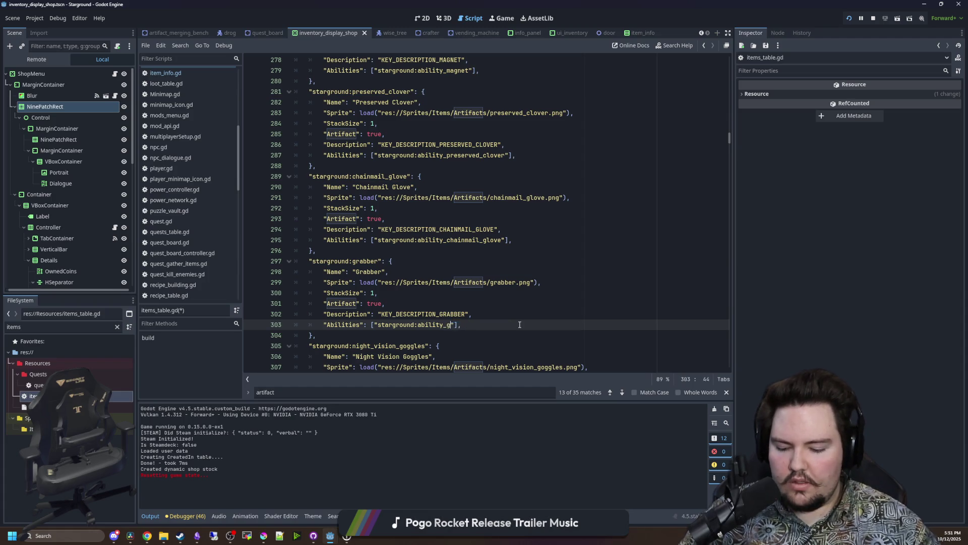
pyautogui.moveTo(484, 326); pyautogui.dragTo(325, 326)
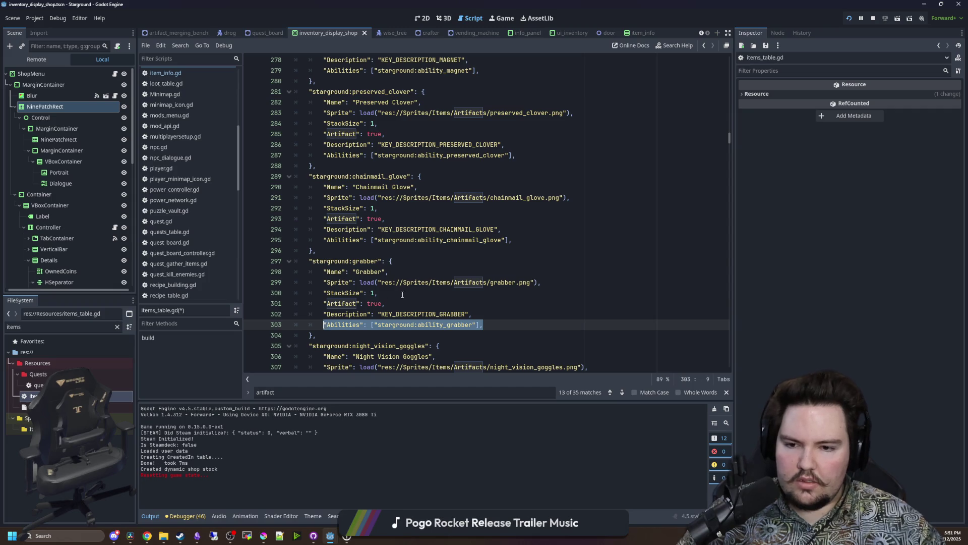
pyautogui.hotkey('ctrl', 'c')
# Give the Night Vision Goggles an Abilities line with ability ID night_vision.
pyautogui.scroll(-3, 396, 296)
pyautogui.click(542, 303)
pyautogui.press('Return')
pyautogui.hotkey('ctrl', 'v')
pyautogui.click(542, 303)
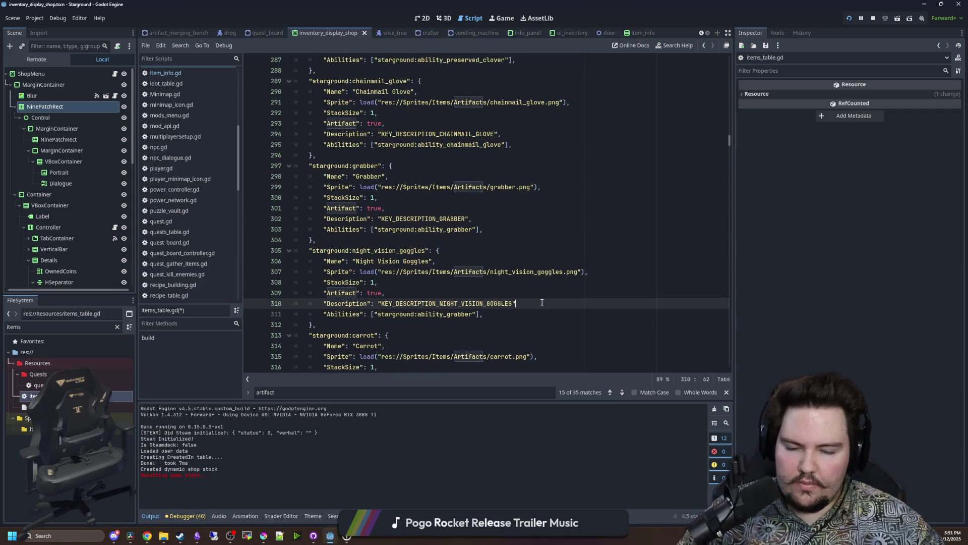
pyautogui.write(',')
pyautogui.moveTo(473, 314); pyautogui.dragTo(451, 318)
pyautogui.write('night_vision')
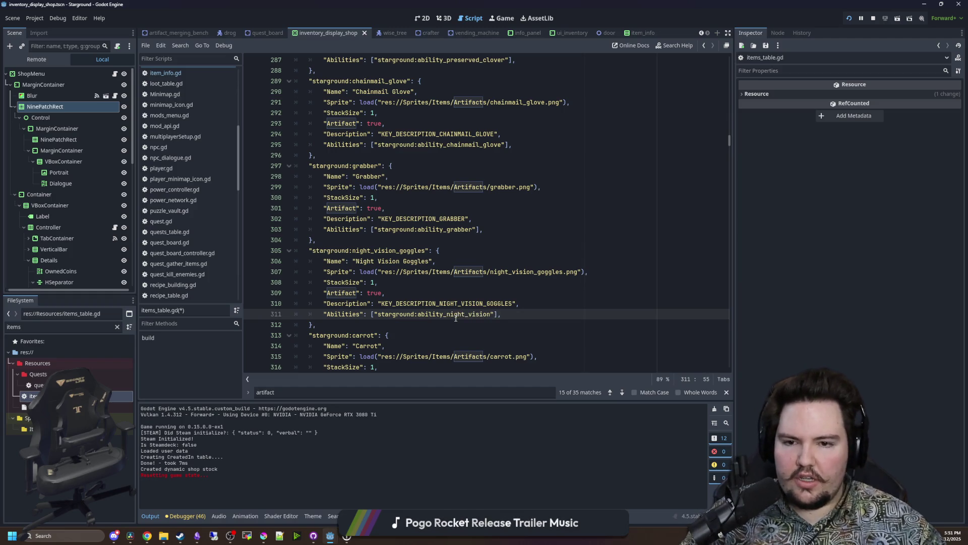
# Change the Grabber's ability ID to end in 'reach' and the glove's to sharp_resistance.
pyautogui.click(476, 229)
pyautogui.press('BackSpace')
pyautogui.press('BackSpace')
pyautogui.press('BackSpace')
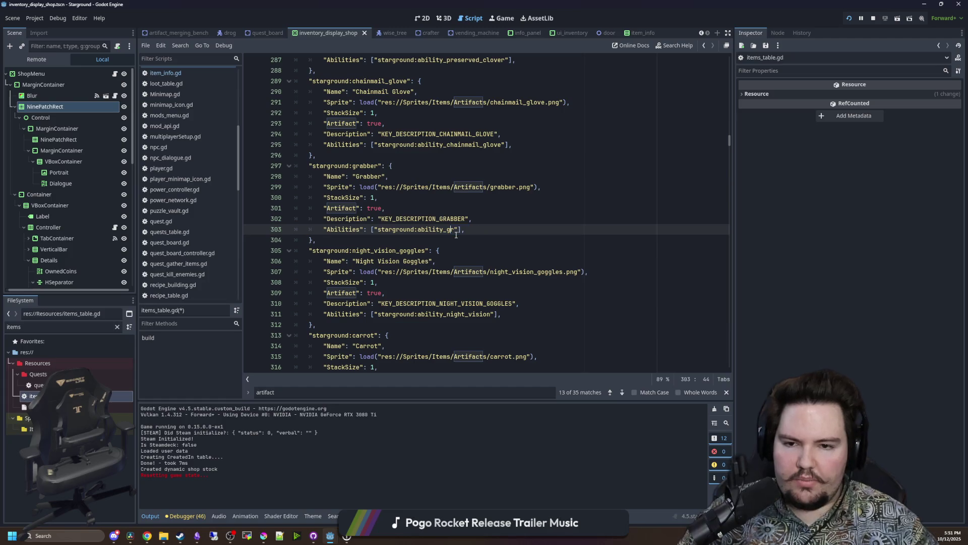
pyautogui.write('r')
pyautogui.press('BackSpace')
pyautogui.press('BackSpace')
pyautogui.write('reach')
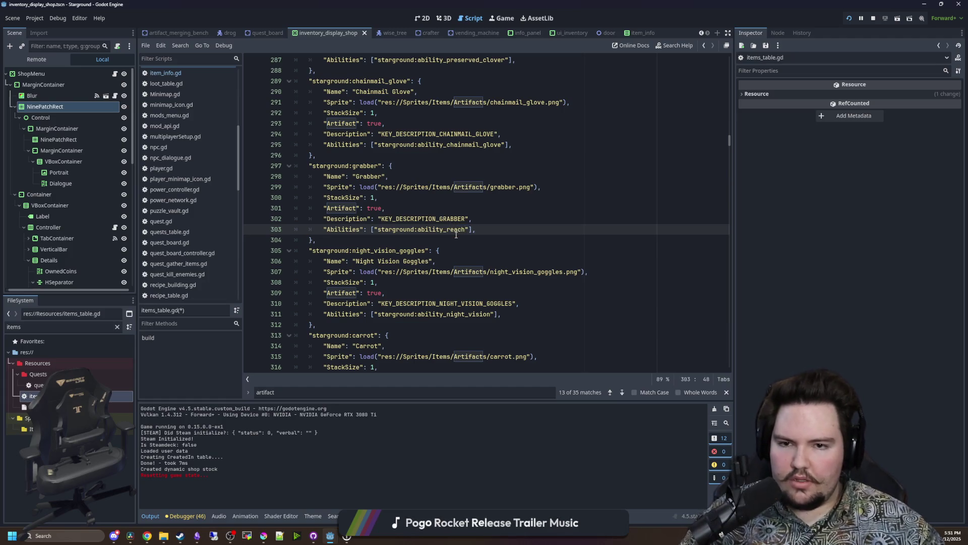
pyautogui.scroll(4, 456, 235)
pyautogui.moveTo(502, 271); pyautogui.dragTo(446, 270)
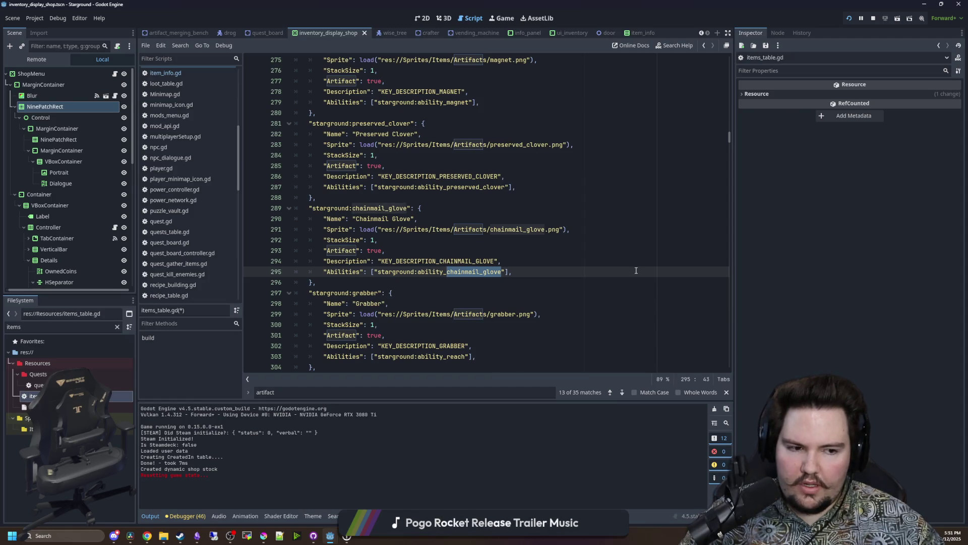
pyautogui.write('sharp_resistance')
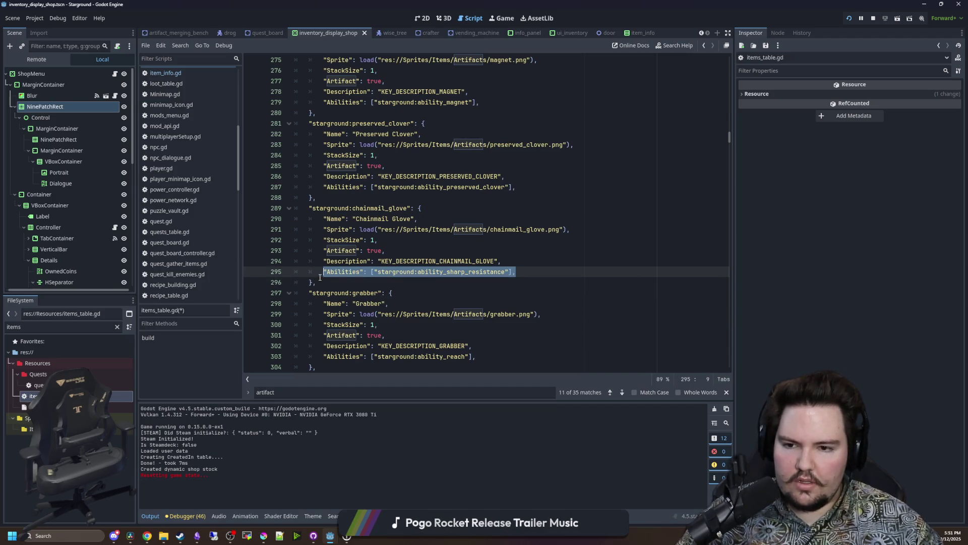
# Rename the Preserved Clover's ability ID to starground:ability_drop_luck.
pyautogui.scroll(2, 504, 268)
pyautogui.click(496, 260)
pyautogui.moveTo(505, 250); pyautogui.dragTo(447, 252)
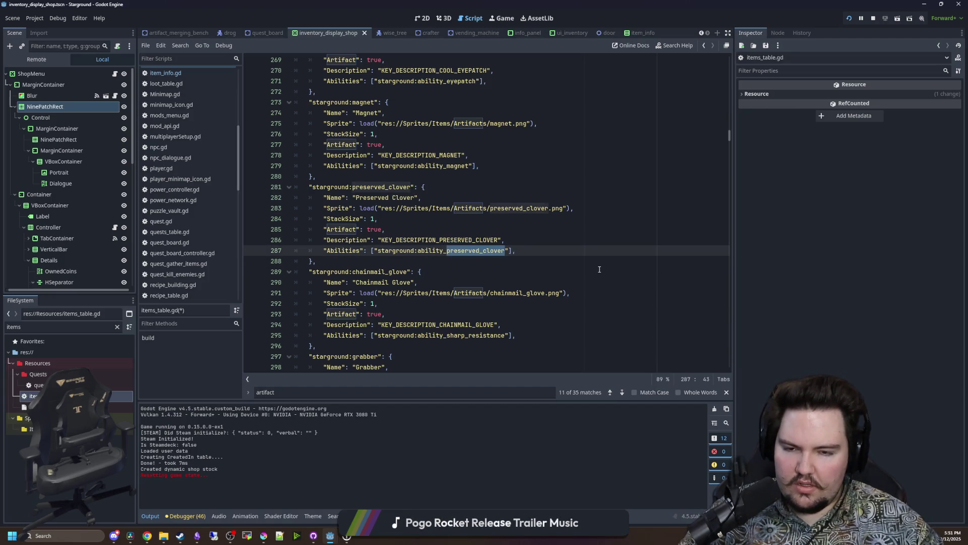
pyautogui.write('luck')
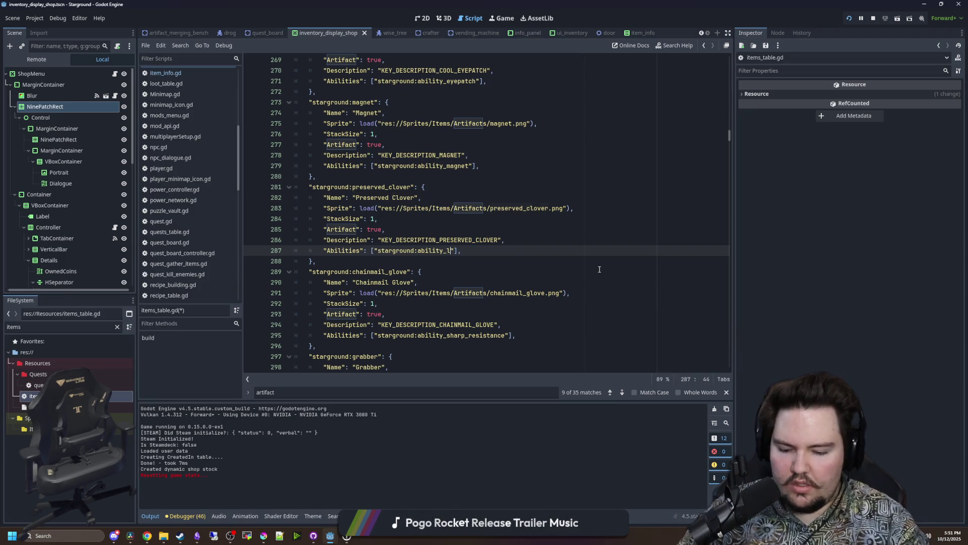
pyautogui.moveTo(473, 250); pyautogui.dragTo(318, 251)
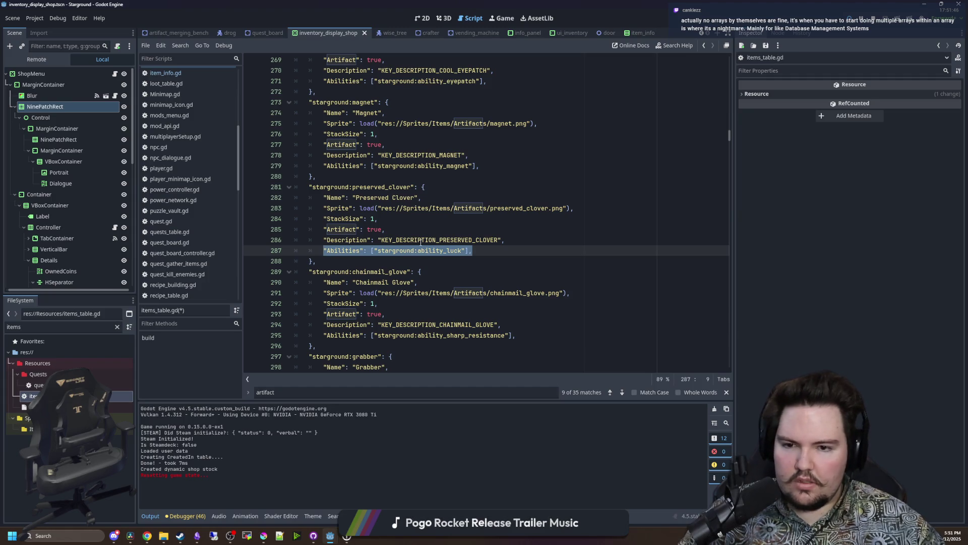
pyautogui.click(450, 250)
pyautogui.write('drop_')
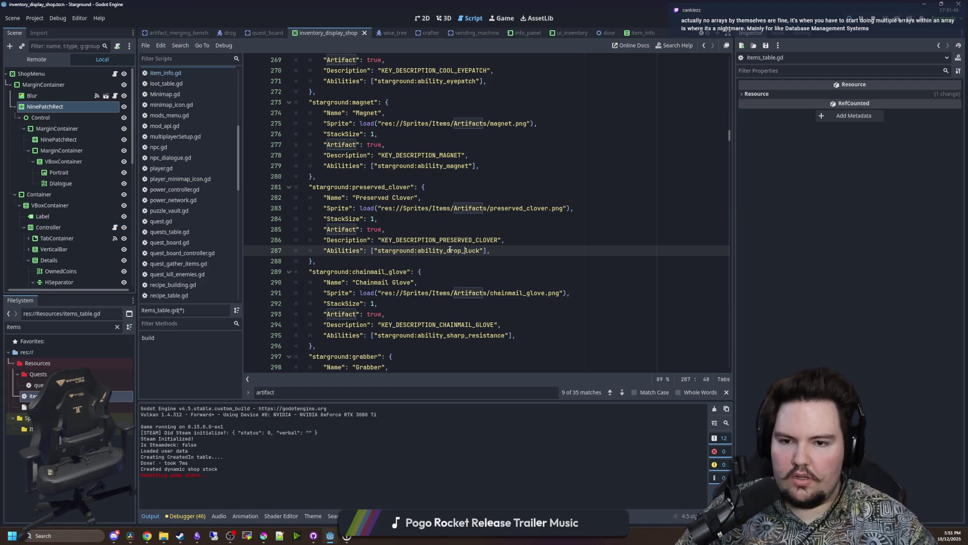
pyautogui.press('BackSpace')
pyautogui.press('BackSpace')
pyautogui.press('BackSpace')
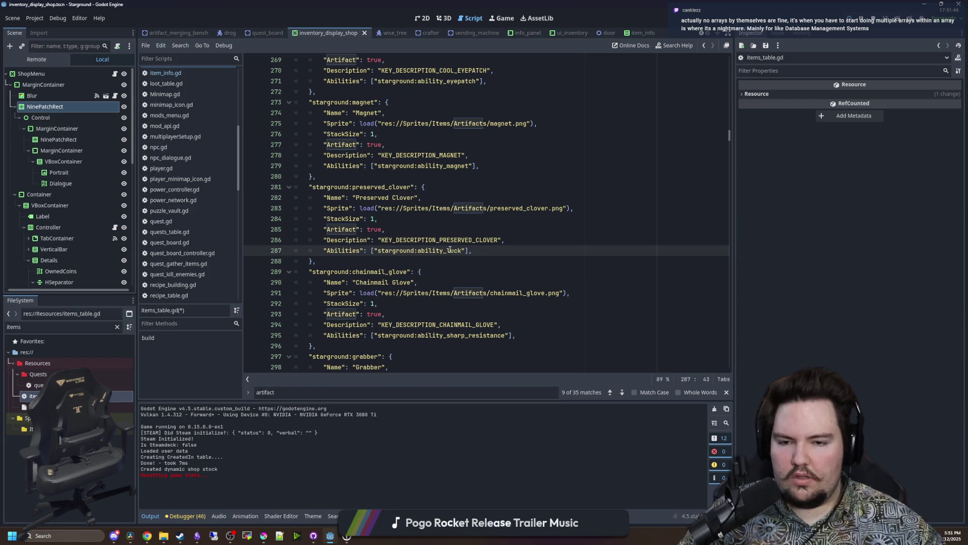
pyautogui.write('drop_')
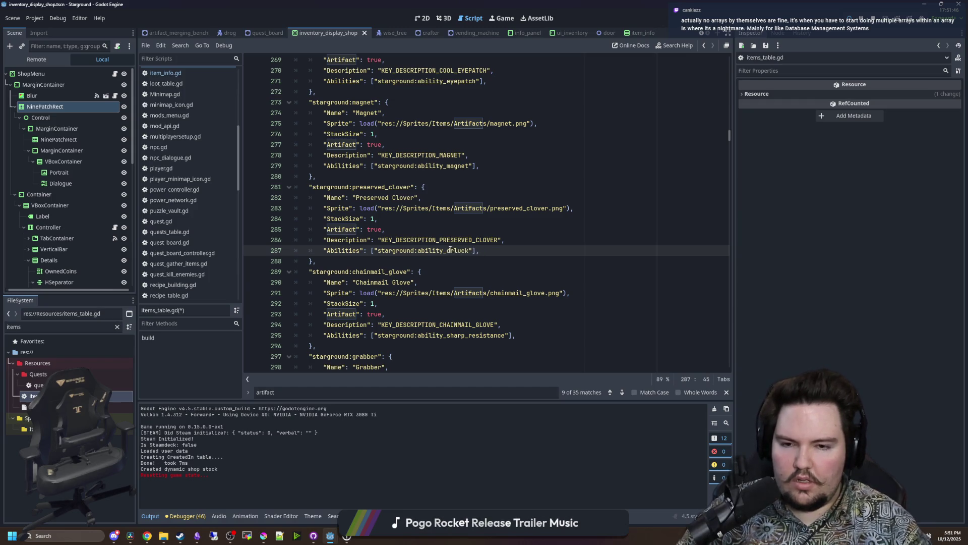
pyautogui.moveTo(491, 254); pyautogui.dragTo(323, 251)
# Change the Magnet's ability ID to starground:ability_item_magnet.
pyautogui.scroll(1, 419, 263)
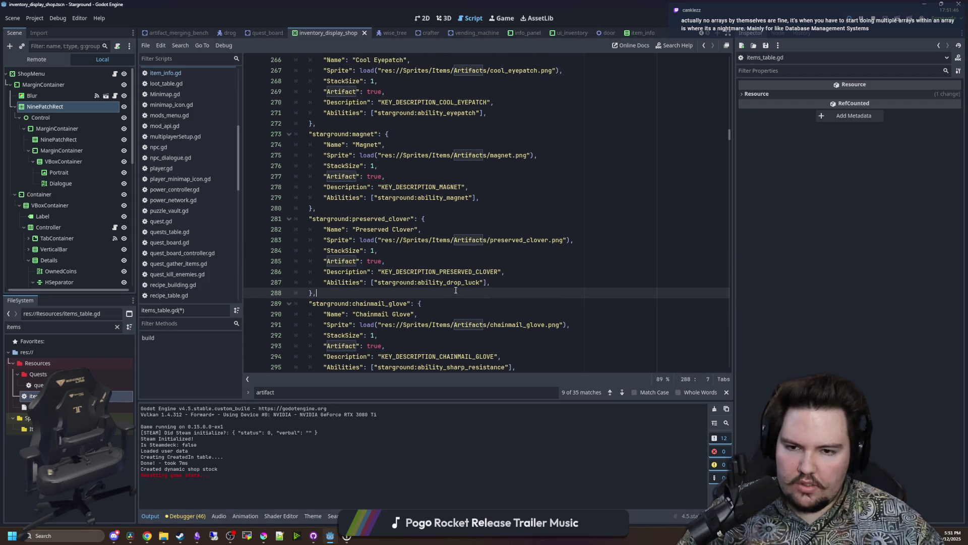
pyautogui.moveTo(462, 286)
pyautogui.mouseDown()
pyautogui.moveTo(323, 272)
pyautogui.moveTo(321, 281)
pyautogui.mouseUp()
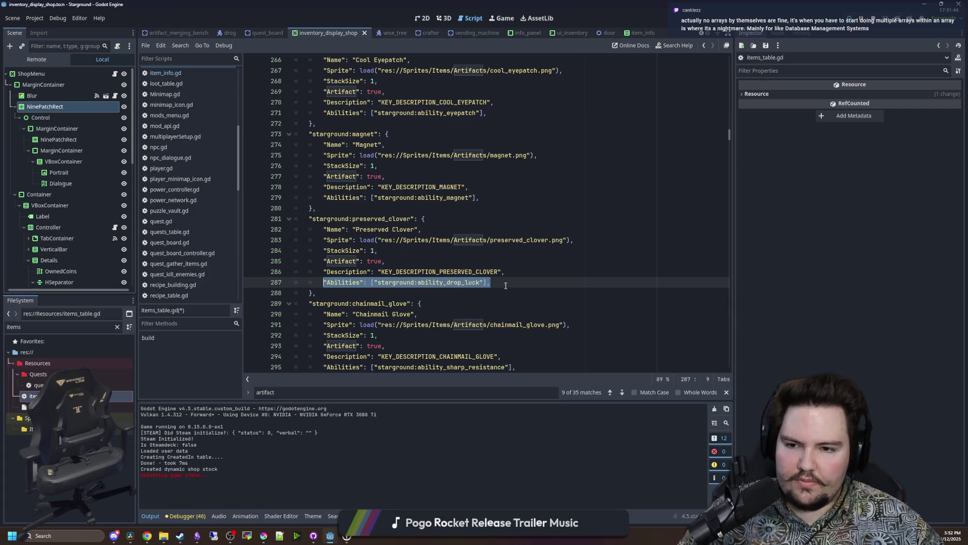
pyautogui.scroll(2, 463, 283)
pyautogui.click(403, 281)
pyautogui.click(490, 263)
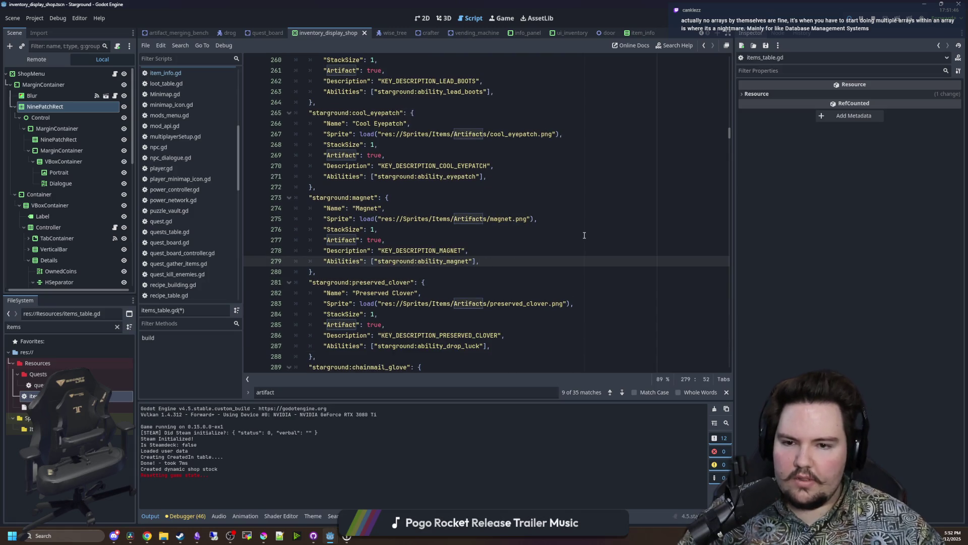
pyautogui.press('Left')
pyautogui.press('Left')
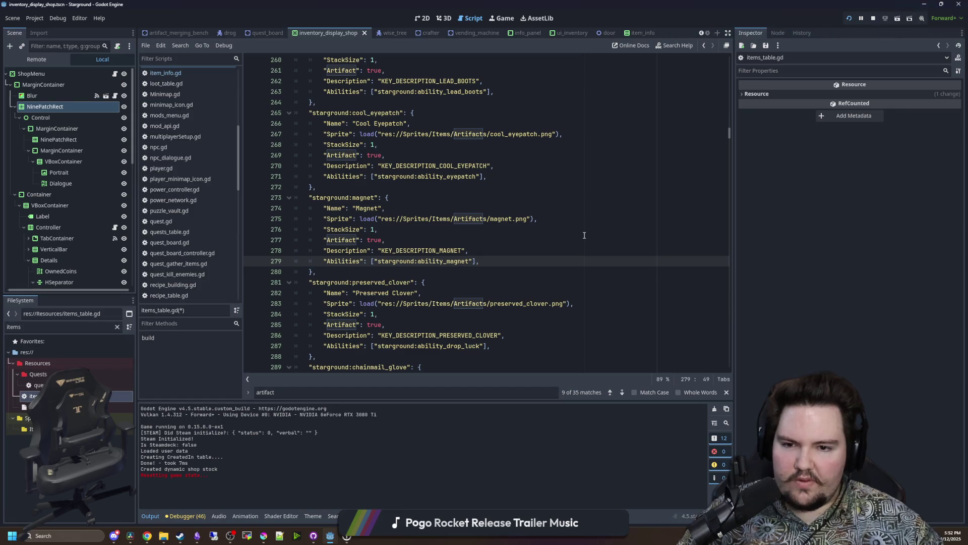
pyautogui.press('BackSpace')
pyautogui.press('BackSpace')
pyautogui.press('BackSpace')
pyautogui.write('item_ma')
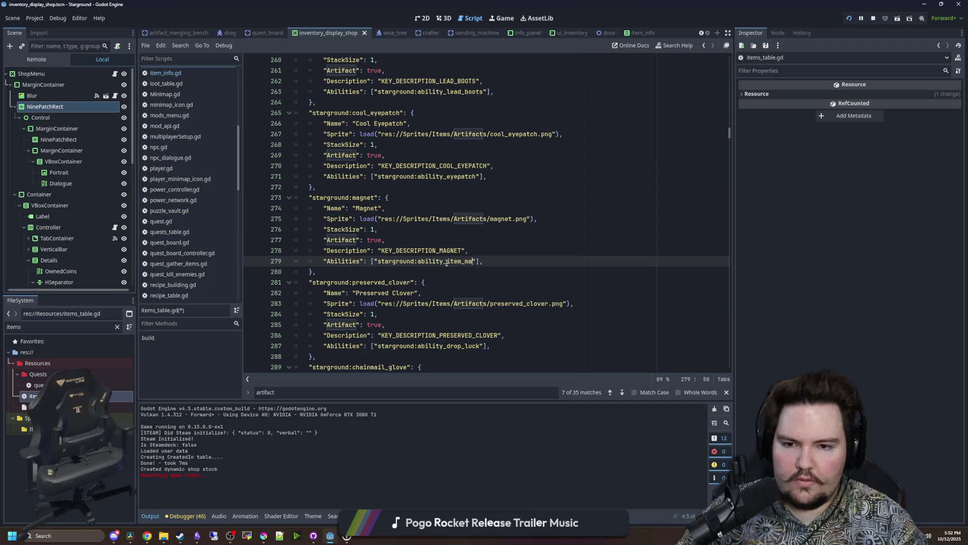
pyautogui.write('gnet')
pyautogui.scroll(3, 431, 268)
pyautogui.moveTo(477, 272); pyautogui.dragTo(447, 275)
pyautogui.click(448, 282)
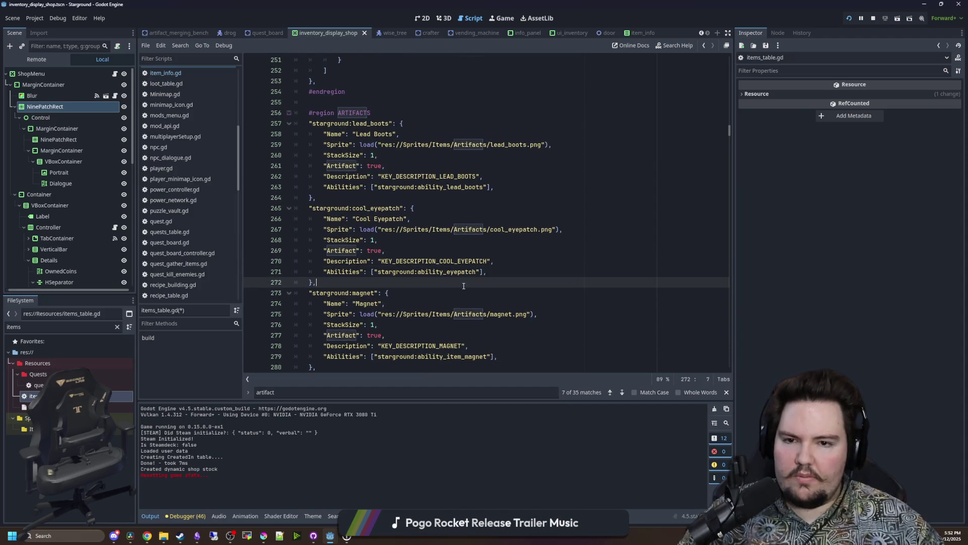
# Add an Abilities line with starground:ability_large_light under the Carrot's description.
pyautogui.scroll(1, 429, 252)
pyautogui.scroll(-9, 418, 227)
pyautogui.scroll(-9, 412, 218)
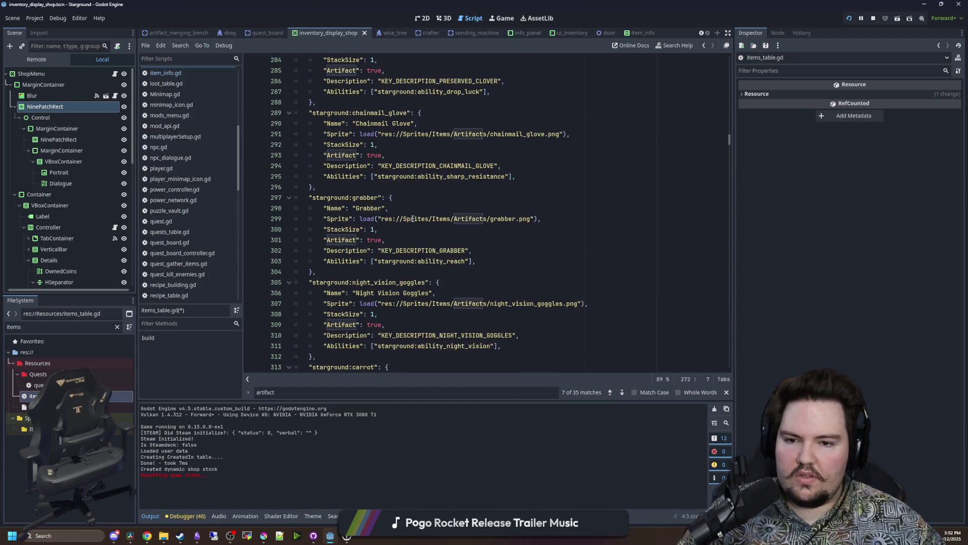
pyautogui.moveTo(517, 153); pyautogui.dragTo(322, 155)
pyautogui.click(475, 229)
pyautogui.write(',')
pyautogui.press('Return')
pyautogui.hotkey('ctrl', 'v')
pyautogui.press('Left')
pyautogui.press('BackSpace')
pyautogui.press('BackSpace')
pyautogui.press('BackSpace')
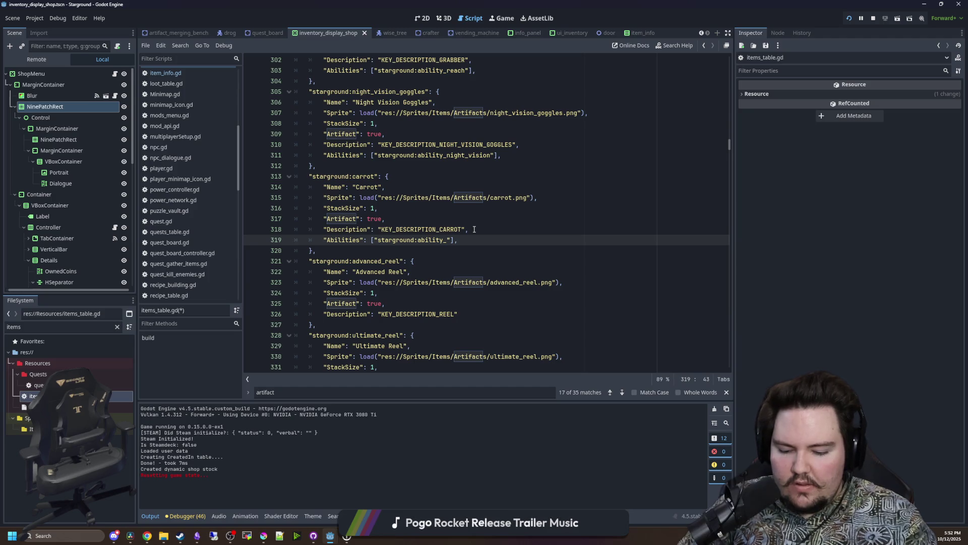
pyautogui.write('larg')
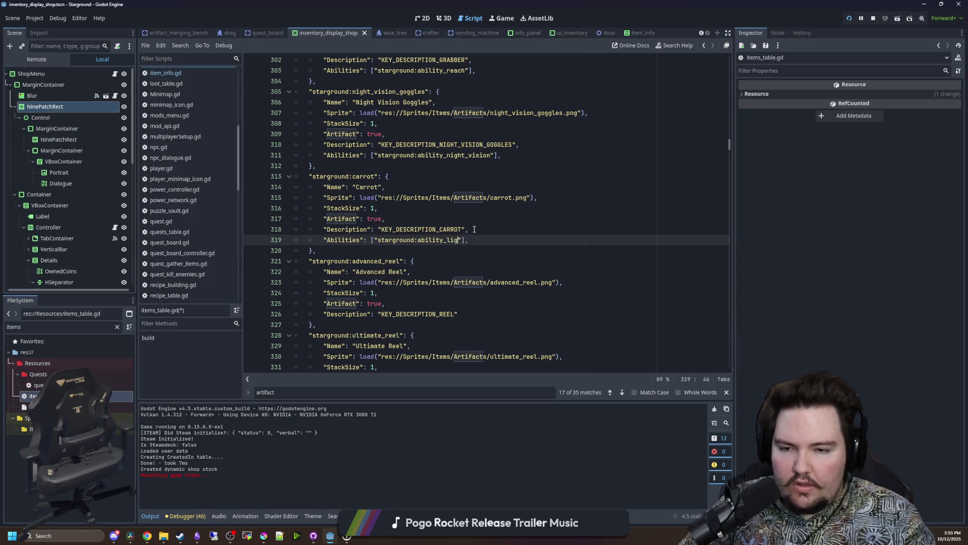
pyautogui.write('e_light')
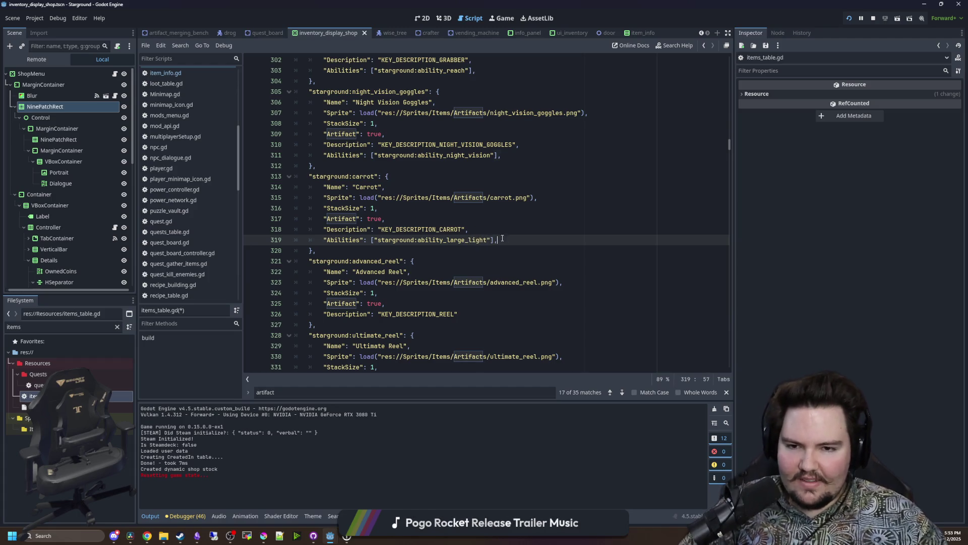
# Add an Abilities line with starground:ability_advanced_reel under the Advanced Reel's description.
pyautogui.hotkey('shift', 'Home')
pyautogui.hotkey('ctrl', 'c')
pyautogui.scroll(-2, 474, 270)
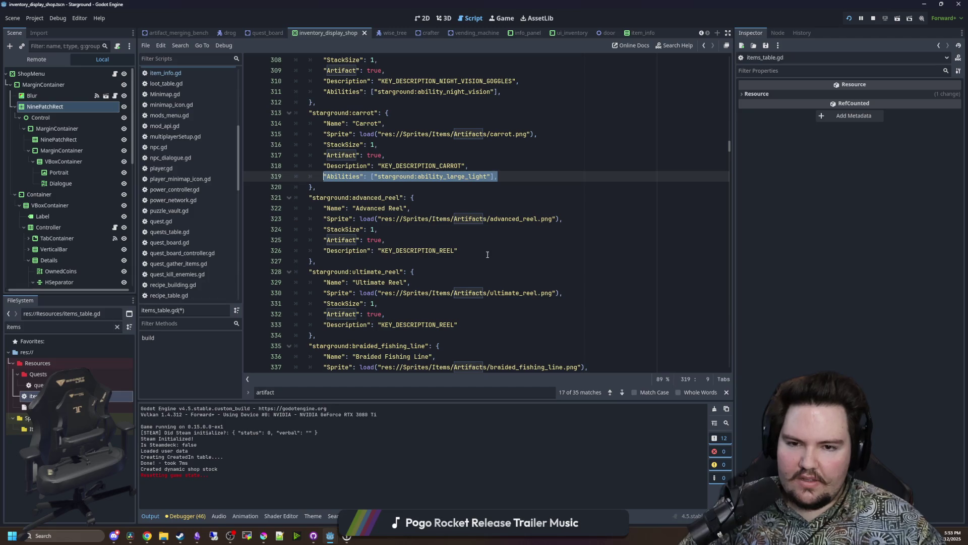
pyautogui.click(487, 255)
pyautogui.press('Return')
pyautogui.hotkey('ctrl', 'v')
pyautogui.press('Left')
pyautogui.press('Left')
pyautogui.press('Left')
pyautogui.press('BackSpace')
pyautogui.press('BackSpace')
pyautogui.press('BackSpace')
pyautogui.press('BackSpace')
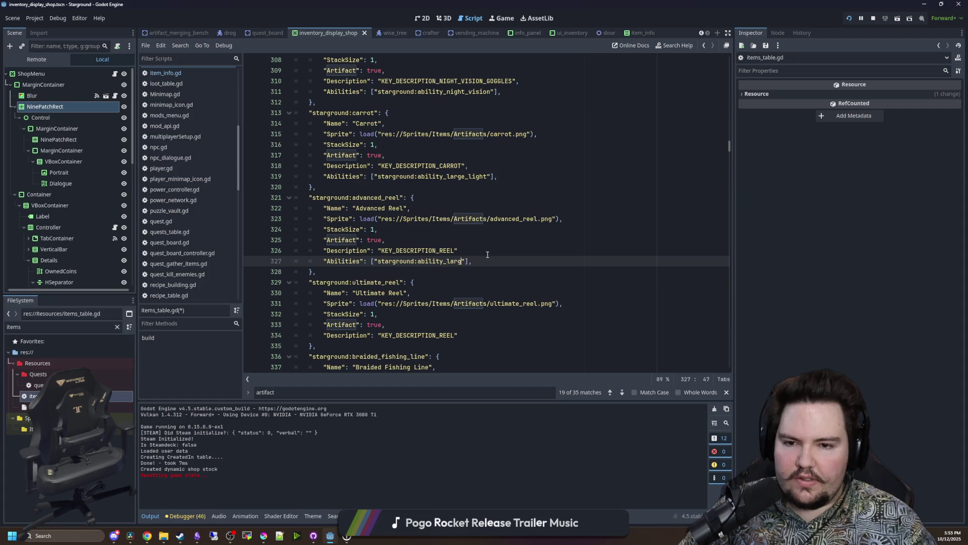
pyautogui.write('ADVANCED')
pyautogui.press('BackSpace')
pyautogui.press('BackSpace')
pyautogui.press('BackSpace')
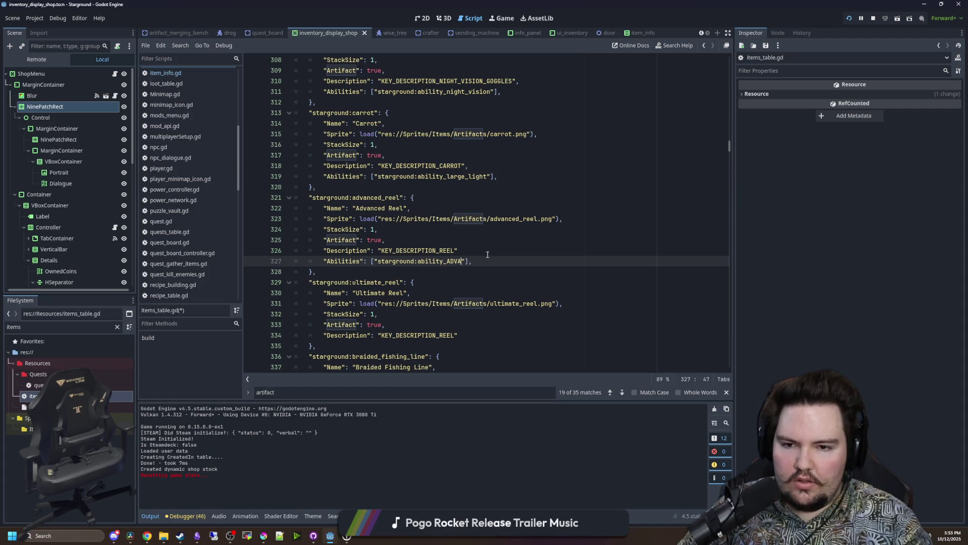
pyautogui.write('advanced_reel')
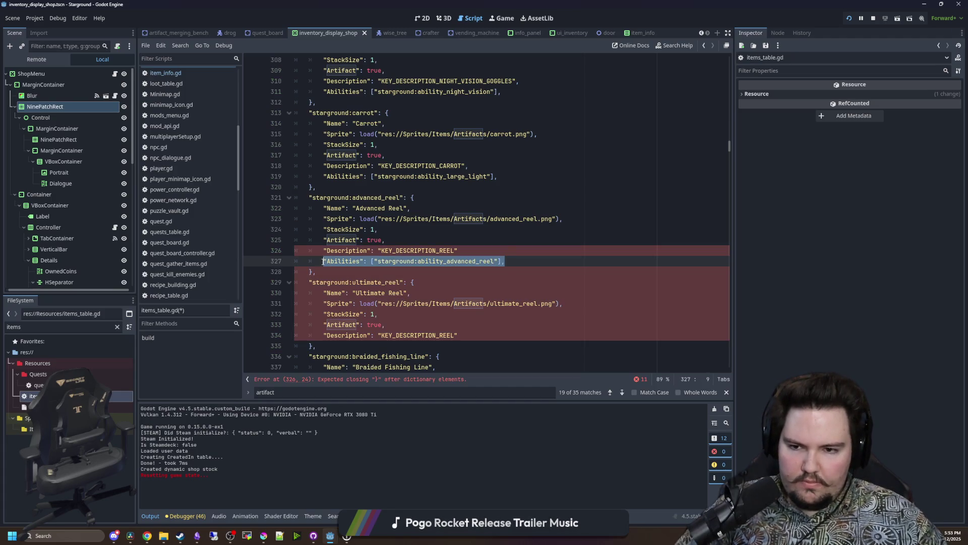
# Give the Ultimate Reel an Abilities line with ability ID ultimate_reel.
pyautogui.click(508, 250)
pyautogui.write(',')
pyautogui.scroll(-2, 504, 251)
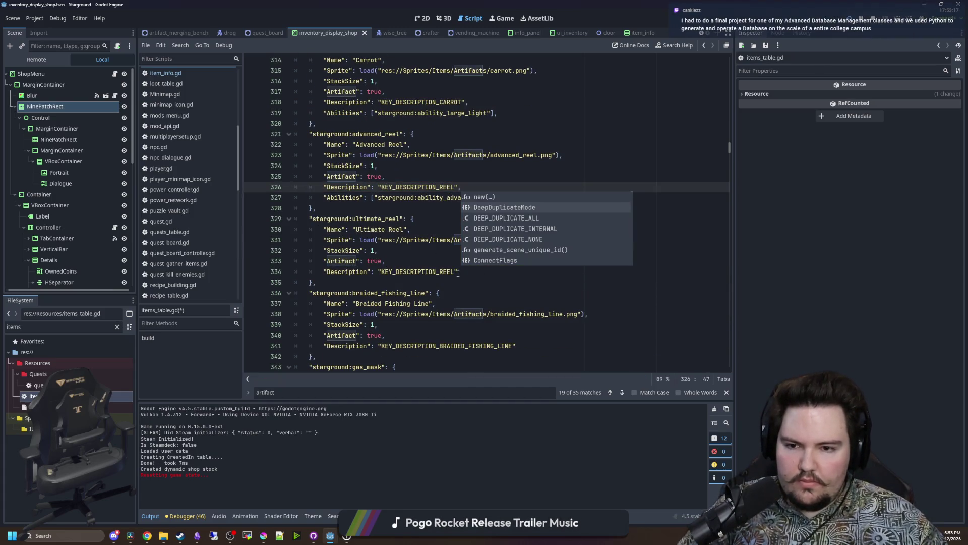
pyautogui.click(477, 270)
pyautogui.press('Return')
pyautogui.write('"Abilities": ["starground:ability_advanced_reel"],')
pyautogui.press('Left')
pyautogui.press('Left')
pyautogui.press('Left')
pyautogui.press('BackSpace')
pyautogui.press('BackSpace')
pyautogui.press('BackSpace')
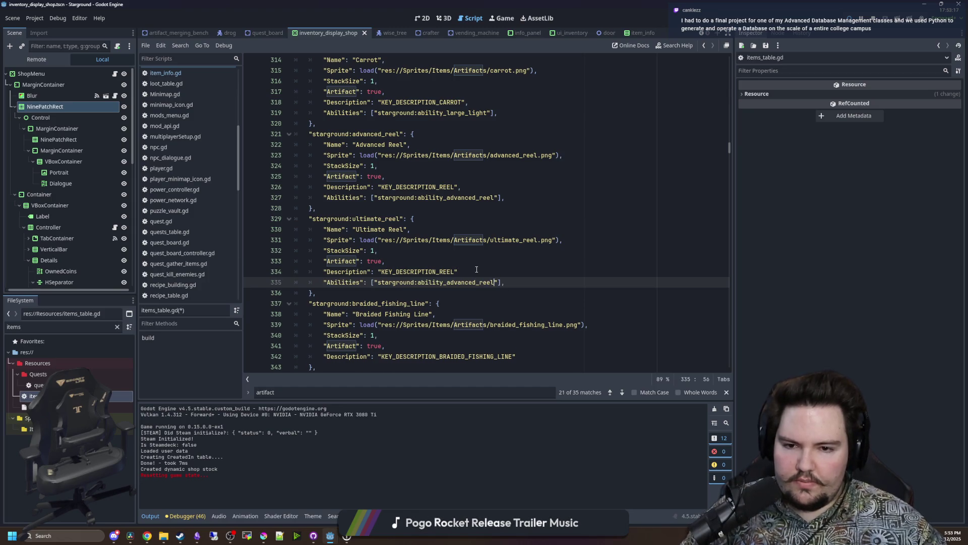
pyautogui.press('BackSpace')
pyautogui.press('BackSpace')
pyautogui.press('BackSpace')
pyautogui.write('ultimate_reel')
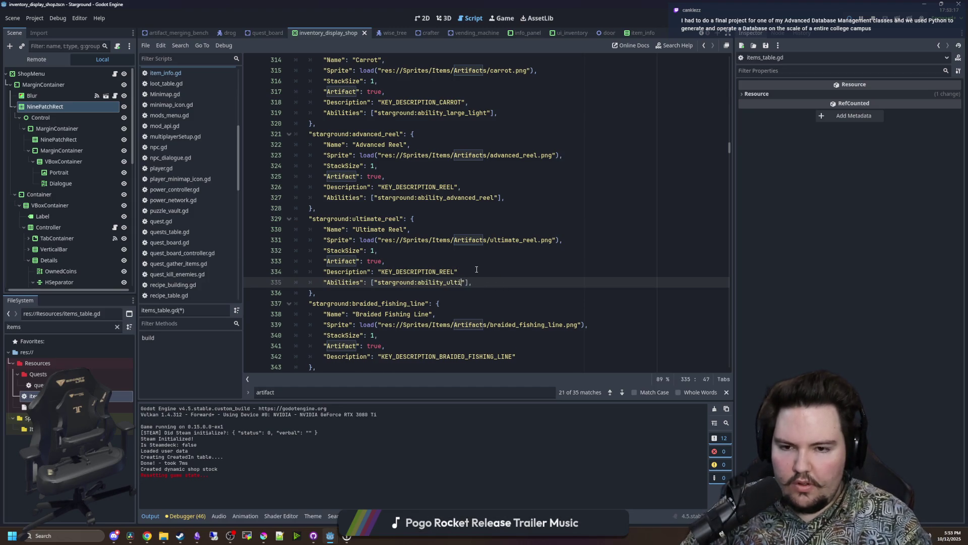
# Give the Braided Fishing Line an Abilities line with ability ID long_fishing_line.
pyautogui.scroll(-2, 477, 269)
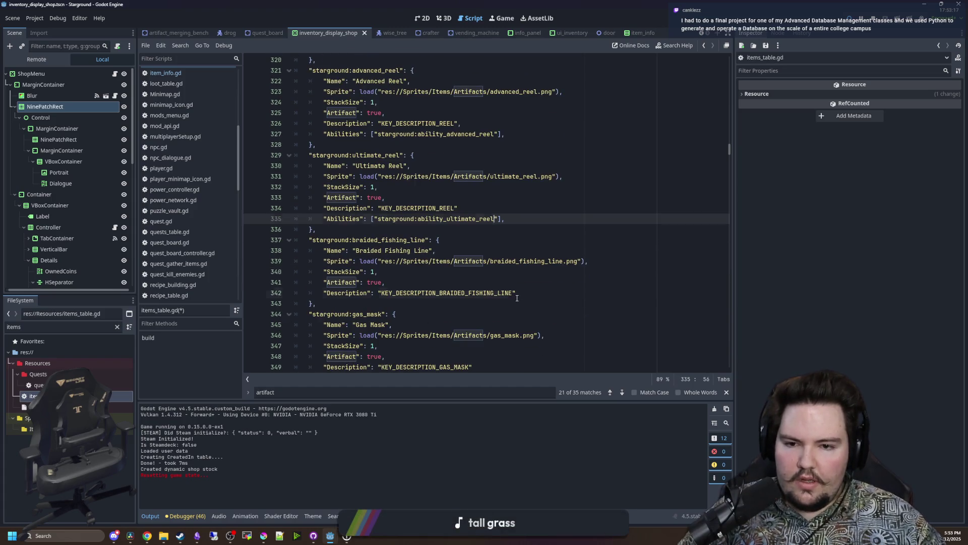
pyautogui.click(530, 293)
pyautogui.press('Return')
pyautogui.write('"Abilities": ["starground:ability_advanced_reel"],')
pyautogui.click(495, 209)
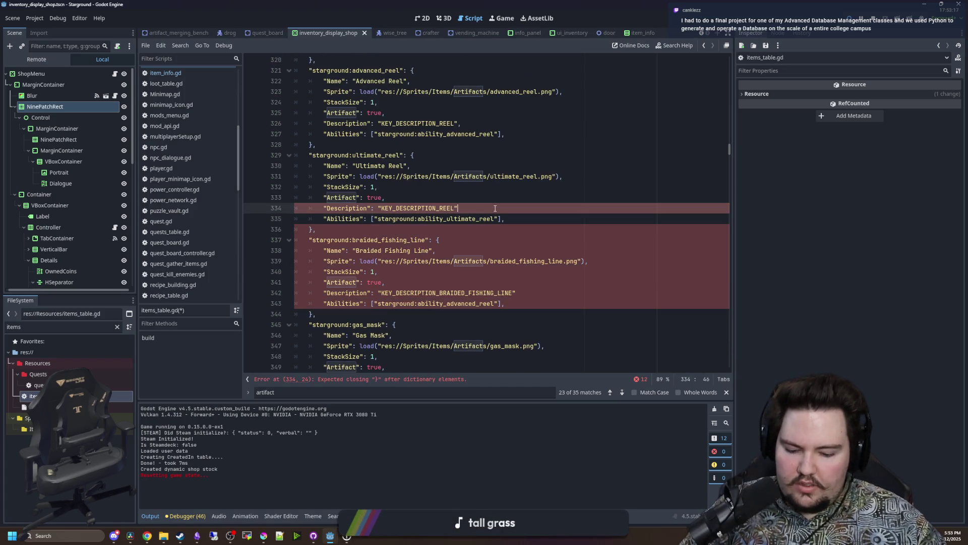
pyautogui.write(',')
pyautogui.click(418, 284)
pyautogui.click(534, 293)
pyautogui.write(',')
pyautogui.moveTo(494, 304); pyautogui.dragTo(448, 304)
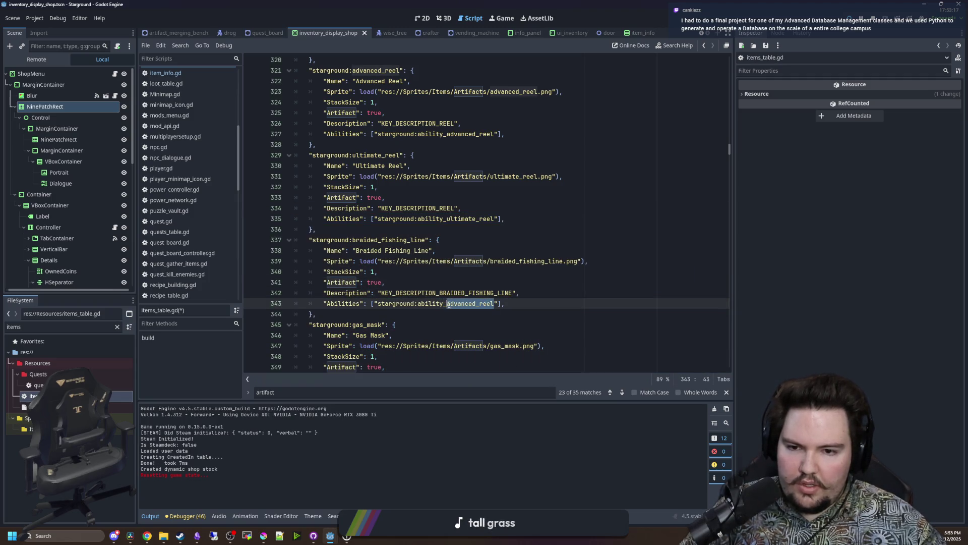
pyautogui.write('longer_fishing_')
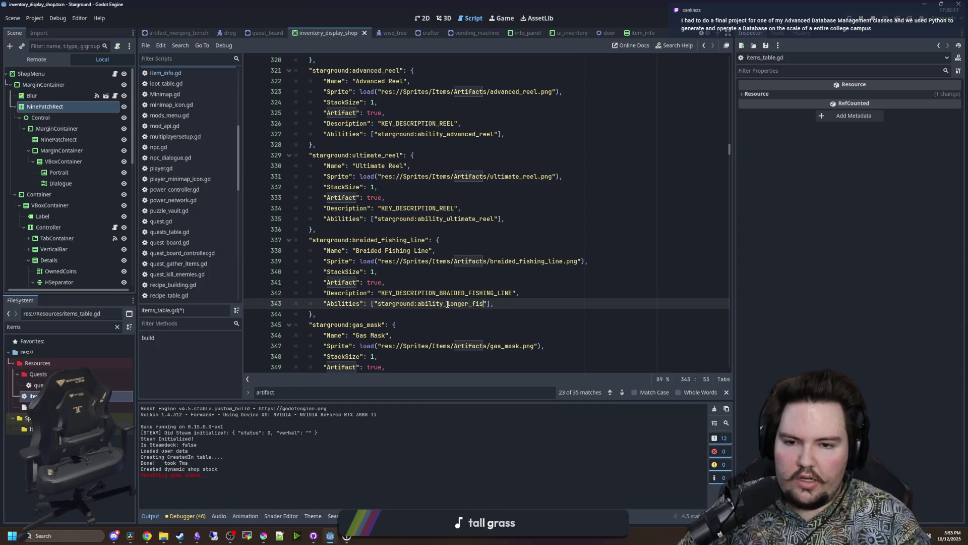
pyautogui.write('line')
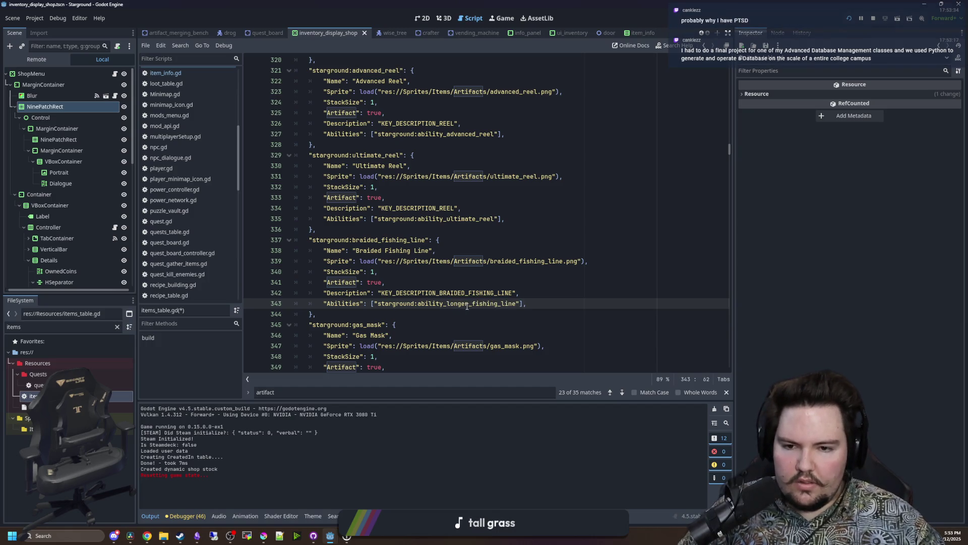
pyautogui.click(469, 304)
pyautogui.press('BackSpace')
pyautogui.press('BackSpace')
pyautogui.moveTo(520, 304); pyautogui.dragTo(381, 304)
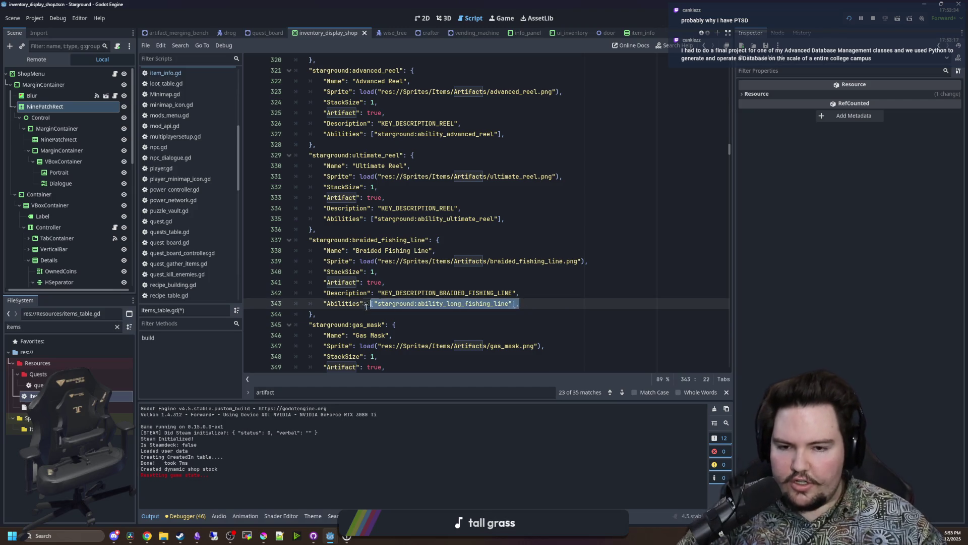
# Give the Gas Mask an Abilities line with ability ID poison_resistance.
pyautogui.scroll(-4, 428, 277)
pyautogui.click(481, 250)
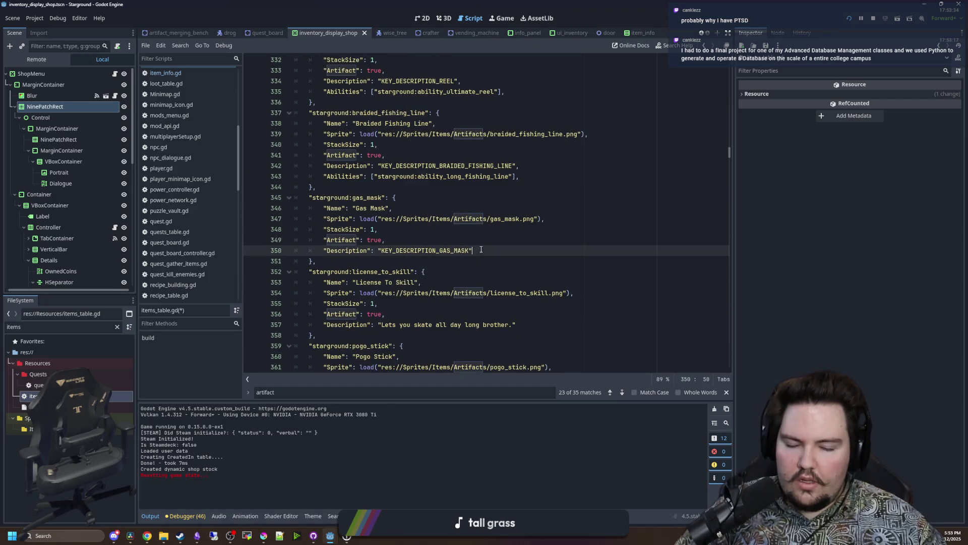
pyautogui.press('Return')
pyautogui.write('"Abilities": ["starground:ability_long_fishing_line"],')
pyautogui.press('Left')
pyautogui.press('Left')
pyautogui.press('Left')
pyautogui.press('BackSpace')
pyautogui.press('BackSpace')
pyautogui.press('BackSpace')
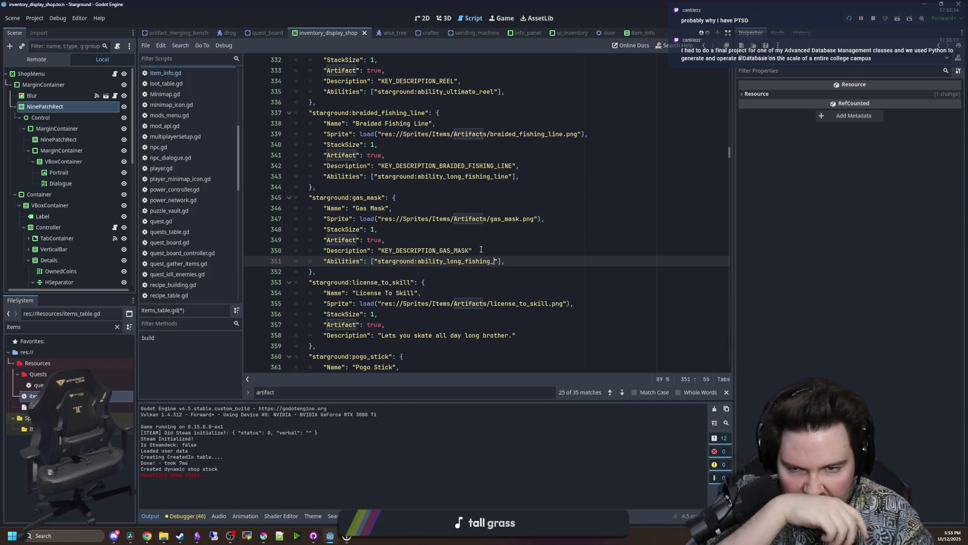
pyautogui.press('BackSpace')
pyautogui.press('BackSpace')
pyautogui.press('BackSpace')
pyautogui.write('poison_resistance')
pyautogui.press('Up')
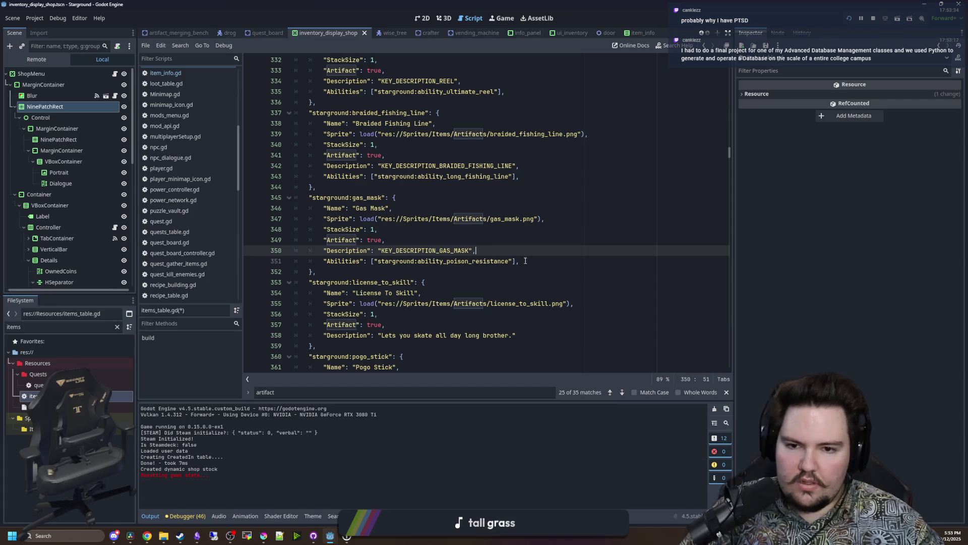
pyautogui.click(523, 261)
pyautogui.hotkey('shift', 'Home')
pyautogui.hotkey('ctrl', 'c')
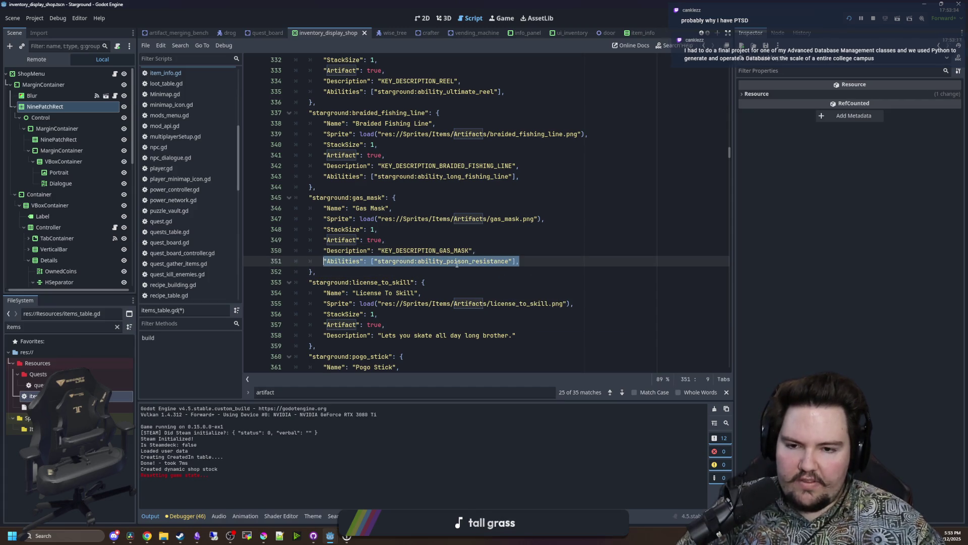
# Paste the Abilities line under License To Skill, leaving the ID as 'starground:ability_'.
pyautogui.scroll(-3, 457, 264)
pyautogui.click(520, 239)
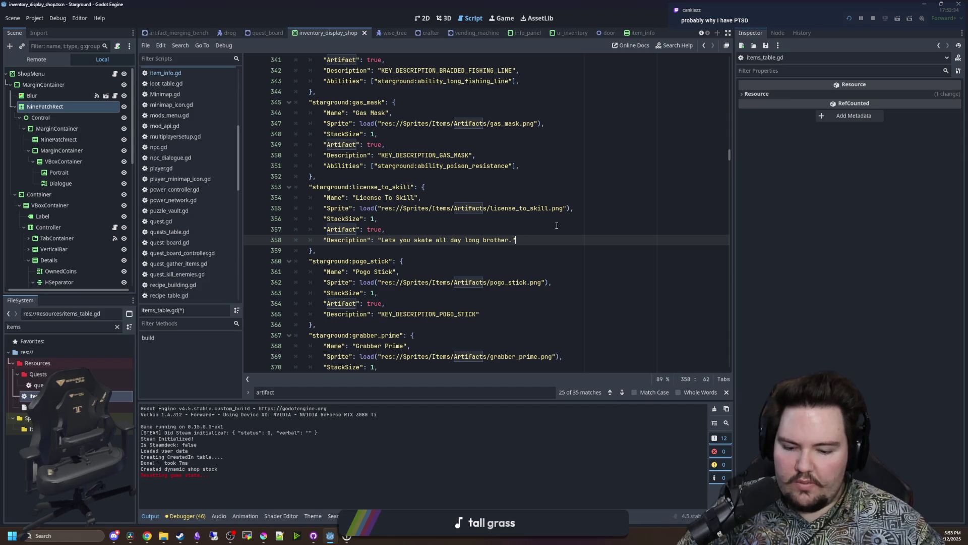
pyautogui.write(',')
pyautogui.press('Return')
pyautogui.hotkey('ctrl', 'v')
pyautogui.moveTo(509, 250)
pyautogui.mouseDown()
pyautogui.moveTo(443, 251)
pyautogui.moveTo(454, 261)
pyautogui.moveTo(451, 252)
pyautogui.mouseUp()
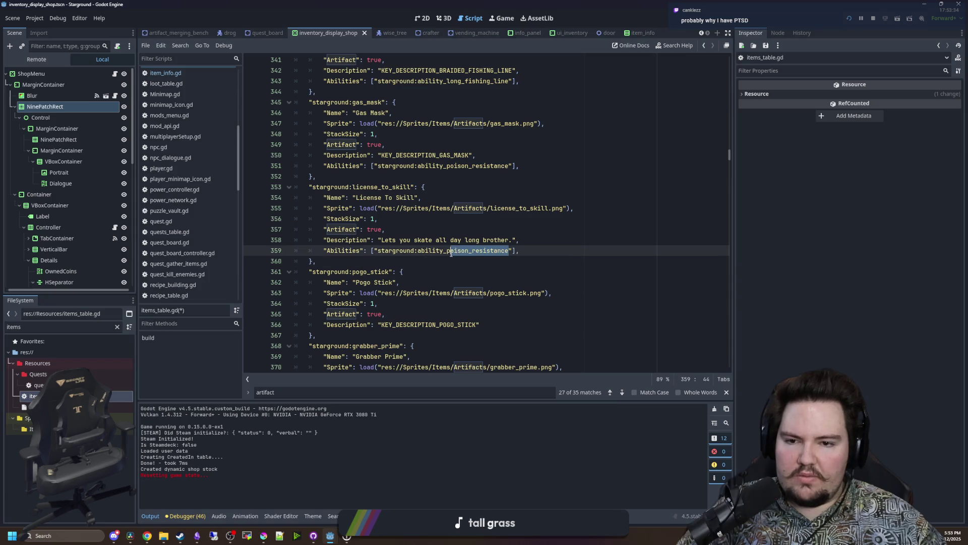
pyautogui.press('BackSpace')
pyautogui.press('BackSpace')
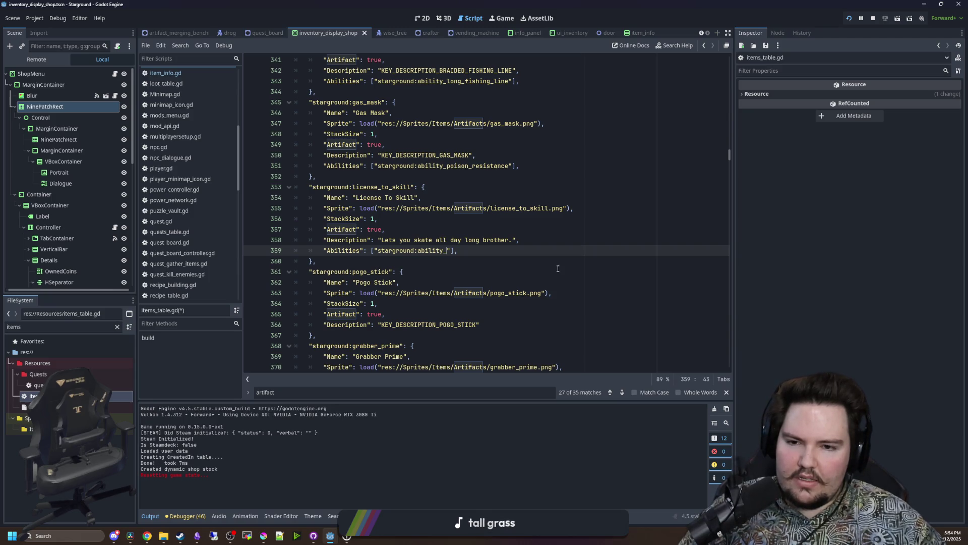
# Set License To Skill's ability ID to license_to_skill and copy its Abilities line.
pyautogui.write('license_to_skill')
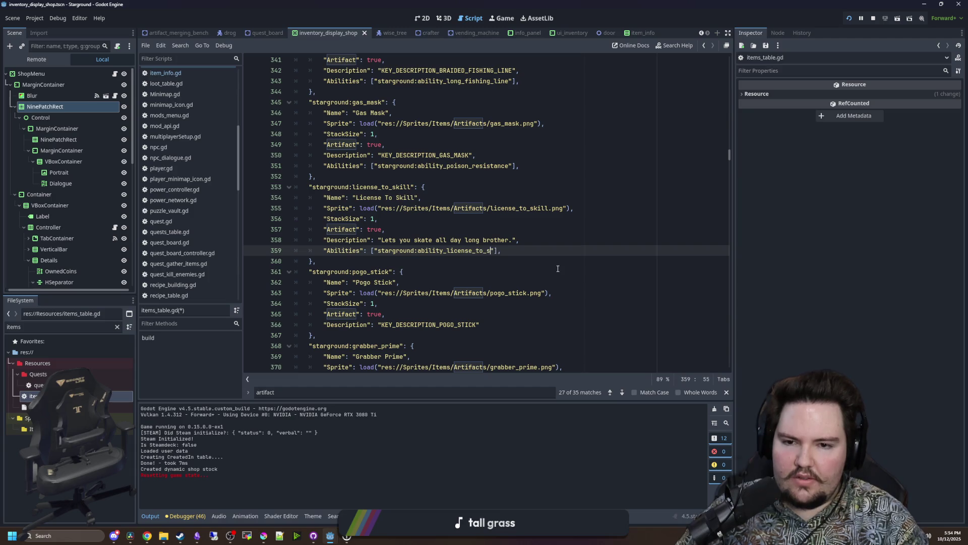
pyautogui.moveTo(517, 251); pyautogui.dragTo(321, 250)
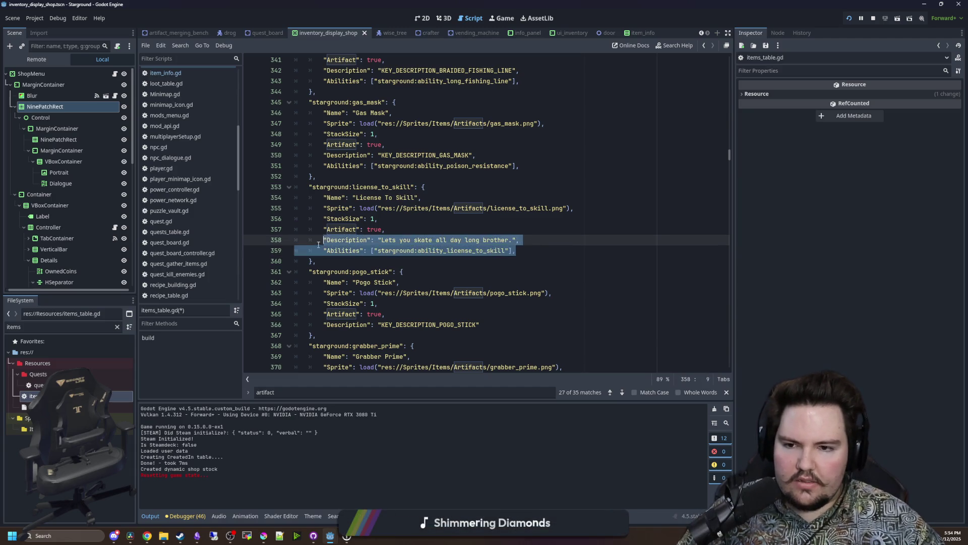
pyautogui.hotkey('ctrl', 'c')
# Paste the Abilities line under Pogo Stick's description, renaming the ability to mover_phasing.
pyautogui.click(499, 324)
pyautogui.press('Return')
pyautogui.hotkey('ctrl', 'v')
pyautogui.press('Left')
pyautogui.press('Left')
pyautogui.press('Left')
pyautogui.press('BackSpace')
pyautogui.press('BackSpace')
pyautogui.press('BackSpace')
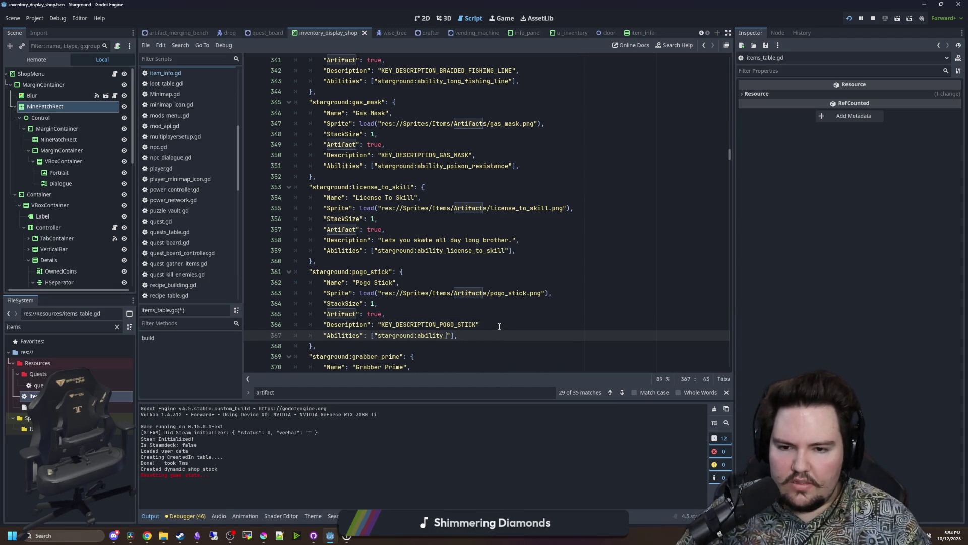
pyautogui.write('mover_')
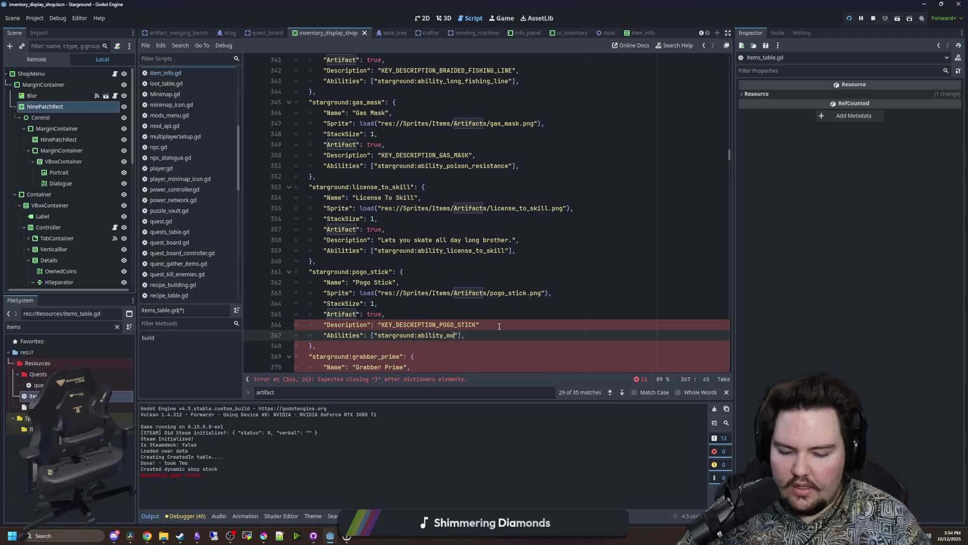
pyautogui.write('phasing')
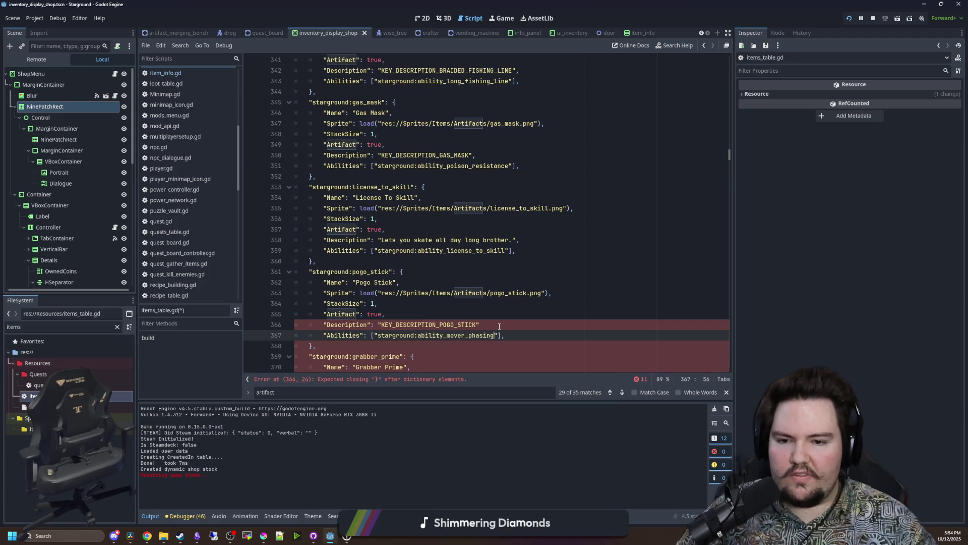
# Add the missing comma after Pogo Stick's description and retype its ability as factory_fhasing.
pyautogui.scroll(-2, 500, 327)
pyautogui.click(485, 261)
pyautogui.write(',')
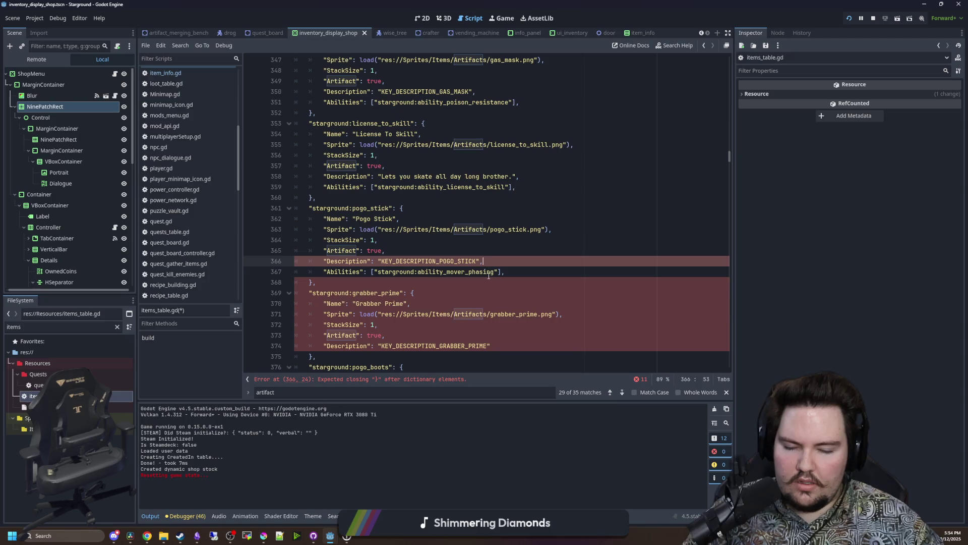
pyautogui.click(494, 273)
pyautogui.moveTo(494, 274); pyautogui.dragTo(446, 277)
pyautogui.write('factory_f')
pyautogui.write('hasing')
# Copy Pogo Stick's factory_phasing Abilities line under Grabber Prime's description, adding the commas.
pyautogui.moveTo(526, 272); pyautogui.dragTo(321, 274)
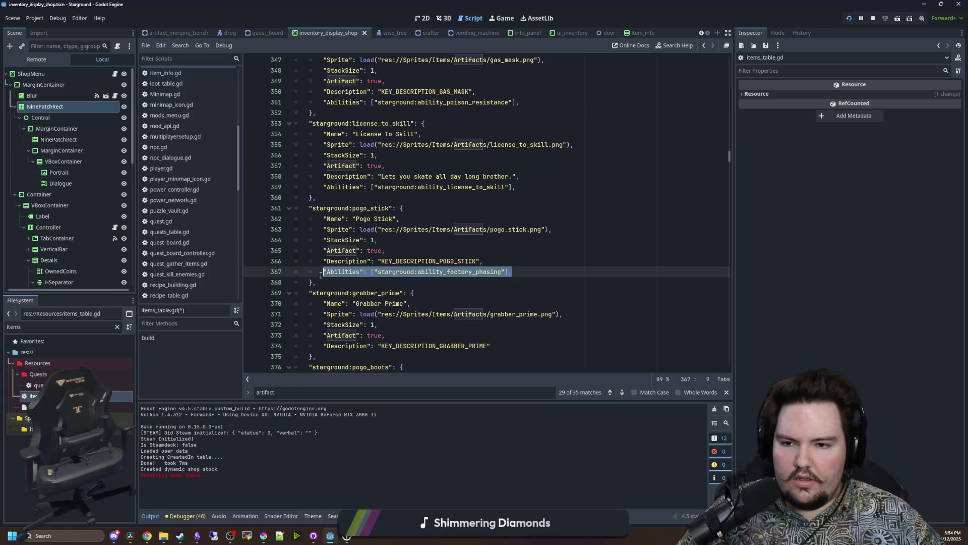
pyautogui.scroll(-2, 426, 287)
pyautogui.click(499, 278)
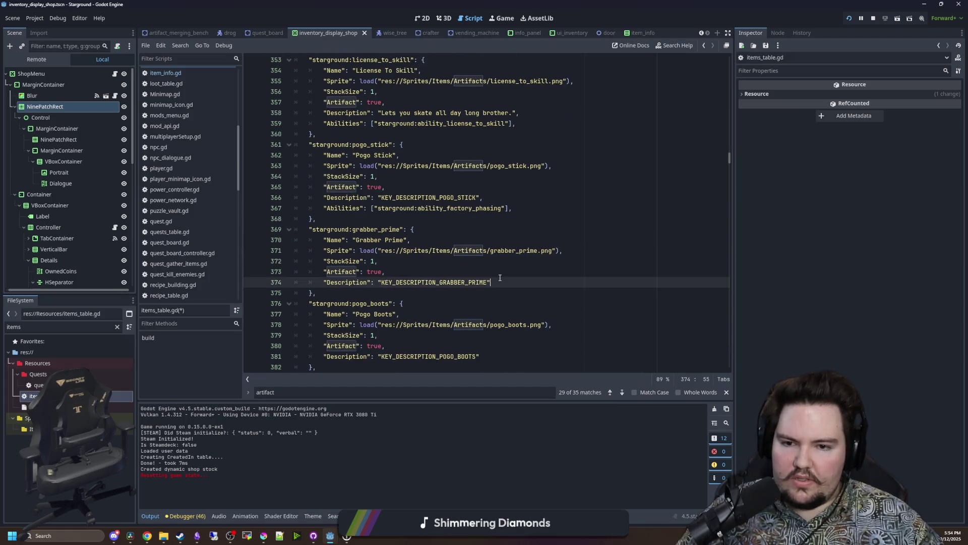
pyautogui.press('Return')
pyautogui.hotkey('ctrl', 'v')
pyautogui.moveTo(502, 292); pyautogui.dragTo(448, 293)
pyautogui.click(510, 292)
pyautogui.write(',')
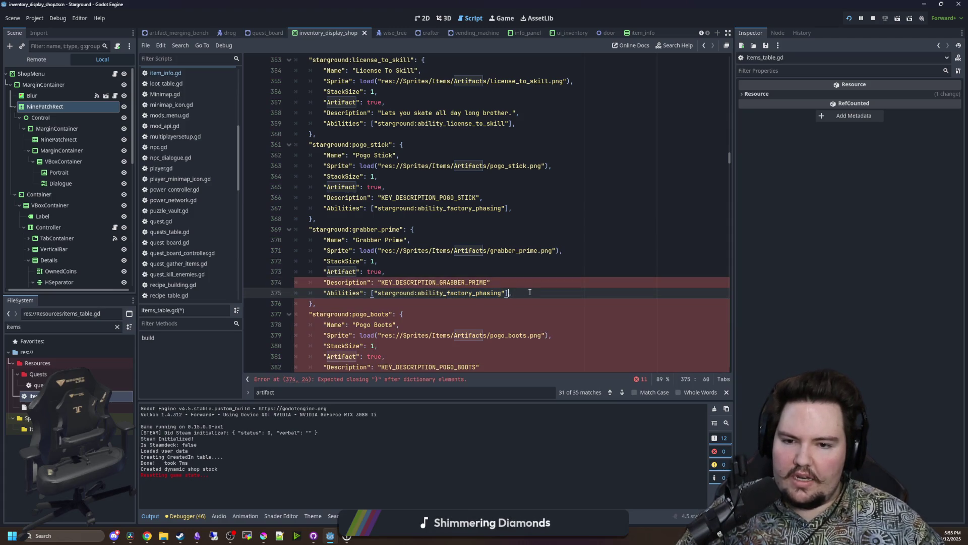
pyautogui.click(503, 285)
pyautogui.write(',')
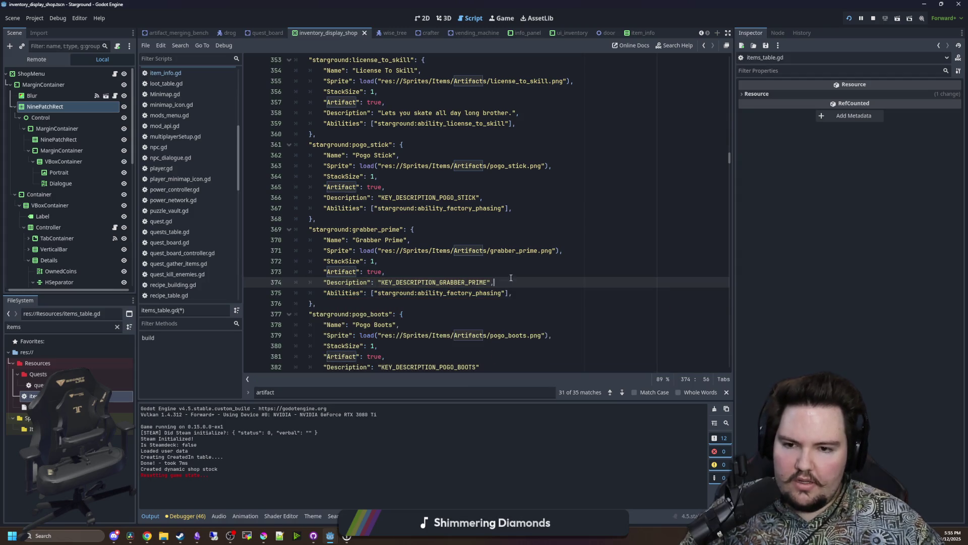
# Append "starground:ability_item_magnet" to Grabber Prime's abilities and copy that Abilities line.
pyautogui.click(508, 293)
pyautogui.write(', "starground')
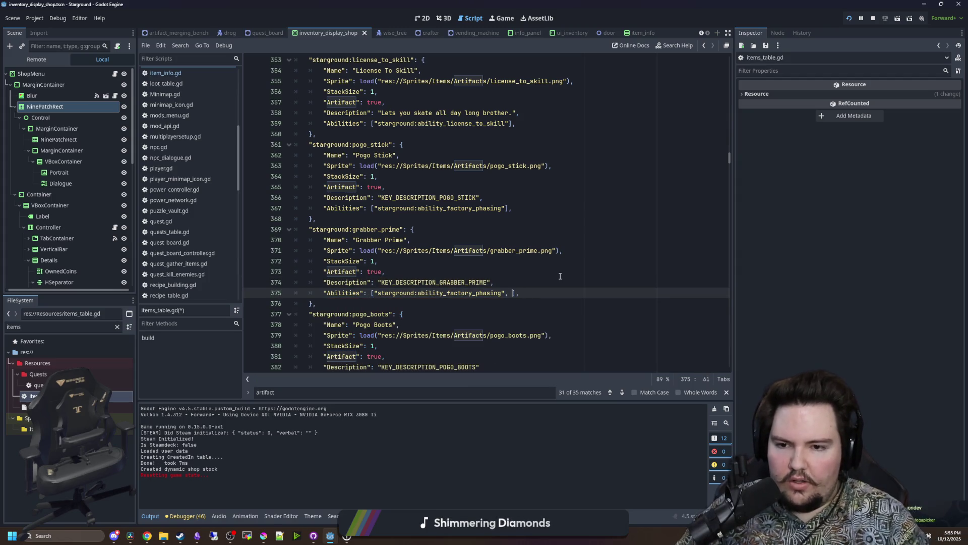
pyautogui.write(':ability_')
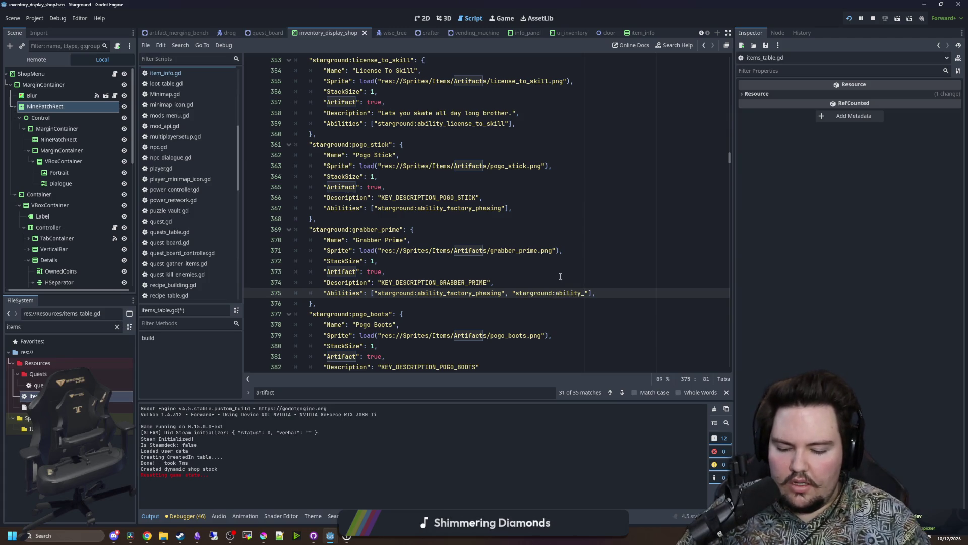
pyautogui.write('magnet')
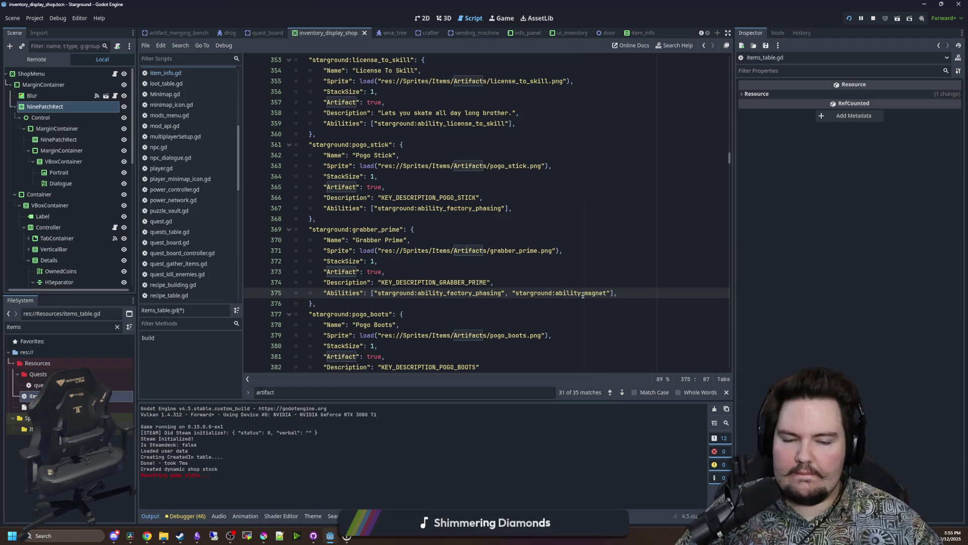
pyautogui.press('BackSpace')
pyautogui.press('BackSpace')
pyautogui.press('BackSpace')
pyautogui.write('item_')
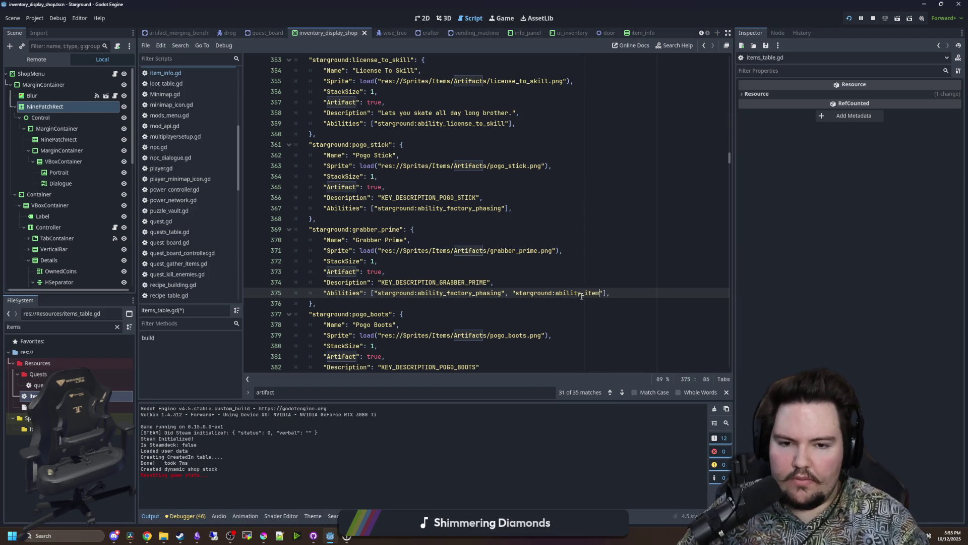
pyautogui.write('magnet')
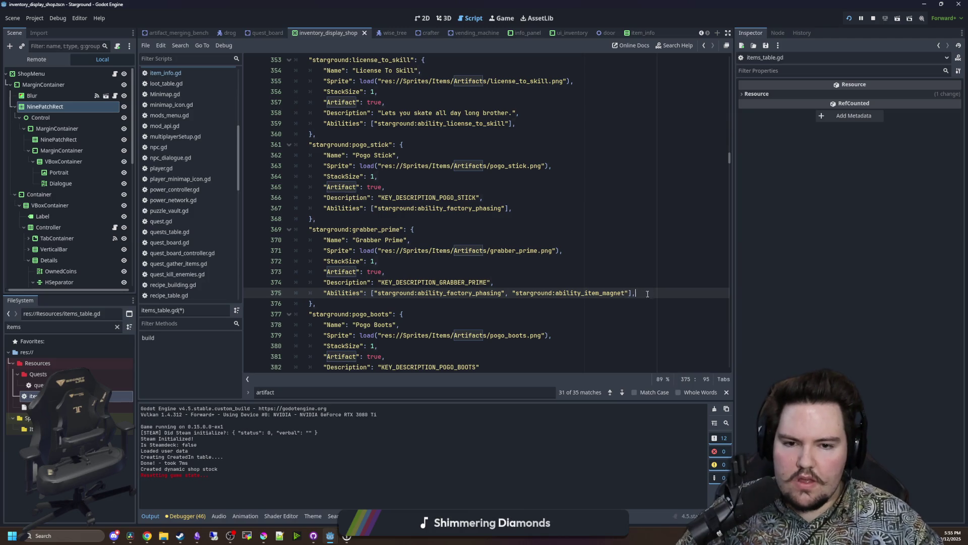
pyautogui.keyDown('shift'); pyautogui.click(323, 294); pyautogui.keyUp('shift')
pyautogui.hotkey('ctrl', 'c')
pyautogui.scroll(-3, 437, 306)
pyautogui.click(494, 272)
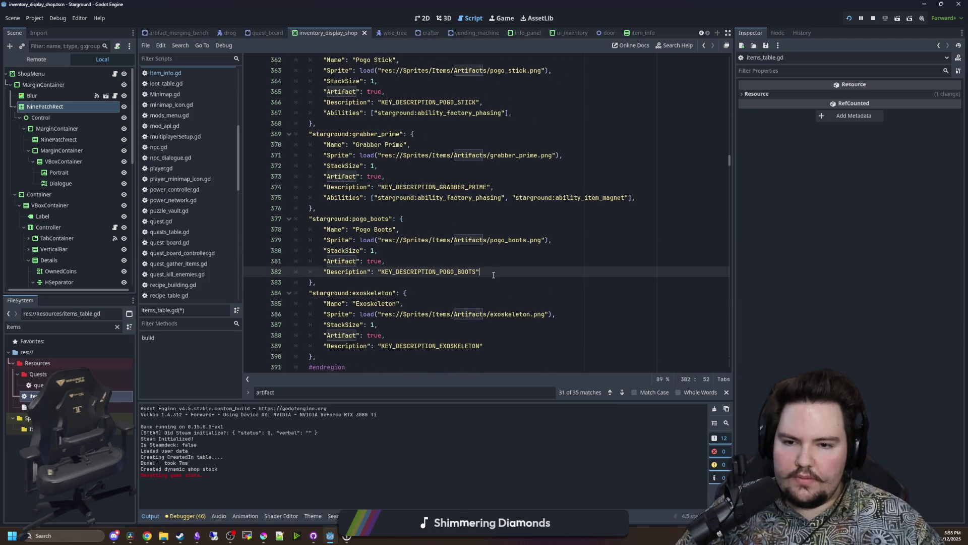
# Paste Grabber Prime's Abilities line under Pogo Boots' description and add the comma.
pyautogui.press('Return')
pyautogui.hotkey('ctrl', 'v')
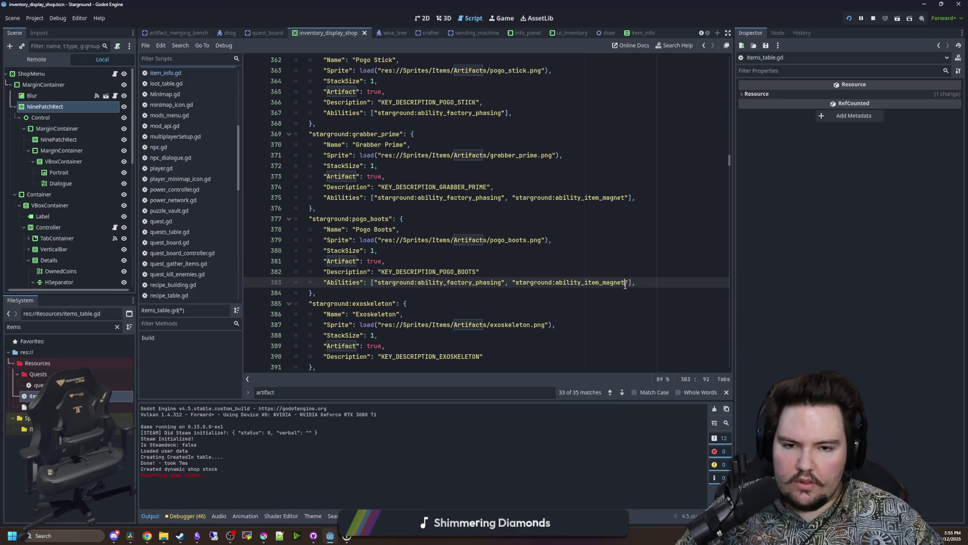
pyautogui.moveTo(624, 283); pyautogui.dragTo(515, 282)
pyautogui.click(482, 272)
pyautogui.write(',')
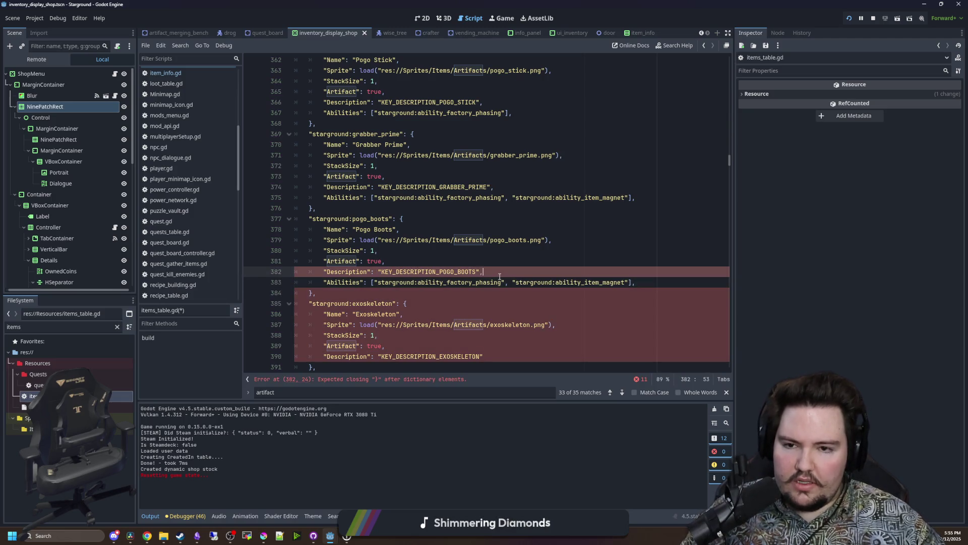
# Change Grabber Prime's first ability from factory_phasing to ability_reach.
pyautogui.scroll(1, 484, 242)
pyautogui.click(485, 241)
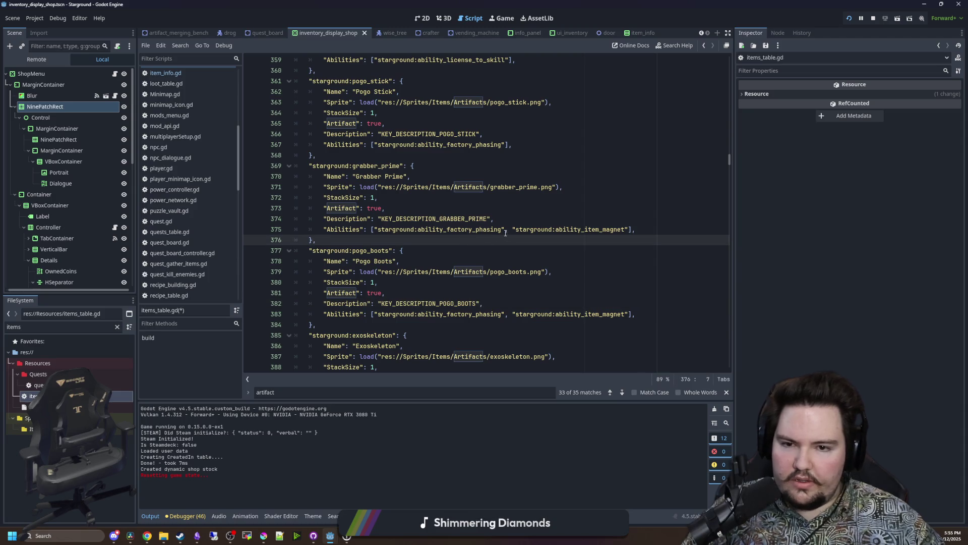
pyautogui.moveTo(503, 229); pyautogui.dragTo(420, 233)
pyautogui.write('bility_reach')
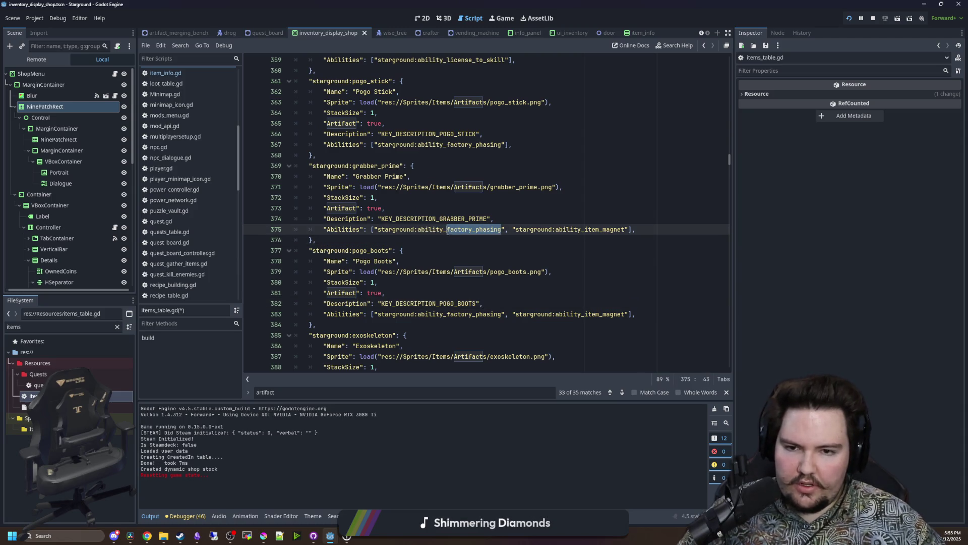
pyautogui.click(490, 244)
# Replace Pogo Boots' second ability item_magnet with lead_boots and select its Abilities line.
pyautogui.scroll(-2, 563, 230)
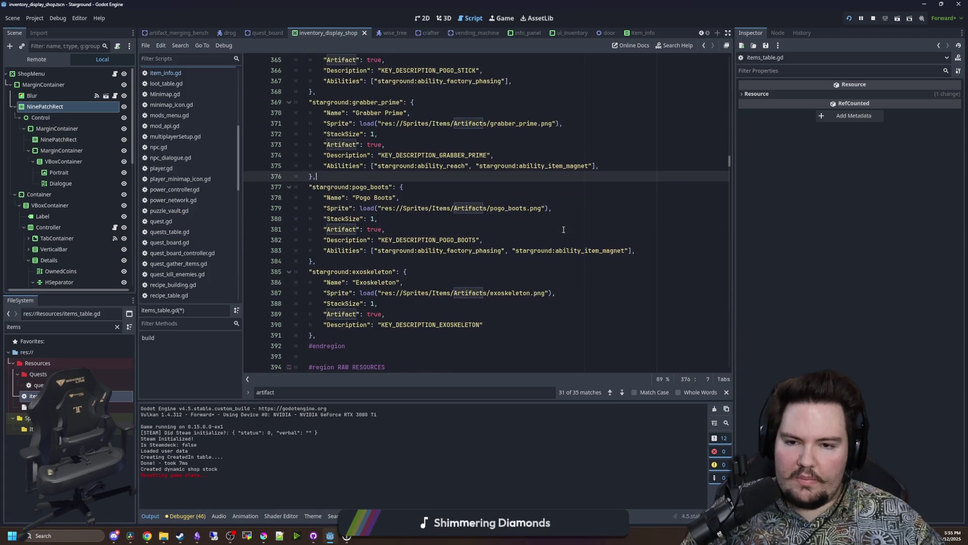
pyautogui.click(486, 258)
pyautogui.click(501, 250)
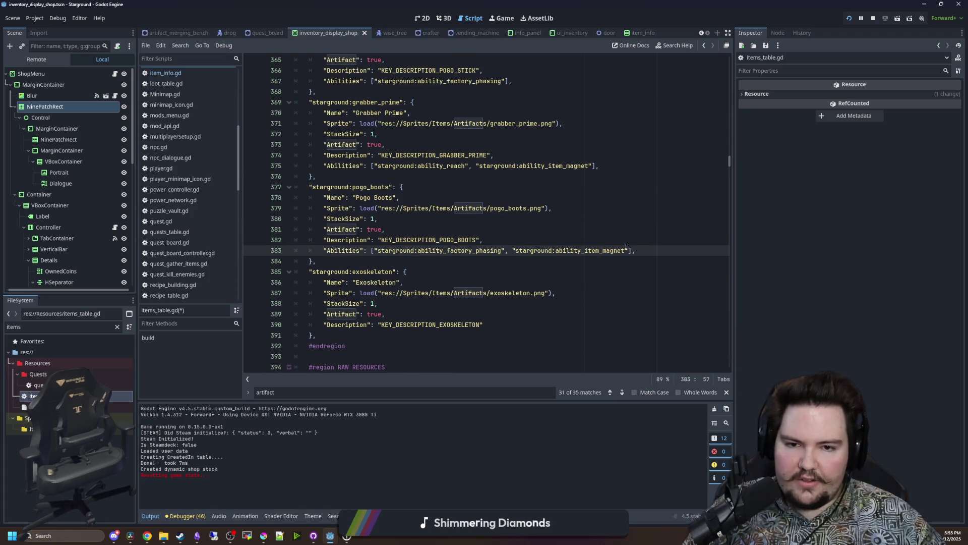
pyautogui.moveTo(626, 250); pyautogui.dragTo(557, 251)
pyautogui.click(603, 251)
pyautogui.moveTo(625, 251); pyautogui.dragTo(595, 250)
pyautogui.press('BackSpace')
pyautogui.press('BackSpace')
pyautogui.press('BackSpace')
pyautogui.write('_lead_boots')
pyautogui.moveTo(645, 252); pyautogui.dragTo(324, 250)
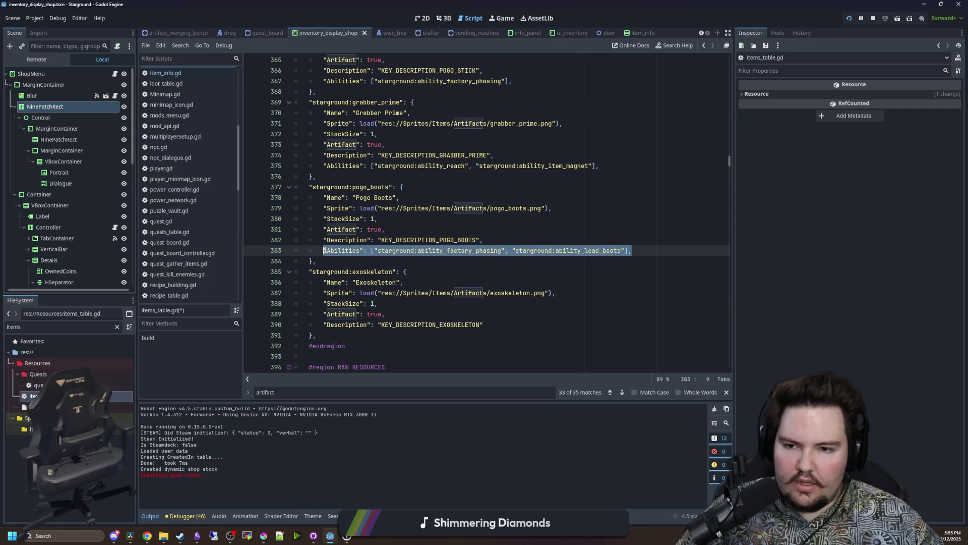
# Copy Pogo Boots' Abilities line into the Exoskeleton entry and add the comma after its description.
pyautogui.hotkey('ctrl', 'c')
pyautogui.click(484, 320)
pyautogui.press('Return')
pyautogui.hotkey('ctrl', 'v')
pyautogui.scroll(-2, 421, 289)
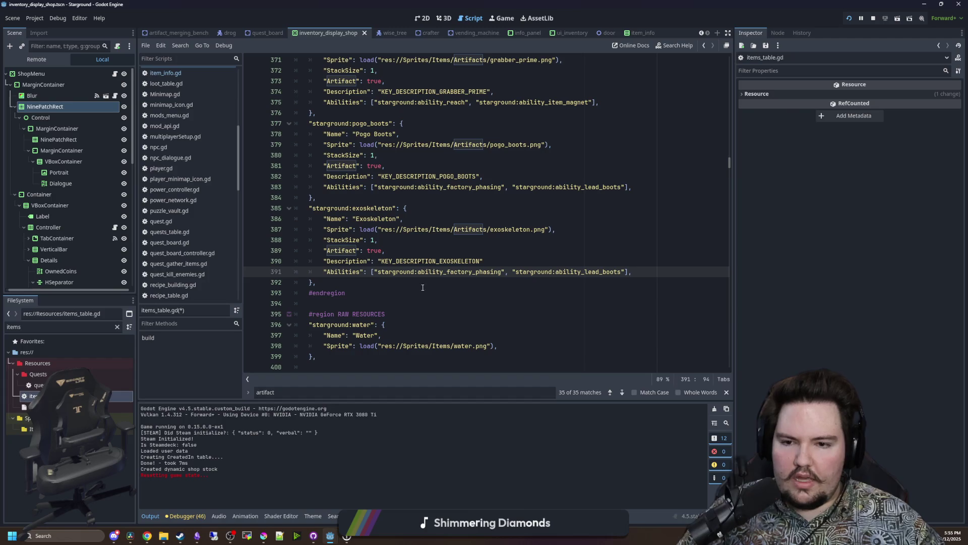
pyautogui.click(496, 259)
pyautogui.write(',')
# Split Exoskeleton's Abilities array so each ID and the closing bracket sit on separate lines.
pyautogui.click(476, 272)
pyautogui.click(625, 273)
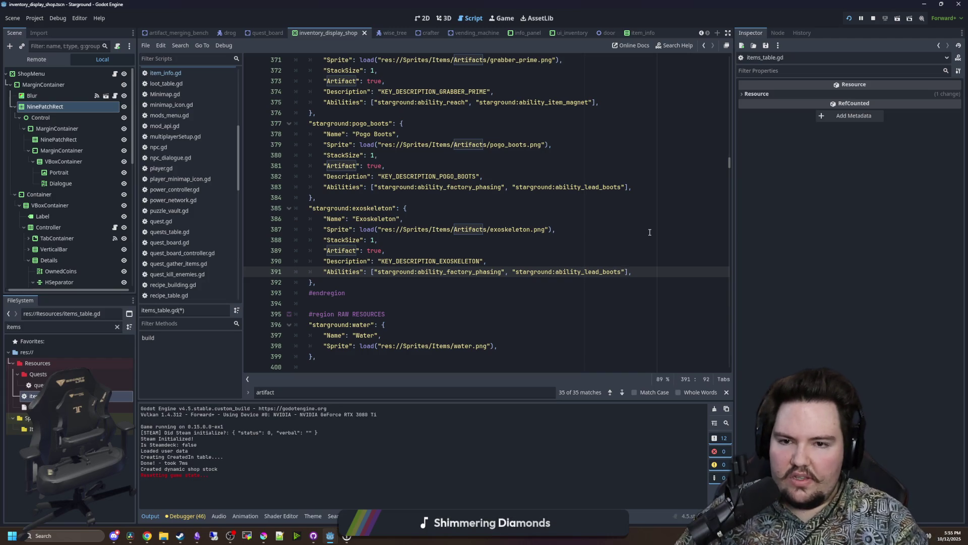
pyautogui.click(374, 272)
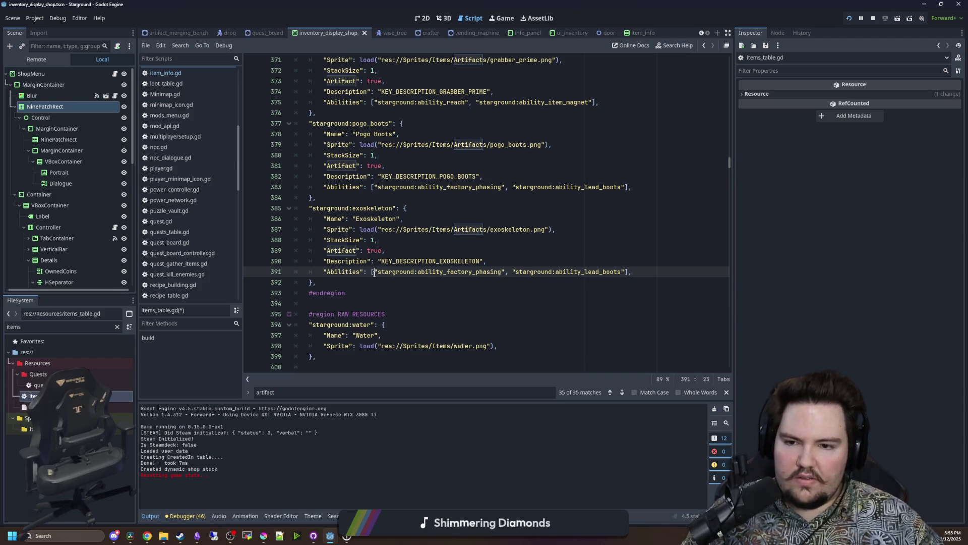
pyautogui.press('Return')
pyautogui.click(475, 283)
pyautogui.press('Return')
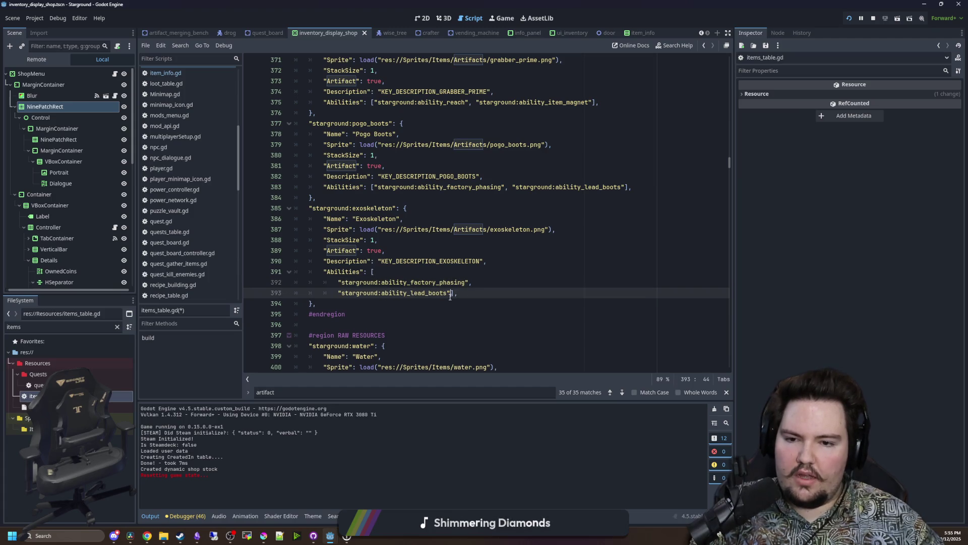
pyautogui.click(450, 293)
pyautogui.press('Return')
# Add Grabber Prime's ability_reach as a third line in Exoskeleton's abilities.
pyautogui.click(463, 260)
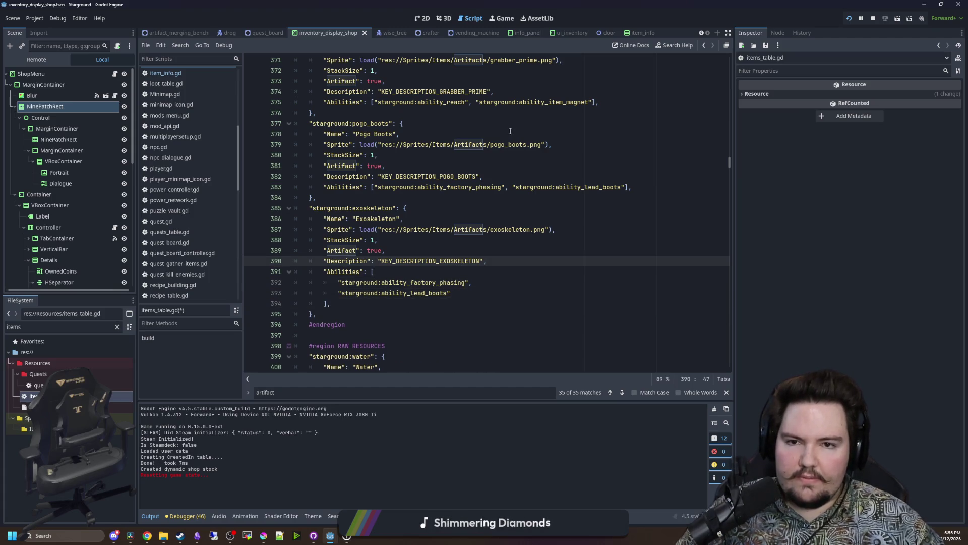
pyautogui.moveTo(469, 102); pyautogui.dragTo(376, 103)
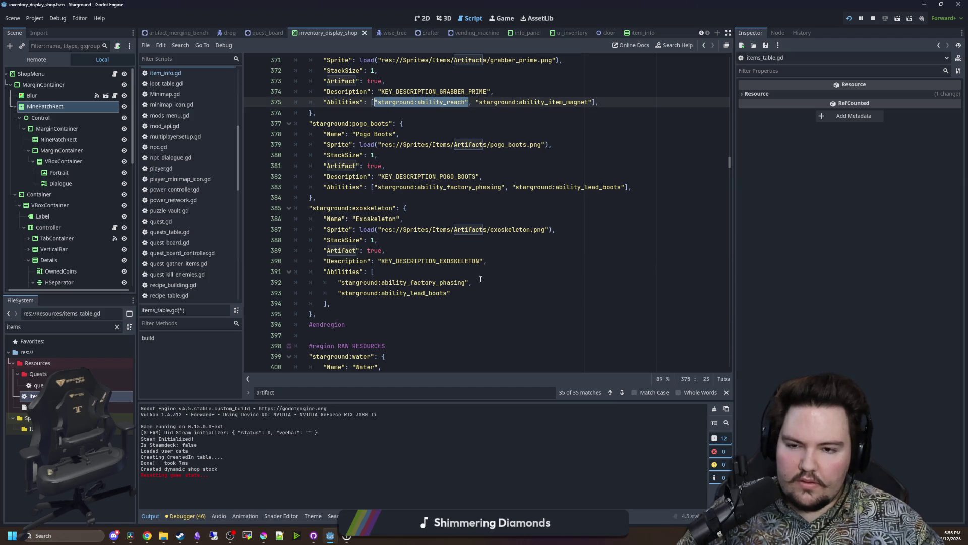
pyautogui.click(456, 297)
pyautogui.write(',')
pyautogui.press('Return')
pyautogui.hotkey('ctrl', 'v')
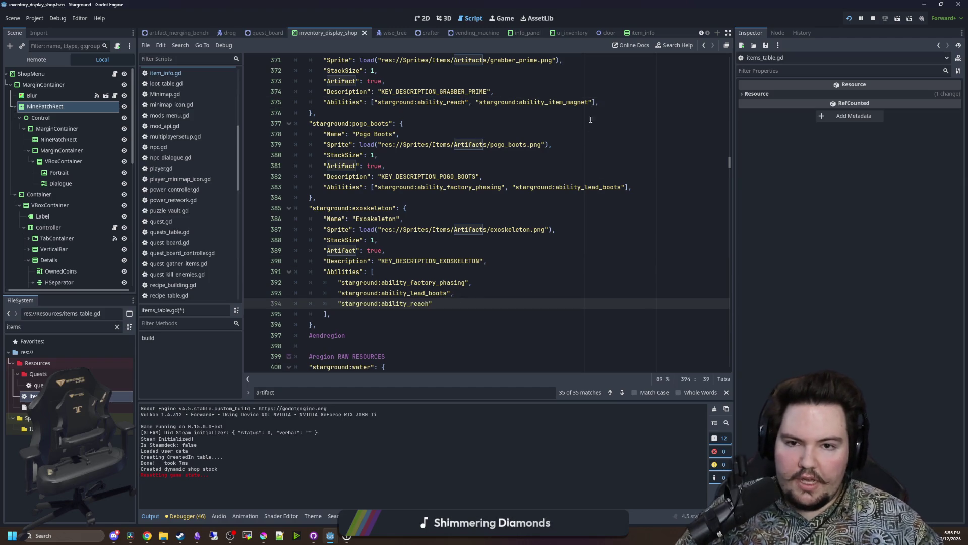
# Add ability_item_magnet as the fourth Exoskeleton ability and remove the stray 'c' character.
pyautogui.moveTo(592, 103); pyautogui.dragTo(475, 102)
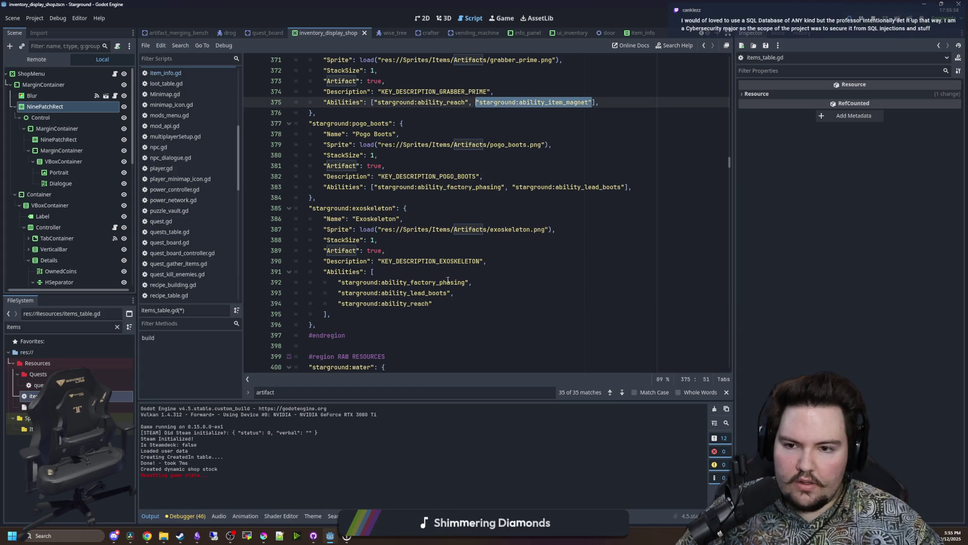
pyautogui.hotkey('ctrl', 'c')
pyautogui.click(452, 303)
pyautogui.write('c')
pyautogui.press('Return')
pyautogui.hotkey('ctrl', 'v')
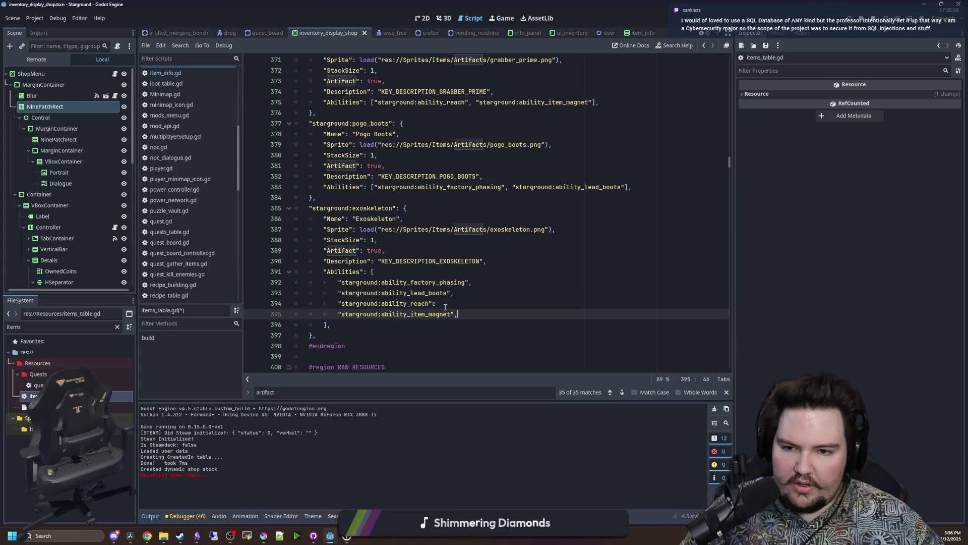
pyautogui.click(445, 305)
pyautogui.press('BackSpace')
pyautogui.click(459, 323)
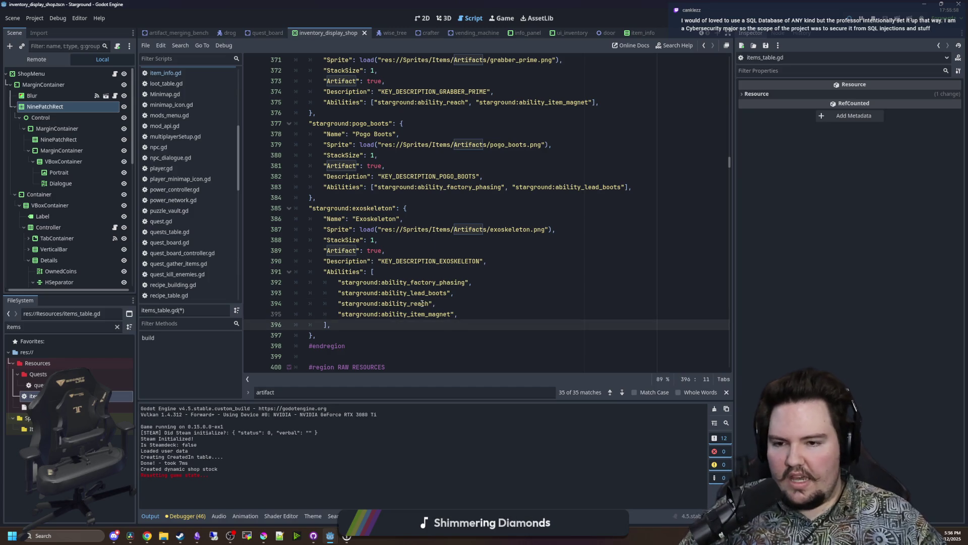
pyautogui.scroll(-2, 419, 305)
pyautogui.scroll(-2, 407, 306)
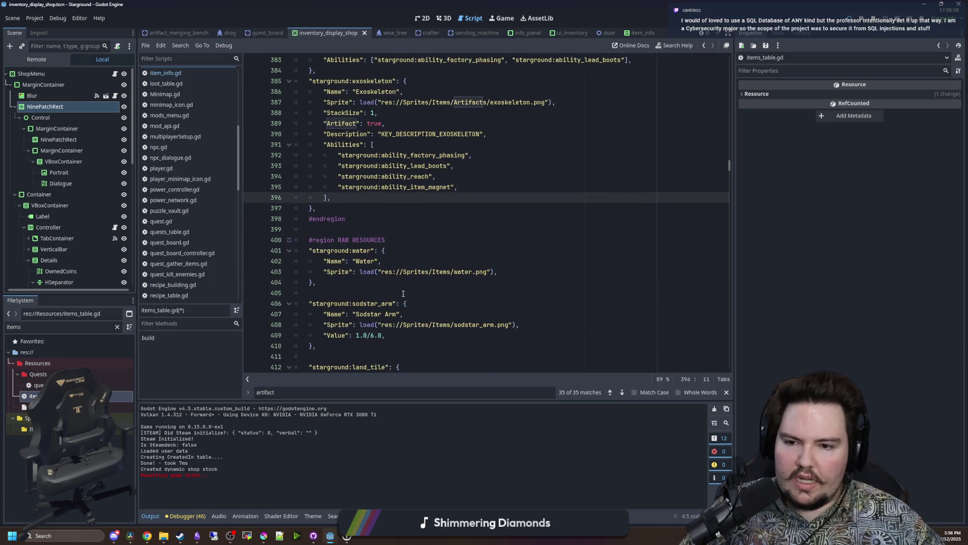
# Review the four Exoskeleton ability lines and save items_table.gd.
pyautogui.scroll(-4, 403, 293)
pyautogui.scroll(7, 406, 295)
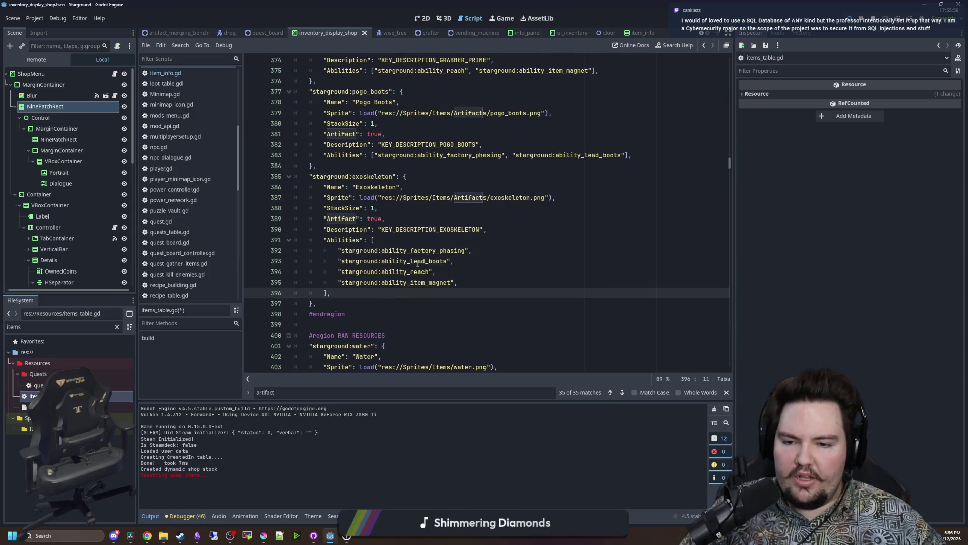
pyautogui.moveTo(372, 305); pyautogui.dragTo(373, 151)
pyautogui.moveTo(462, 282); pyautogui.dragTo(309, 250)
pyautogui.click(378, 314)
pyautogui.scroll(16, 409, 242)
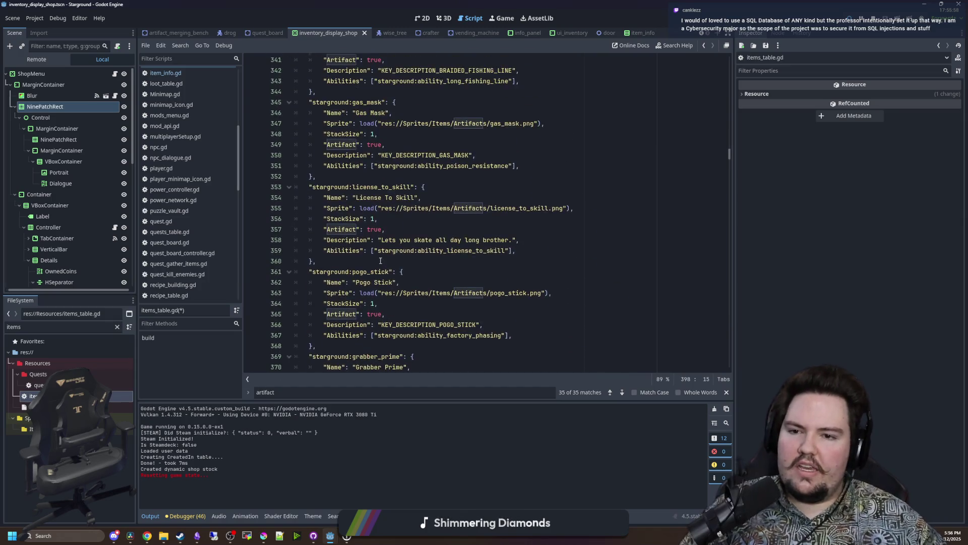
pyautogui.scroll(17, 439, 191)
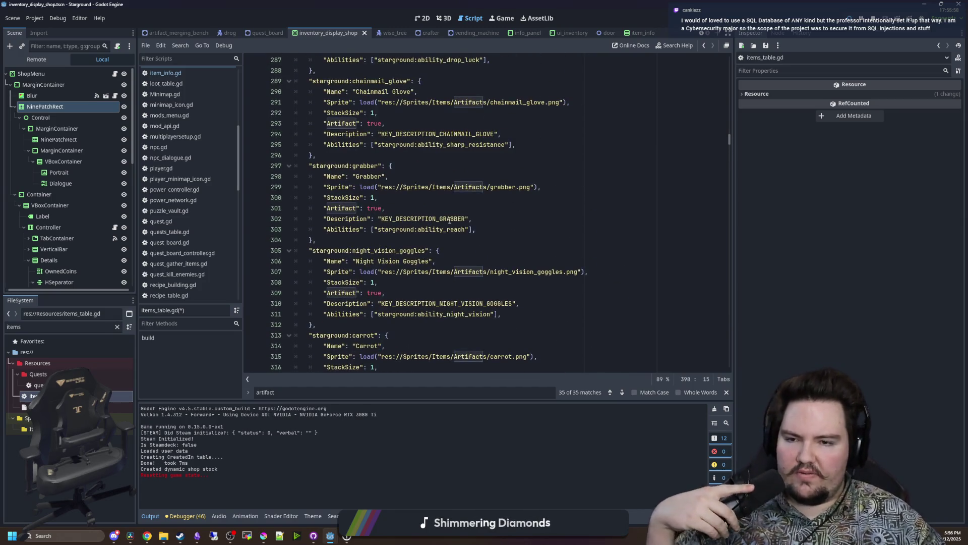
pyautogui.scroll(11, 403, 211)
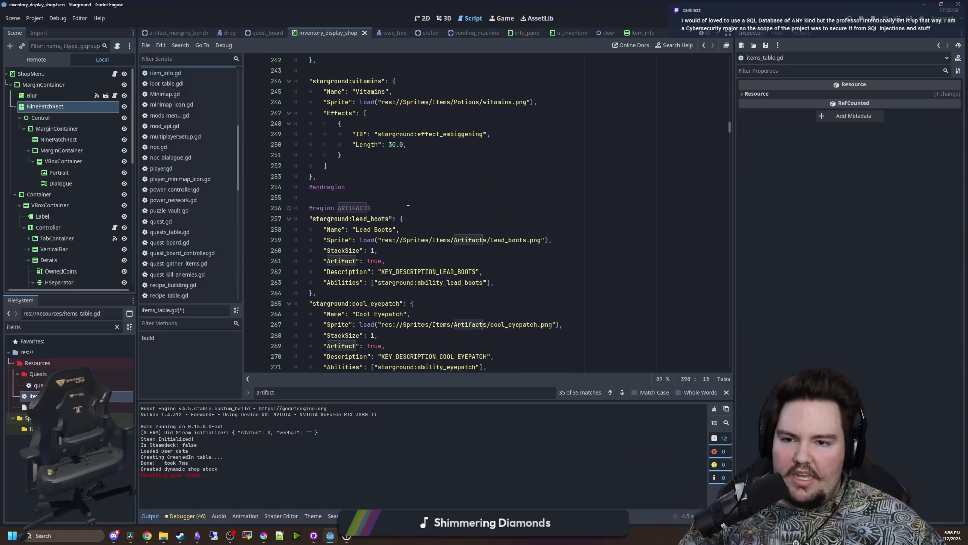
pyautogui.click(382, 197)
pyautogui.hotkey('ctrl', 's')
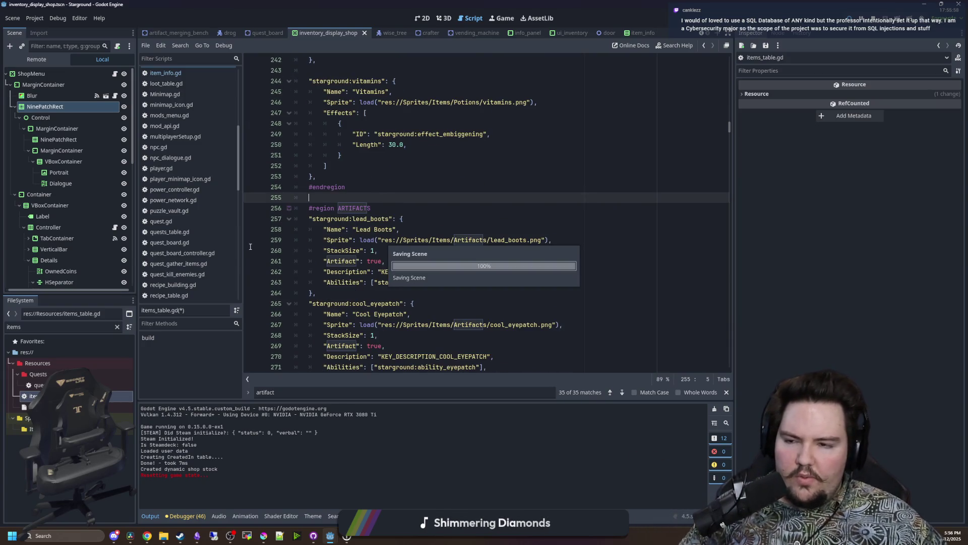
# Widen the Scene and FileSystem docks, scroll through the artifacts, and save again.
pyautogui.moveTo(136, 285); pyautogui.dragTo(197, 290)
pyautogui.scroll(-5, 426, 291)
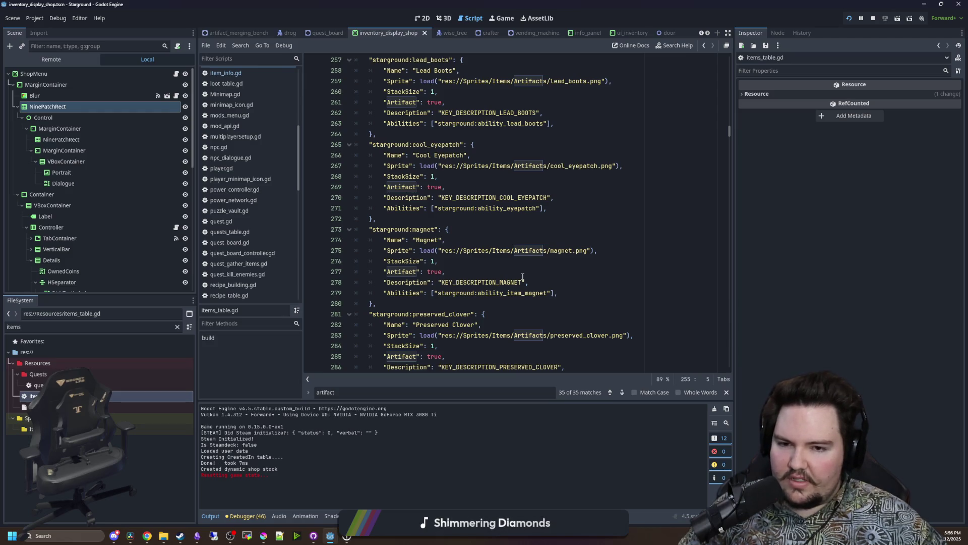
pyautogui.scroll(-13, 522, 277)
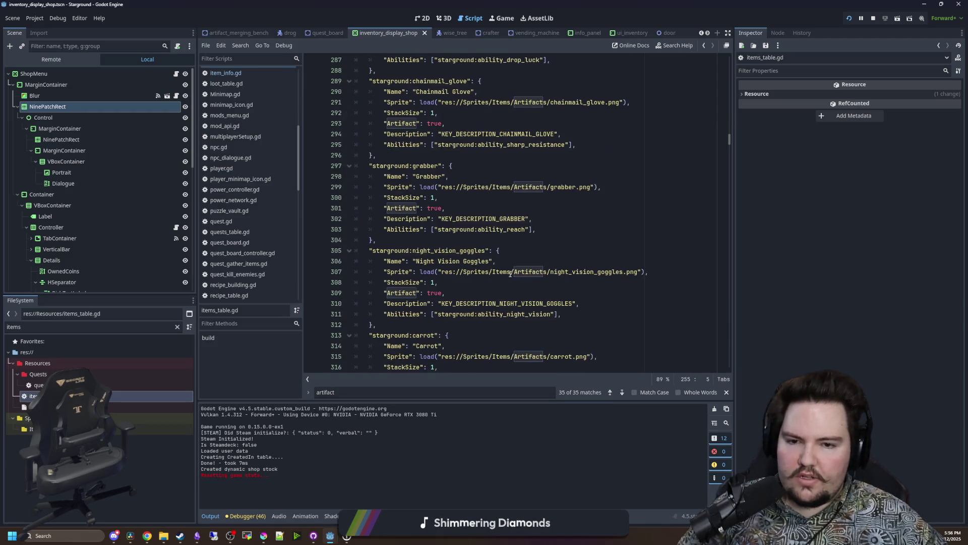
pyautogui.scroll(-15, 497, 292)
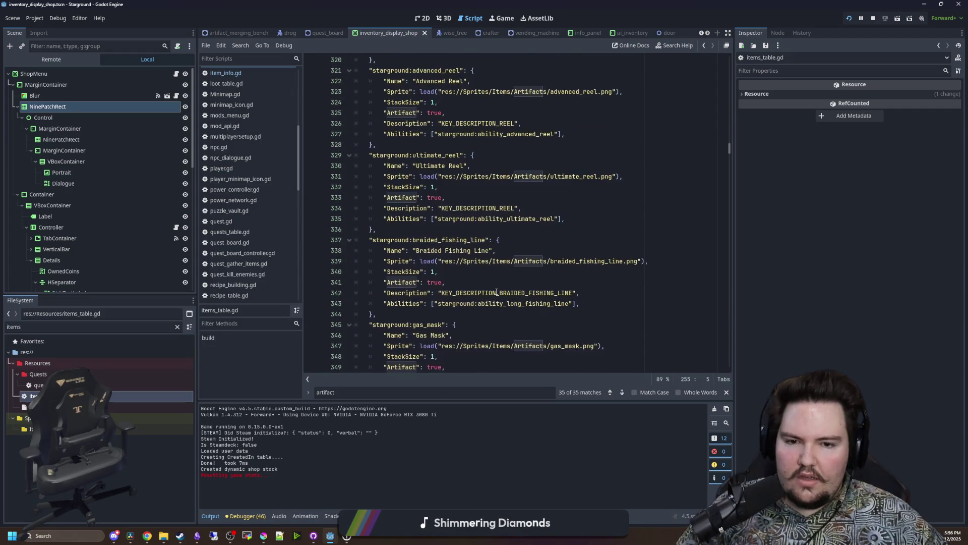
pyautogui.scroll(-4, 496, 292)
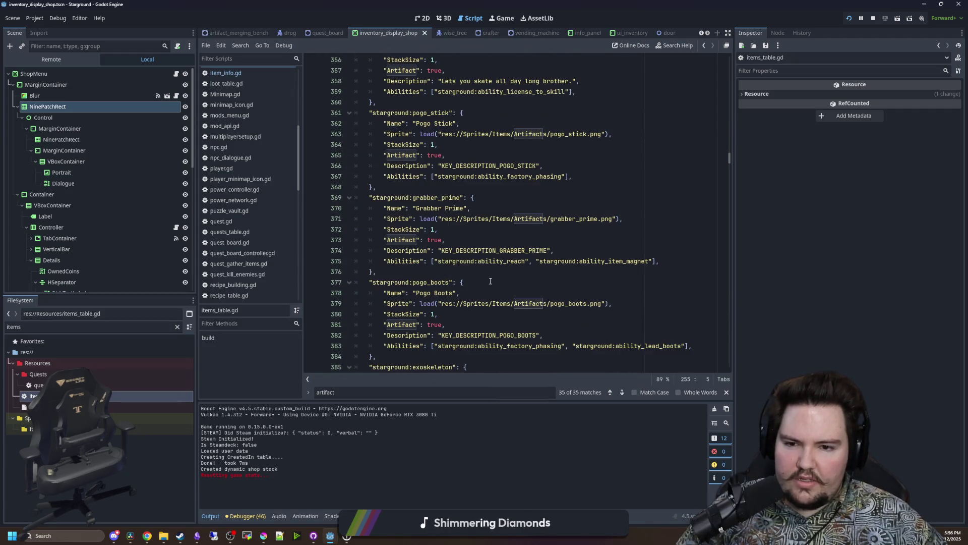
pyautogui.click(477, 271)
pyautogui.hotkey('ctrl', 's')
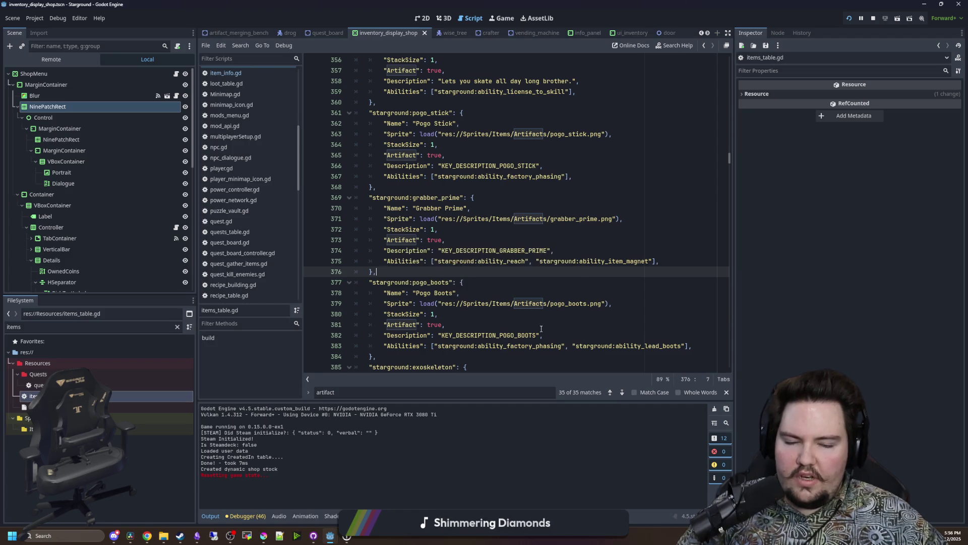
pyautogui.scroll(-5, 499, 308)
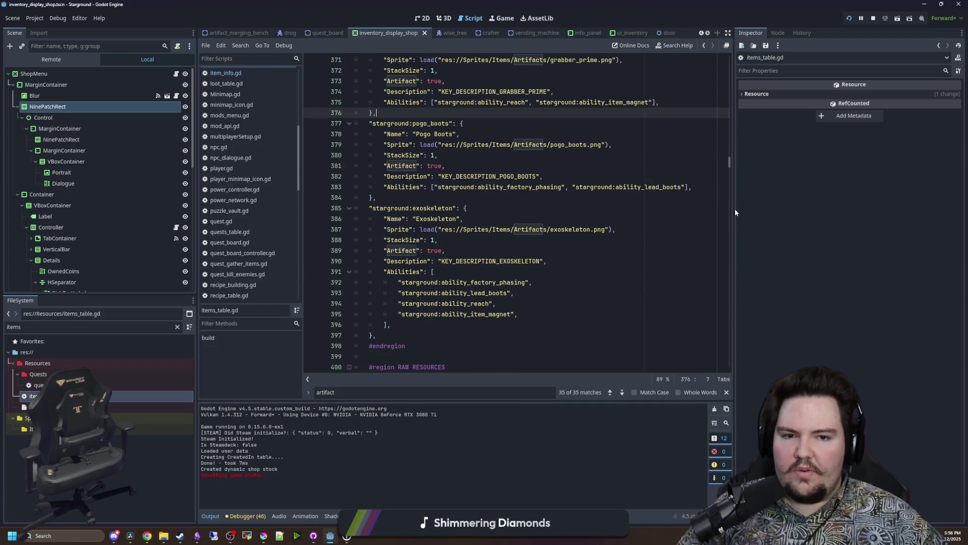
# Narrow the Inspector panel, then switch to the Chrome browser window.
pyautogui.moveTo(736, 212)
pyautogui.mouseDown()
pyautogui.moveTo(782, 211)
pyautogui.moveTo(773, 212)
pyautogui.mouseUp()
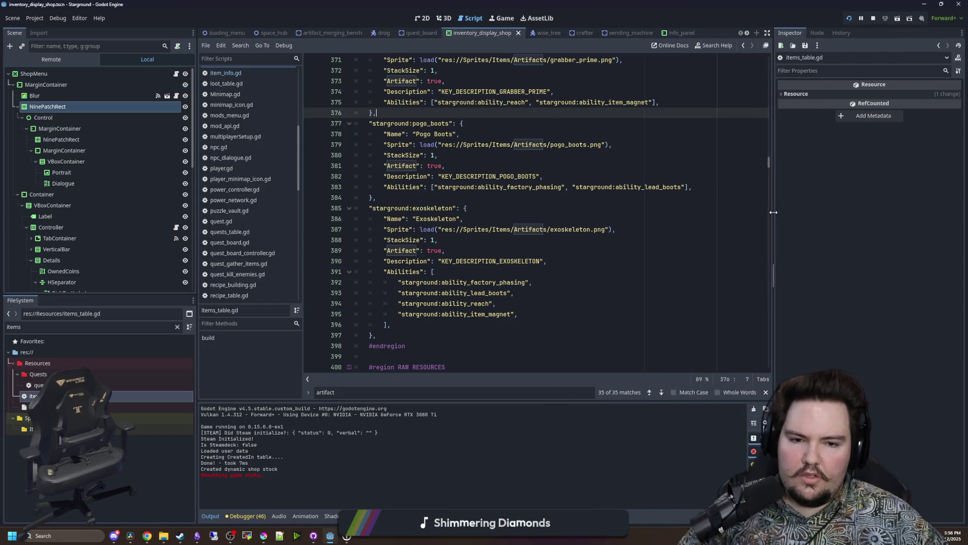
pyautogui.scroll(1, 484, 222)
pyautogui.click(480, 221)
pyautogui.click(481, 233)
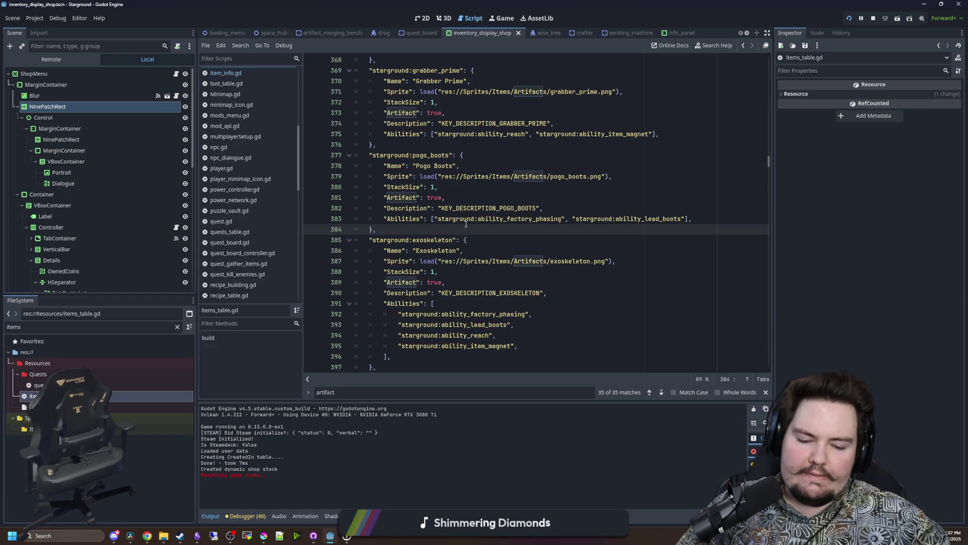
pyautogui.moveTo(149, 533)
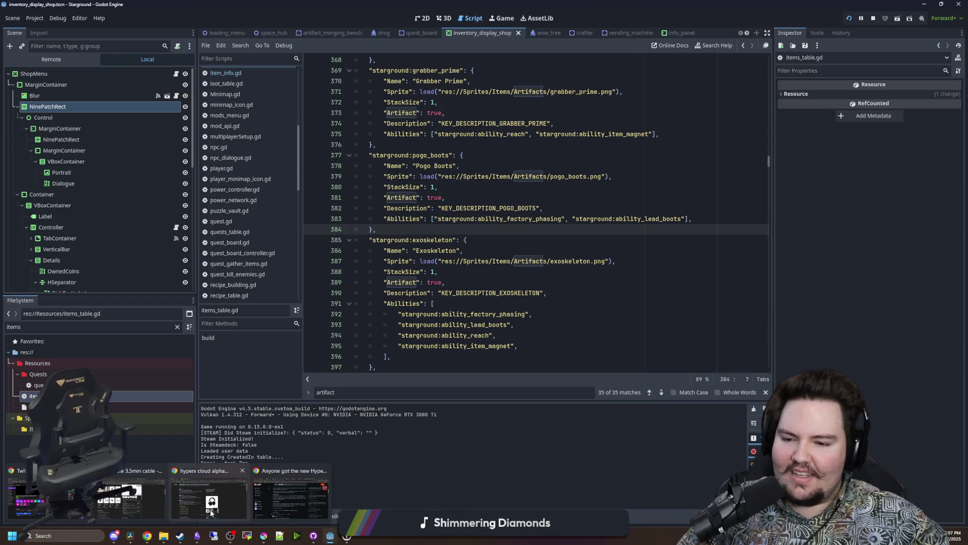
pyautogui.click(281, 489)
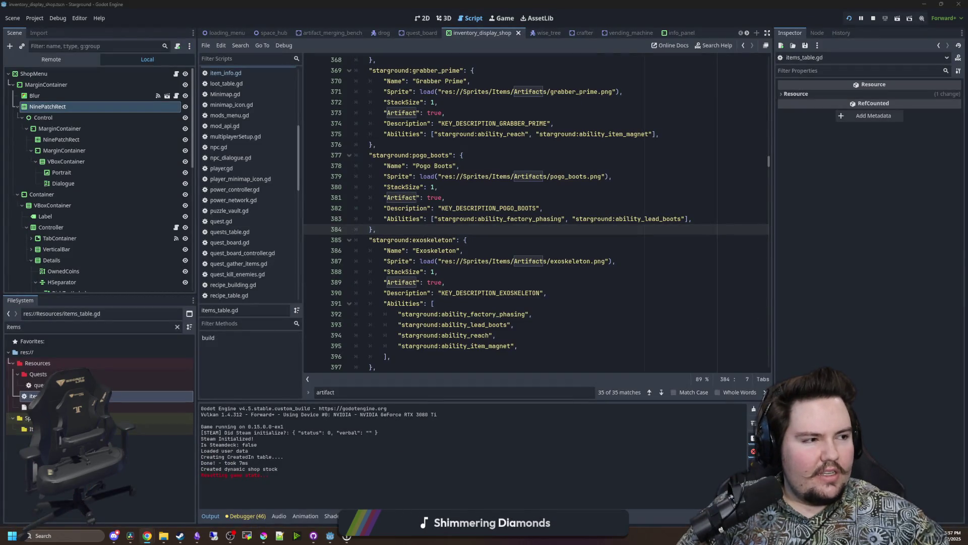
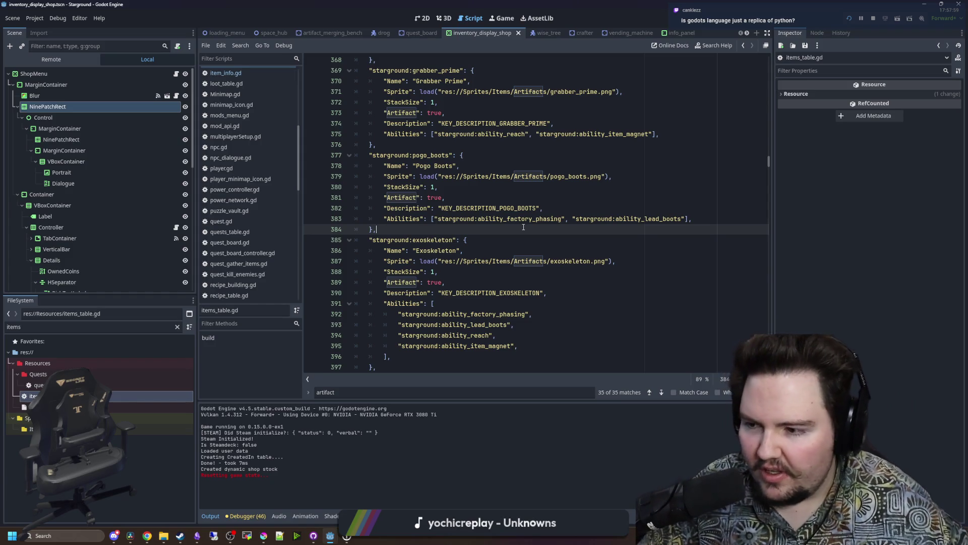
# Save the Starground scene.
pyautogui.hotkey('ctrl', 's')
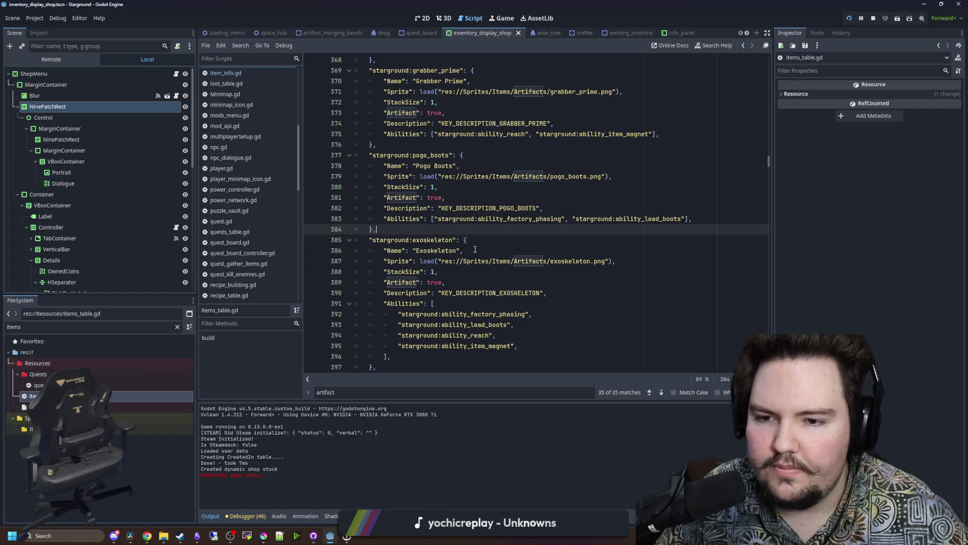
pyautogui.scroll(-3, 475, 249)
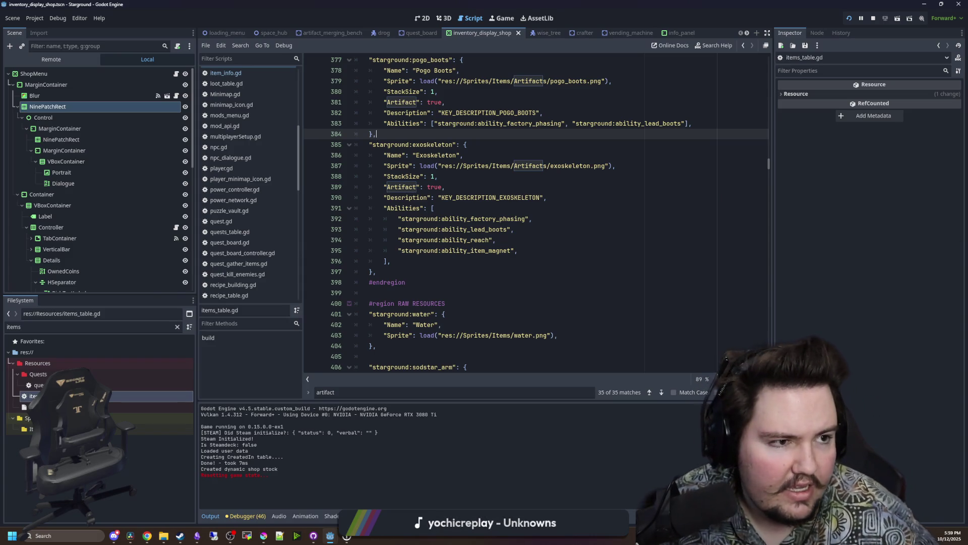
pyautogui.hotkey('alt', 'Tab')
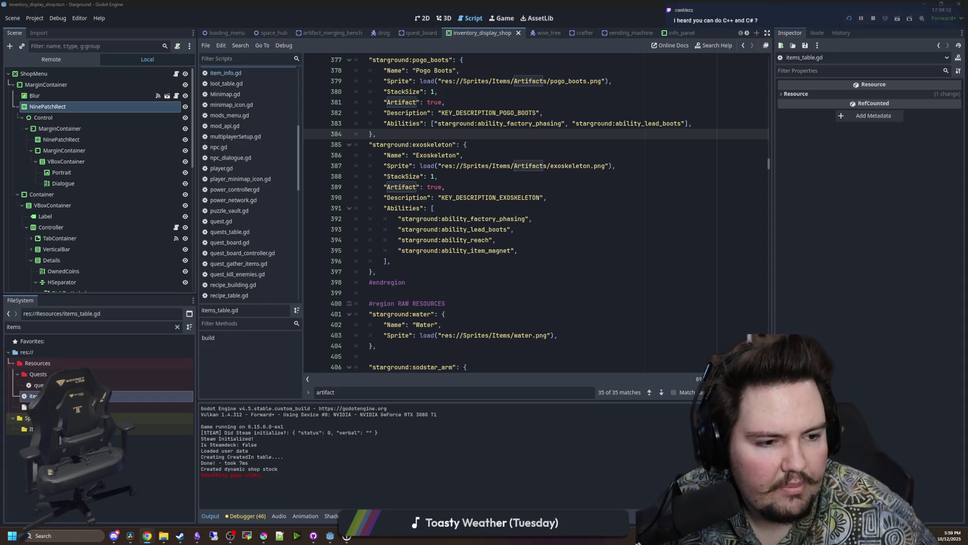
# Review the Exoskeleton entry's lines 396–399 in items_table.gd, then open a blank browser tab.
pyautogui.click(494, 263)
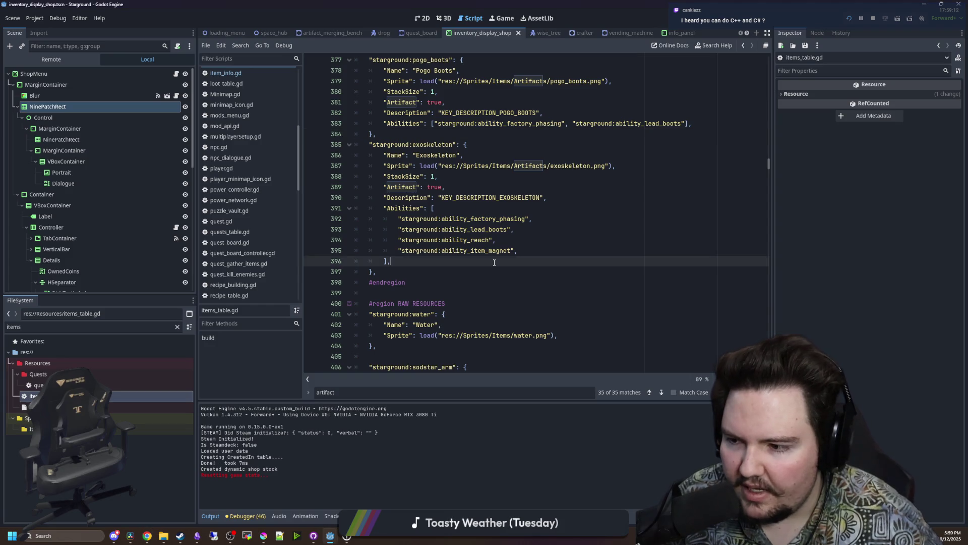
pyautogui.click(494, 267)
pyautogui.click(509, 282)
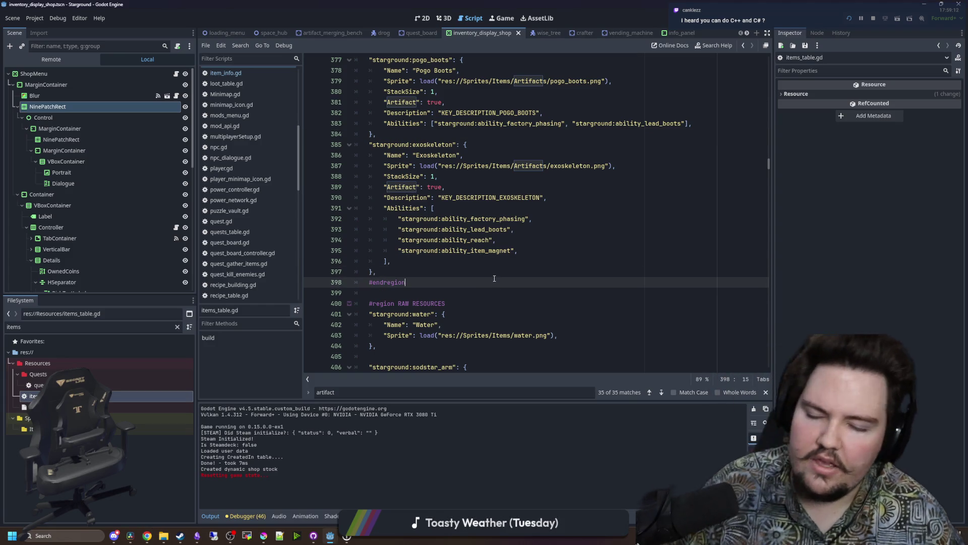
pyautogui.click(534, 261)
pyautogui.click(550, 292)
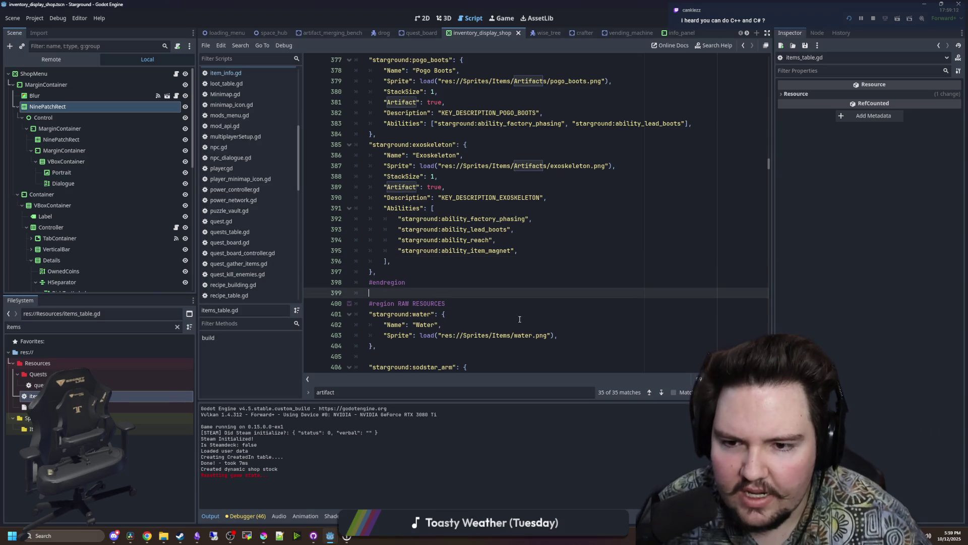
pyautogui.moveTo(567, 335); pyautogui.dragTo(471, 144)
pyautogui.click(377, 271)
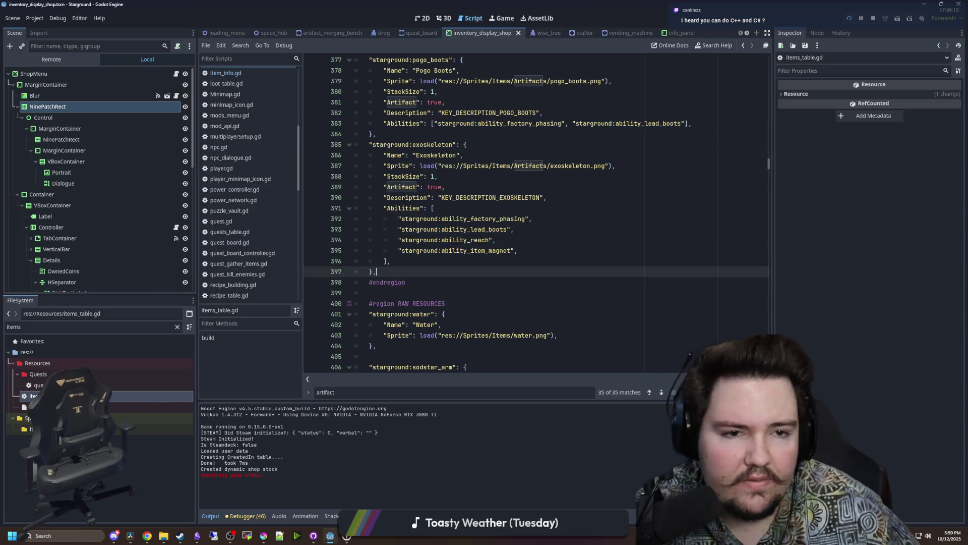
pyautogui.click(147, 536)
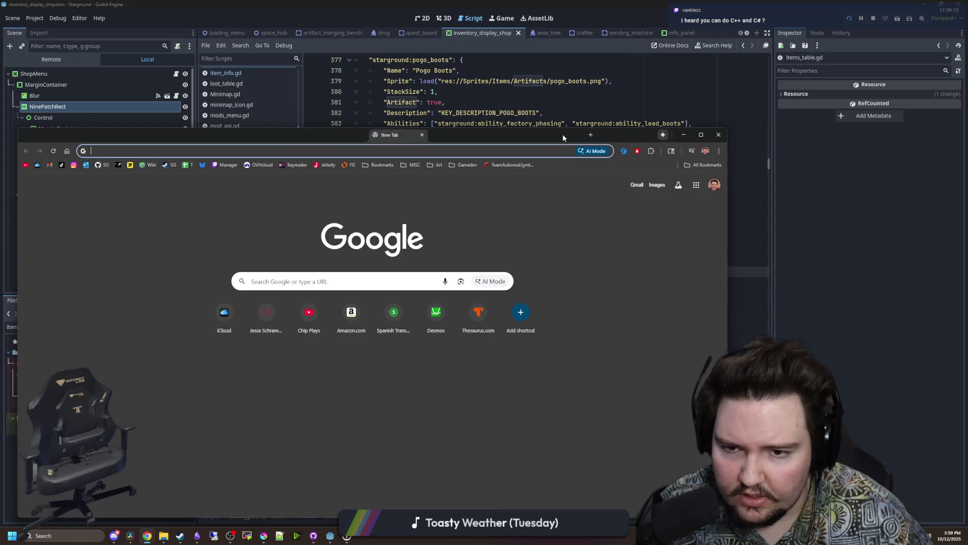
# Search Google for 'godot' and open the official Godot Engine website.
pyautogui.write('godot')
pyautogui.press('Return')
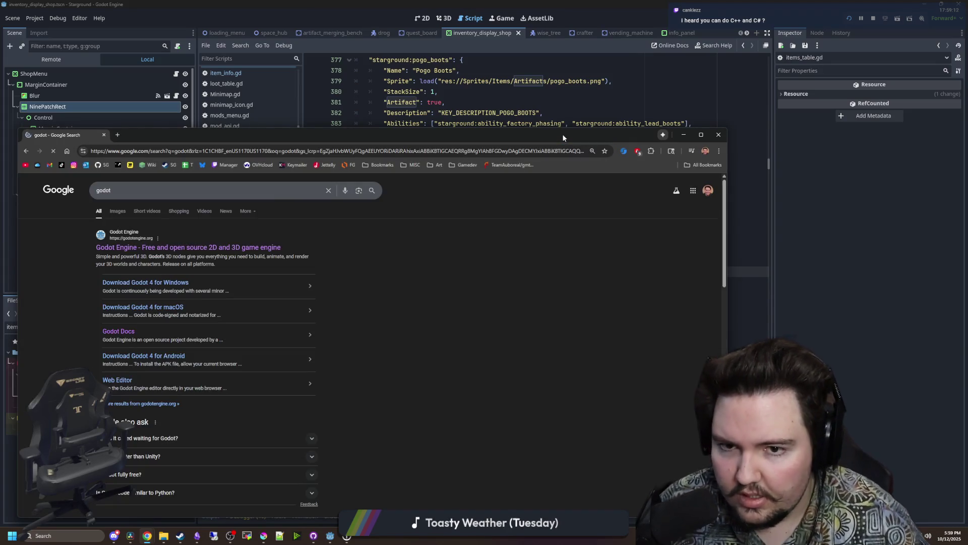
pyautogui.doubleClick(562, 134)
pyautogui.click(191, 120)
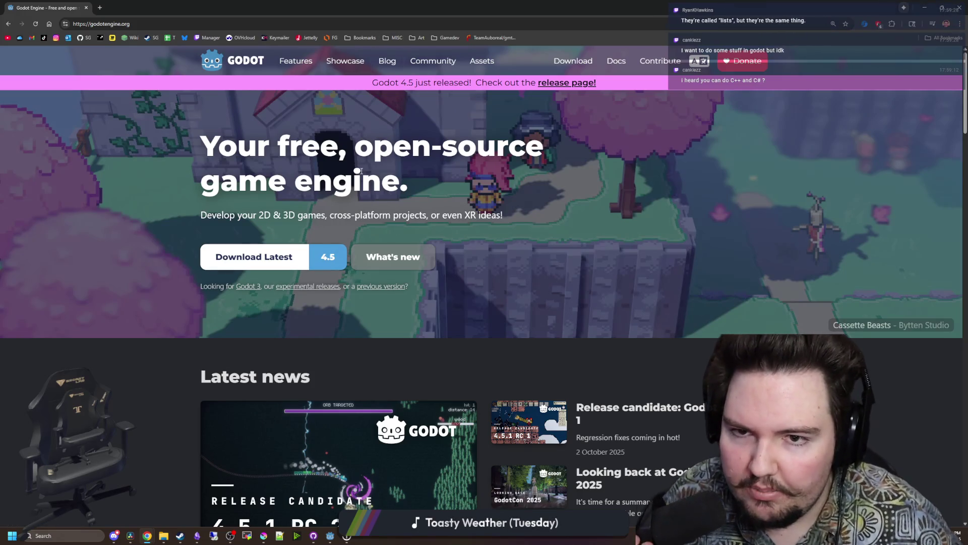
# Open the Features section on scripting languages and highlight the C++ and Rust passages.
pyautogui.scroll(-4, 375, 186)
pyautogui.scroll(-8, 376, 186)
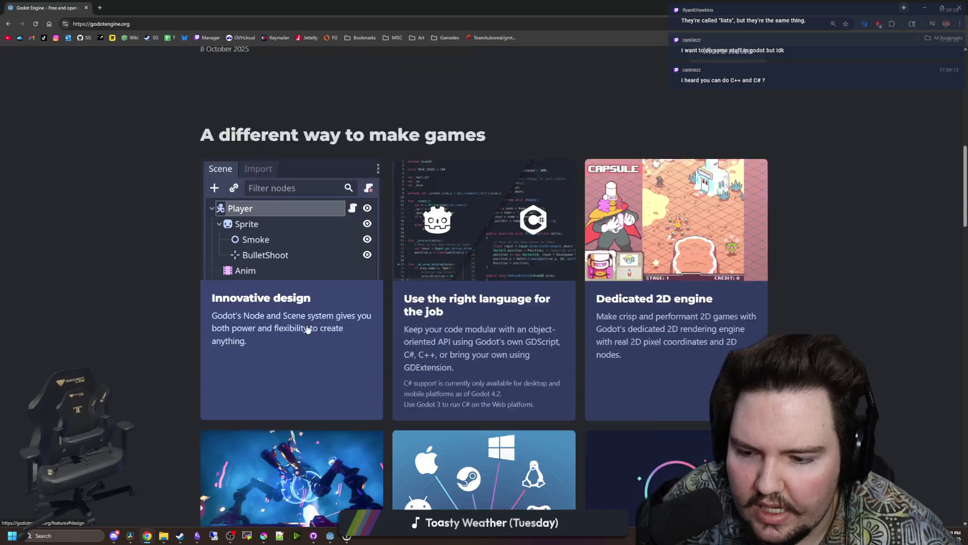
pyautogui.click(459, 279)
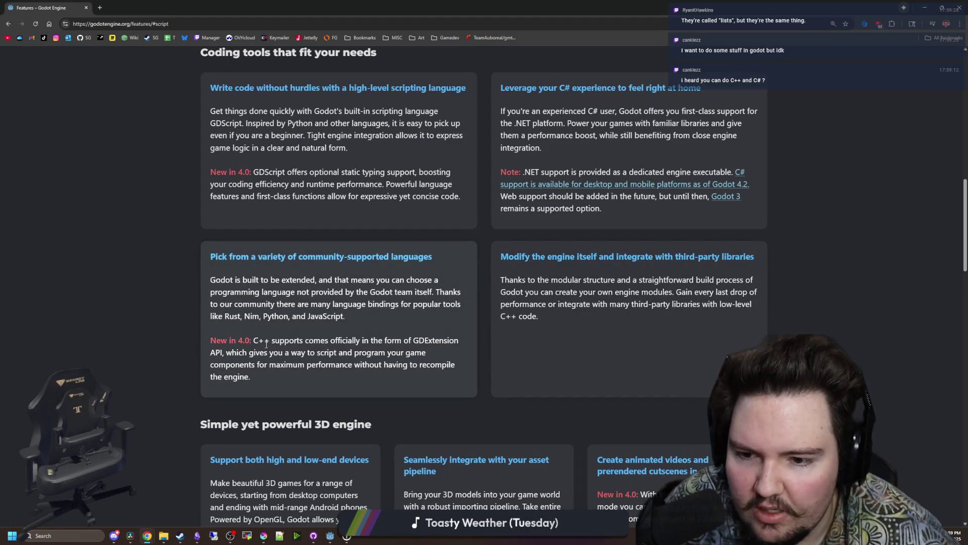
pyautogui.moveTo(254, 341)
pyautogui.mouseDown()
pyautogui.moveTo(509, 318)
pyautogui.moveTo(346, 341)
pyautogui.mouseUp()
pyautogui.moveTo(250, 340); pyautogui.dragTo(323, 340)
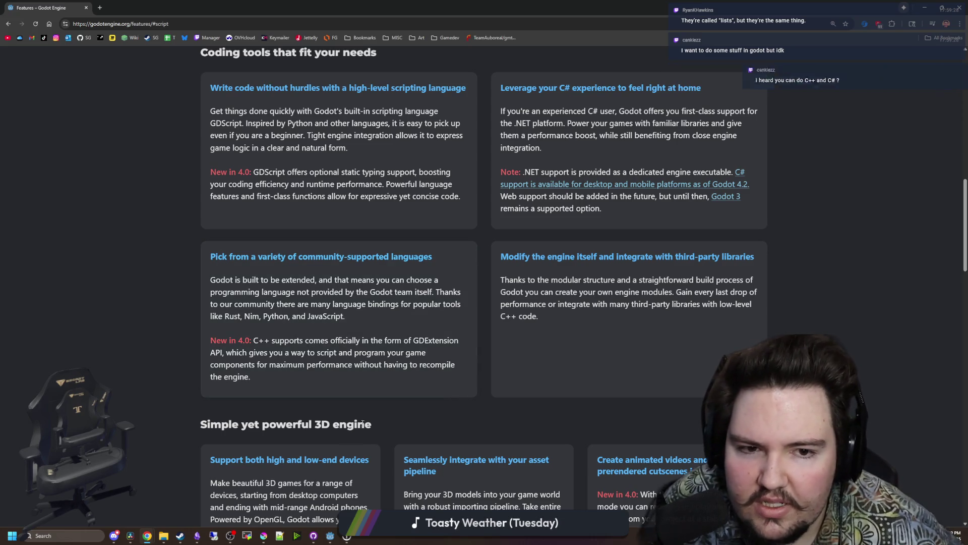
pyautogui.moveTo(253, 377)
pyautogui.mouseDown()
pyautogui.moveTo(325, 373)
pyautogui.moveTo(246, 334)
pyautogui.moveTo(258, 343)
pyautogui.mouseUp()
pyautogui.click(270, 334)
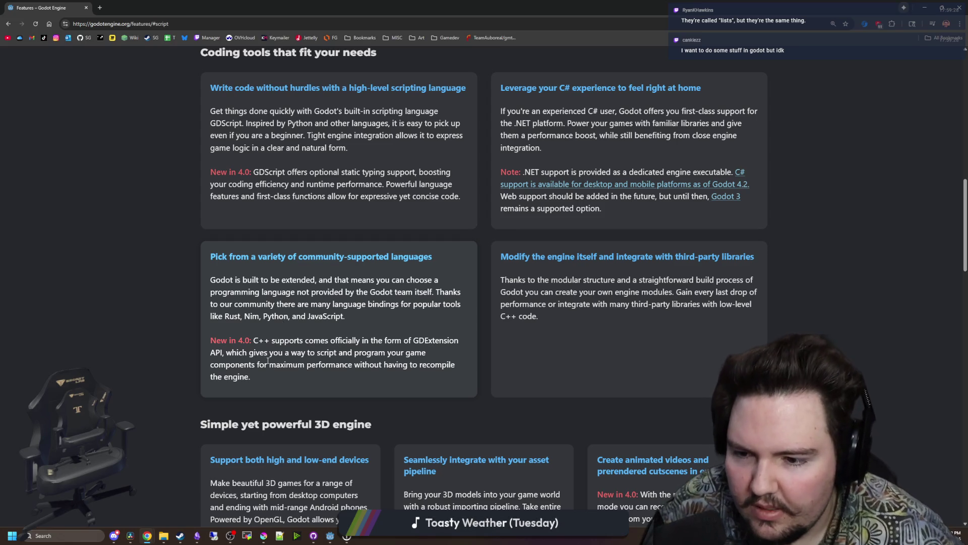
pyautogui.moveTo(225, 315); pyautogui.dragTo(302, 384)
pyautogui.click(385, 368)
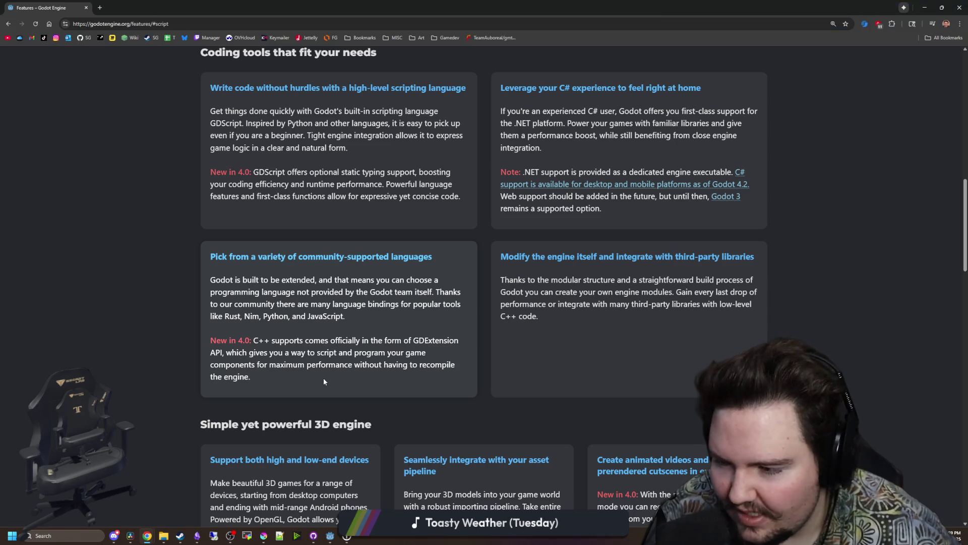
# Scroll through the Coding tools section, then shrink the browser to reveal Godot.
pyautogui.scroll(1, 324, 381)
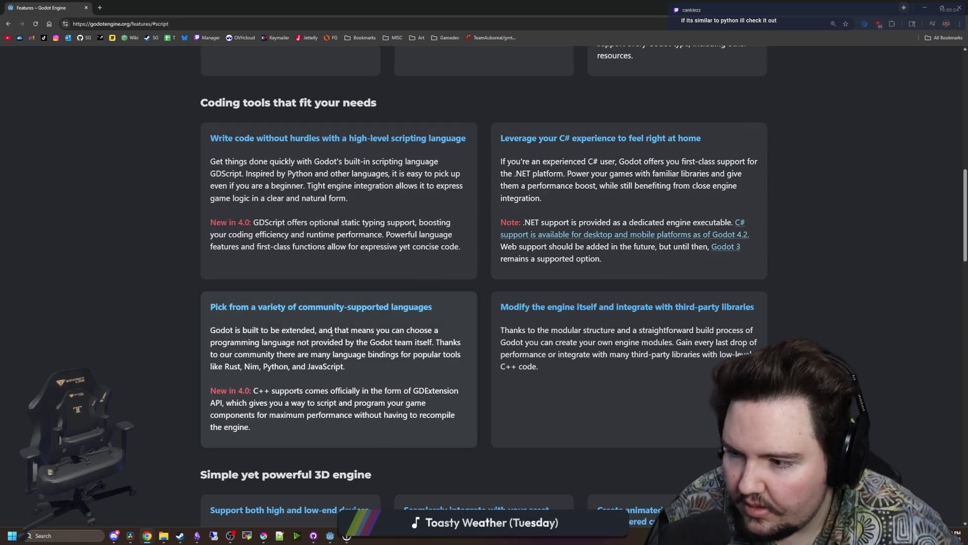
pyautogui.scroll(-3, 332, 332)
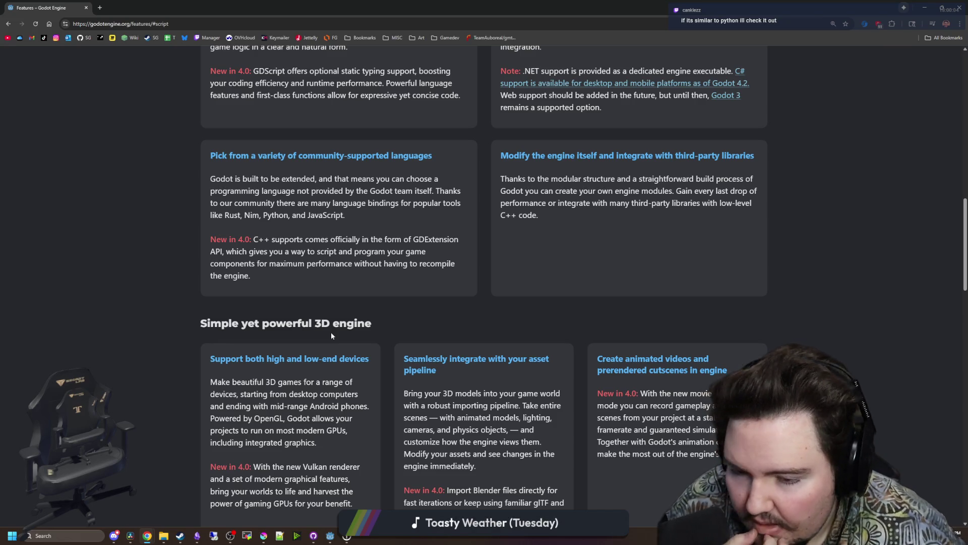
pyautogui.scroll(-8, 331, 336)
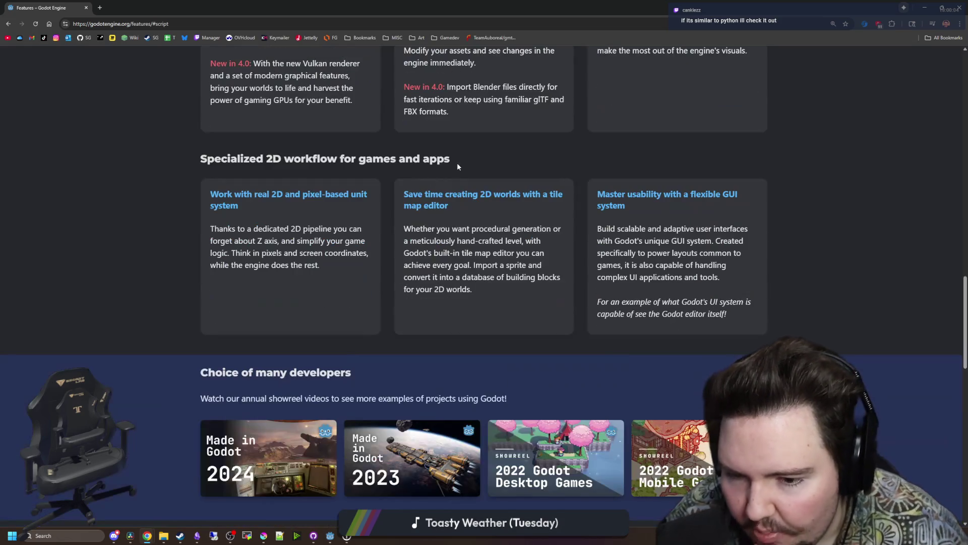
pyautogui.scroll(-3, 428, 203)
pyautogui.scroll(-3, 421, 212)
pyautogui.moveTo(514, 7)
pyautogui.mouseDown()
pyautogui.moveTo(736, 181)
pyautogui.moveTo(609, 229)
pyautogui.mouseUp()
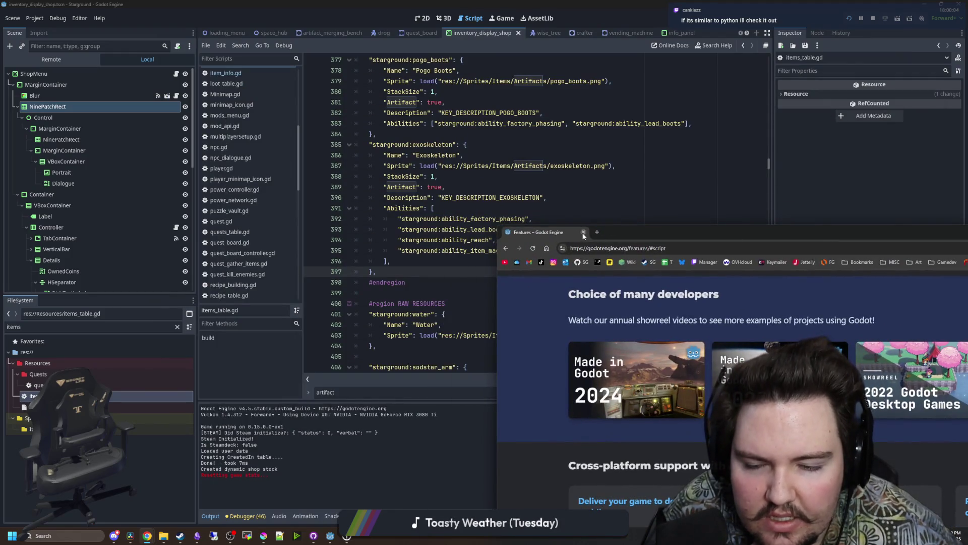
# Close the browser and look over the Exoskeleton entry, lines 384–399, in items_table.gd.
pyautogui.click(583, 232)
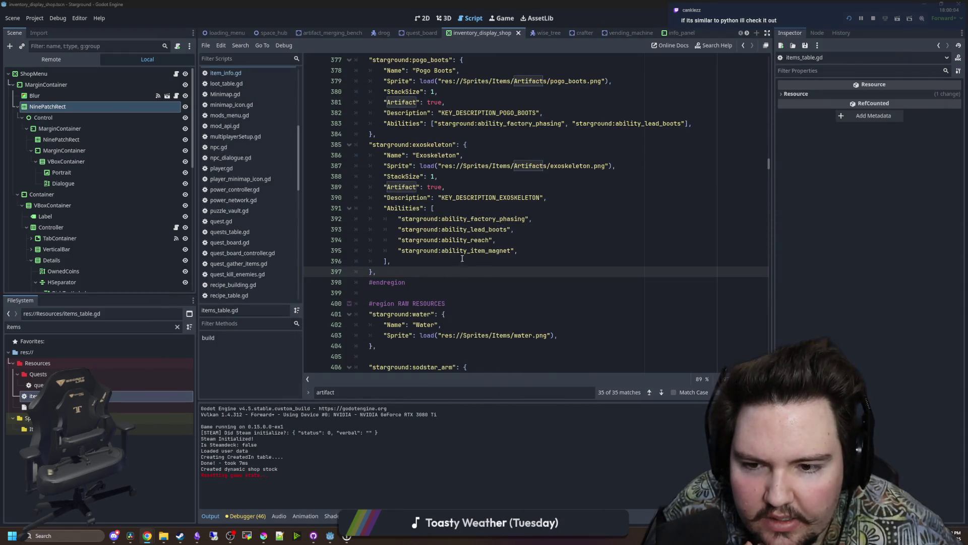
pyautogui.click(421, 294)
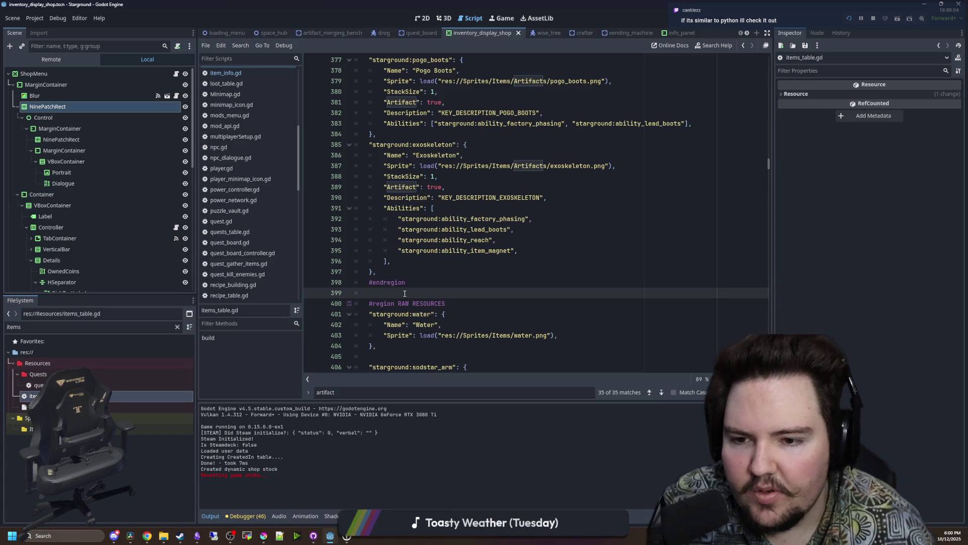
pyautogui.moveTo(363, 295); pyautogui.dragTo(367, 141)
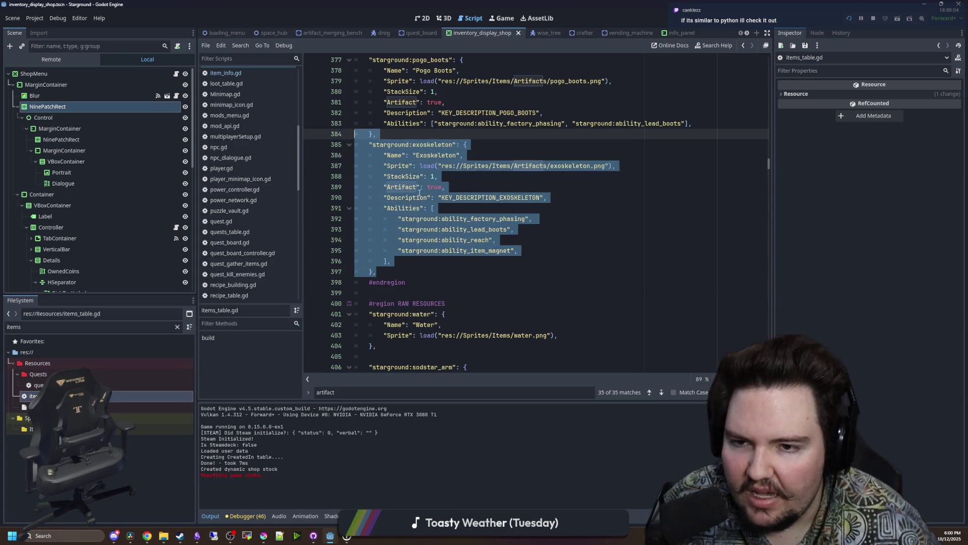
pyautogui.click(422, 197)
pyautogui.click(393, 282)
pyautogui.click(400, 272)
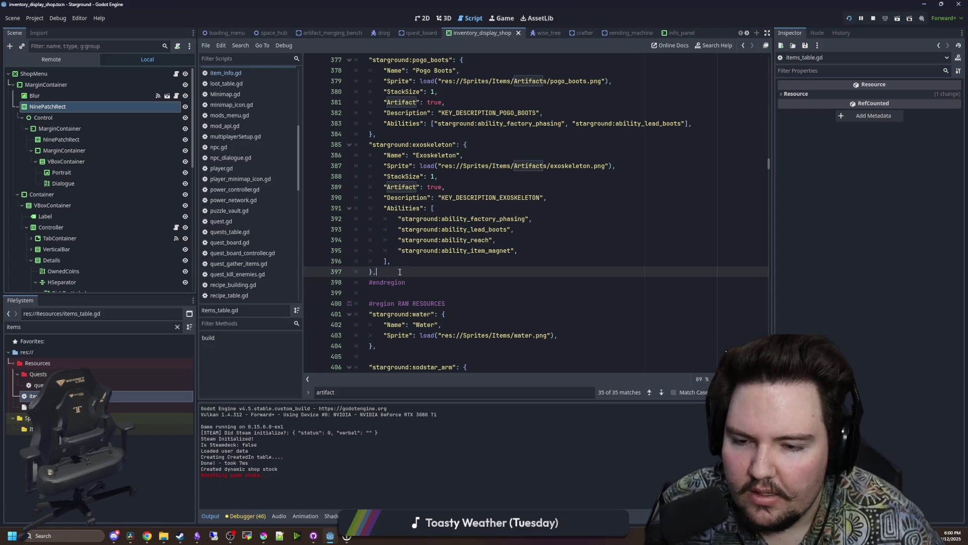
pyautogui.scroll(3, 453, 282)
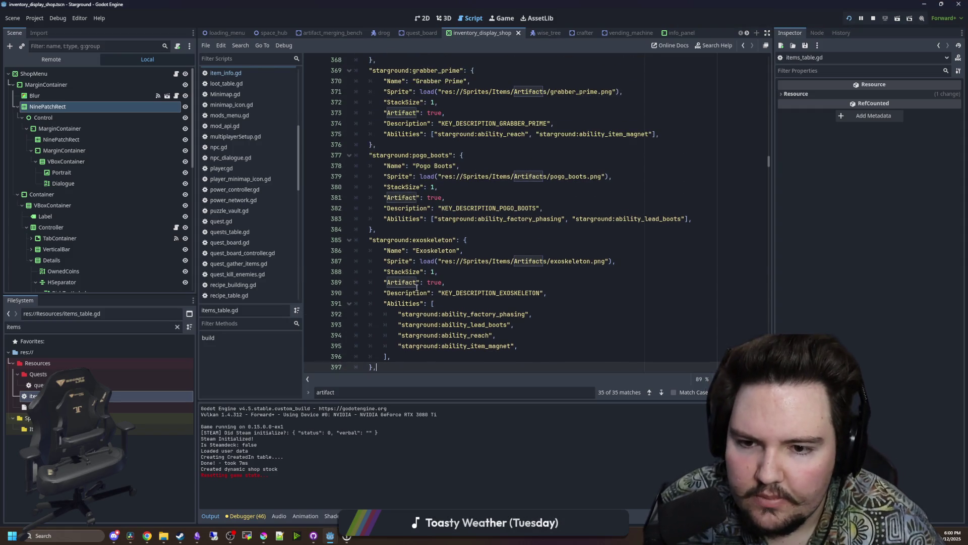
pyautogui.click(474, 242)
pyautogui.click(480, 231)
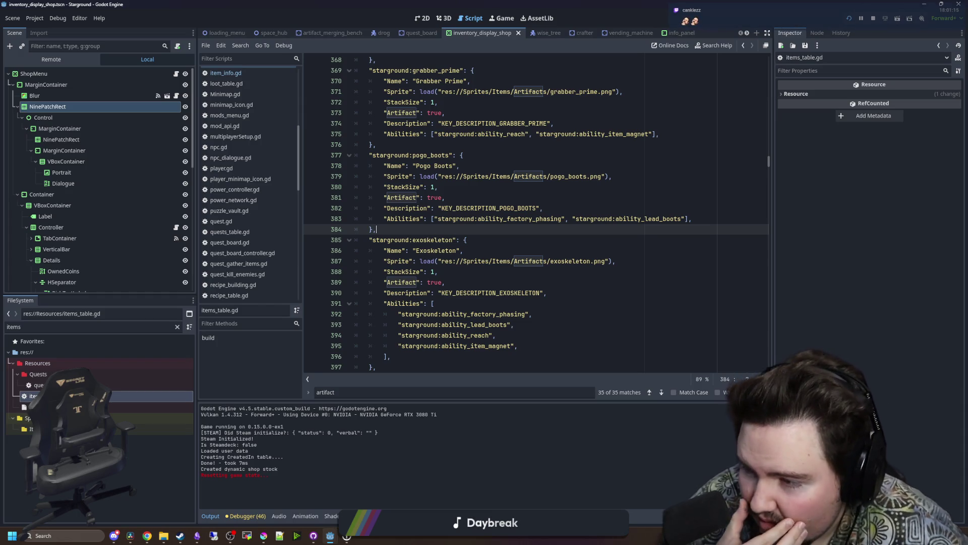
# Return to the script editor and re-examine the Exoskeleton's last four ability entries.
pyautogui.hotkey('alt', 'Tab')
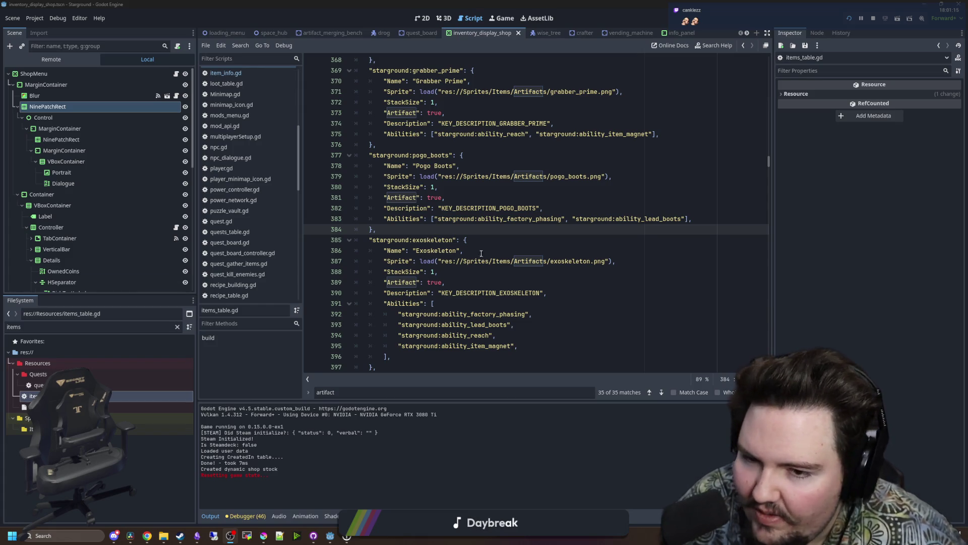
pyautogui.click(445, 236)
pyautogui.click(447, 232)
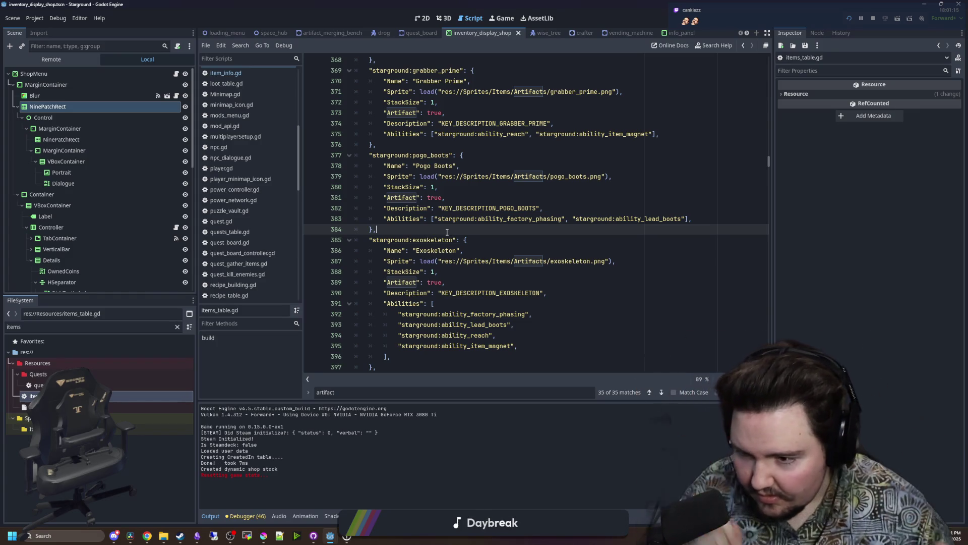
pyautogui.scroll(-3, 414, 284)
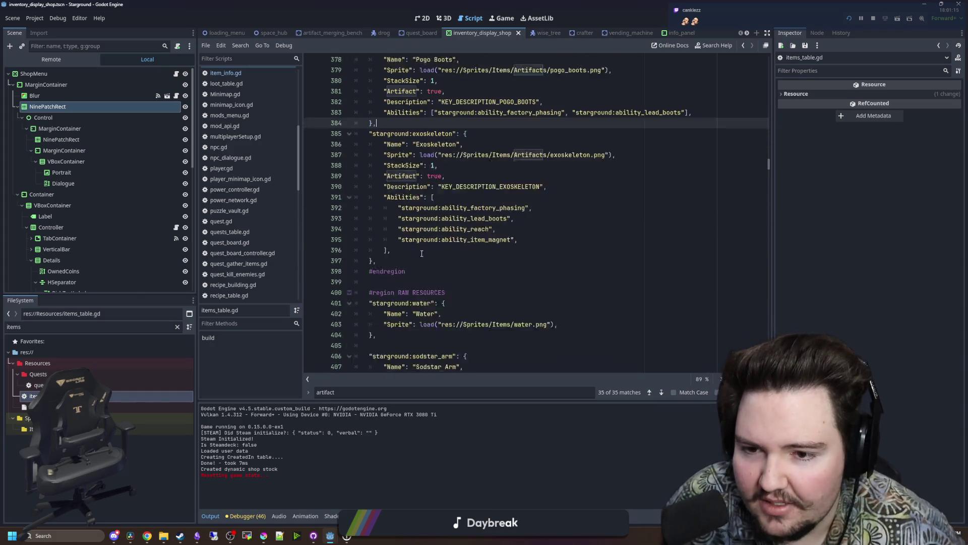
pyautogui.scroll(2, 503, 216)
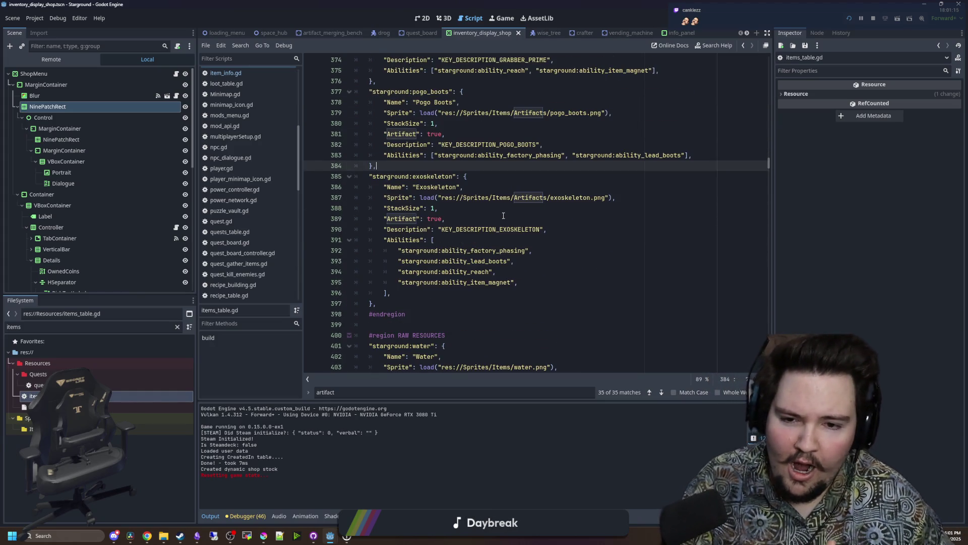
pyautogui.moveTo(371, 302)
pyautogui.mouseDown()
pyautogui.moveTo(433, 261)
pyautogui.moveTo(381, 261)
pyautogui.mouseUp()
pyautogui.click(456, 248)
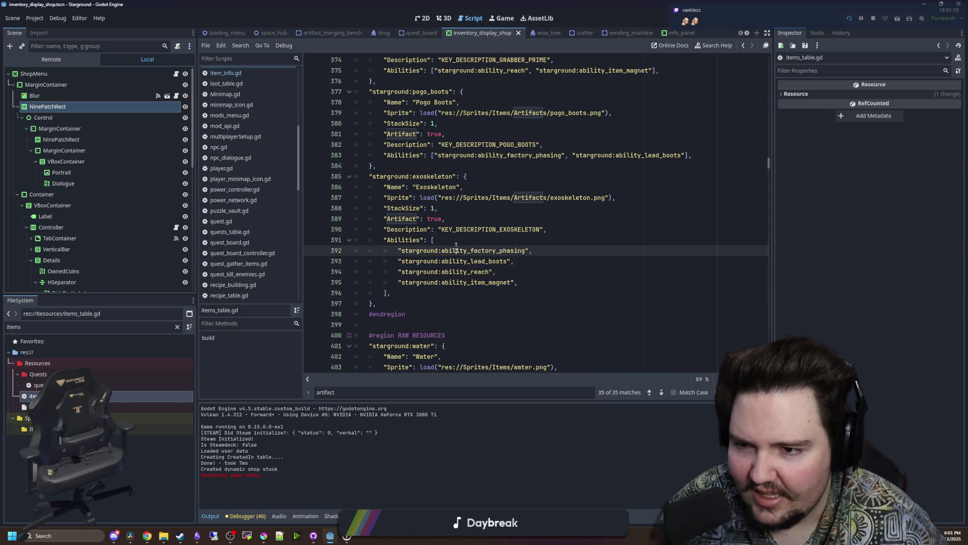
pyautogui.click(435, 292)
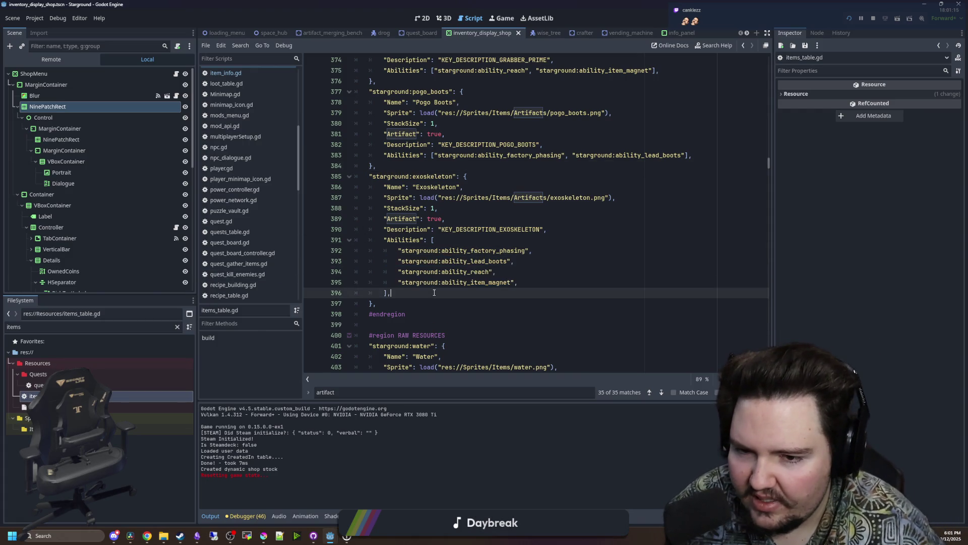
# Filter the project files to 'player' and select player.gd.
pyautogui.click(177, 327)
pyautogui.write('player')
pyautogui.click(49, 355)
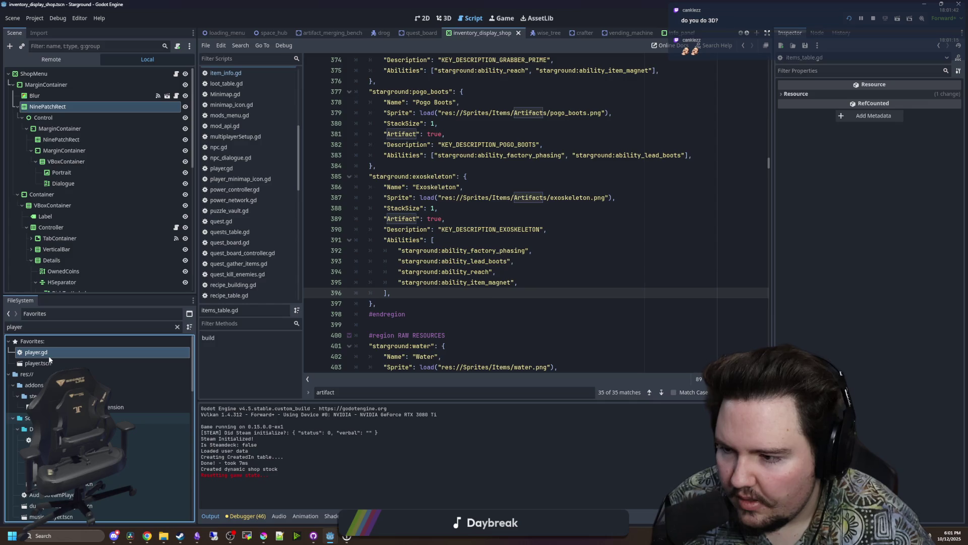
# Open player.gd in the script editor.
pyautogui.doubleClick(49, 355)
pyautogui.click(492, 229)
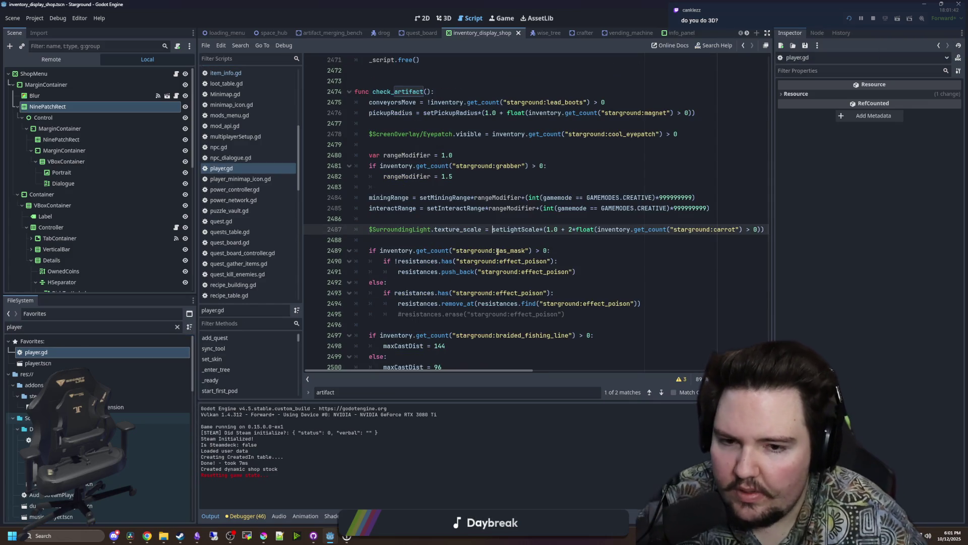
pyautogui.click(510, 243)
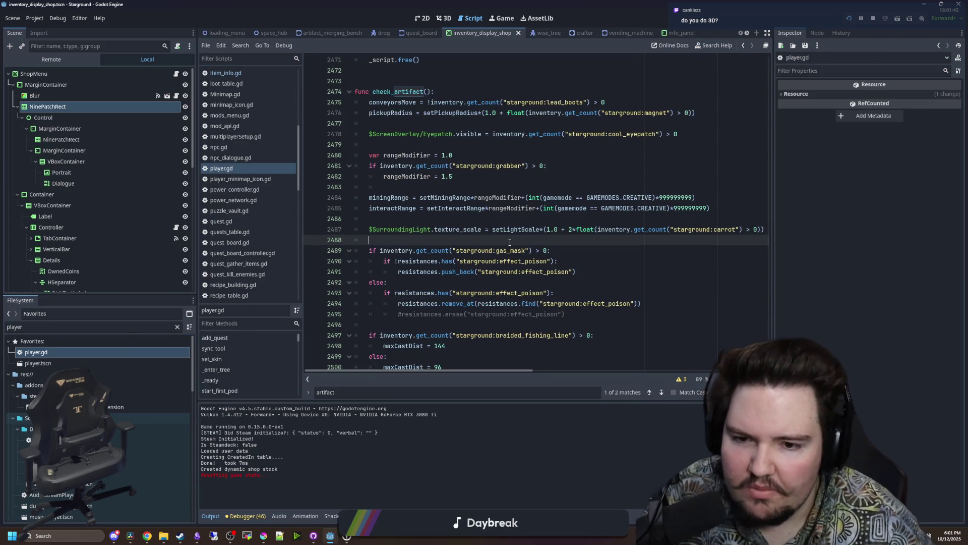
pyautogui.scroll(-1, 507, 264)
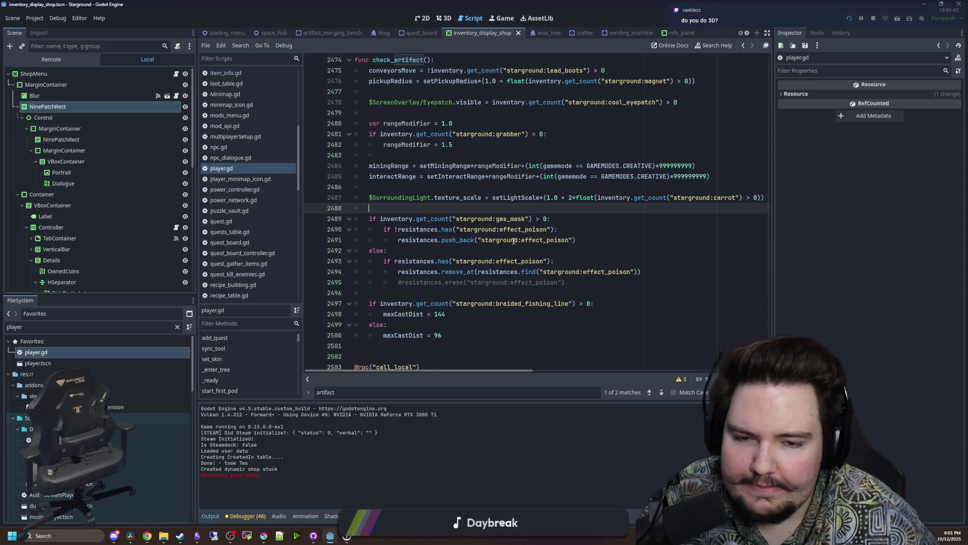
pyautogui.scroll(10, 513, 241)
pyautogui.scroll(-5, 389, 252)
# Insert blank lines above the check_artifact function and open a new browser window.
pyautogui.click(376, 197)
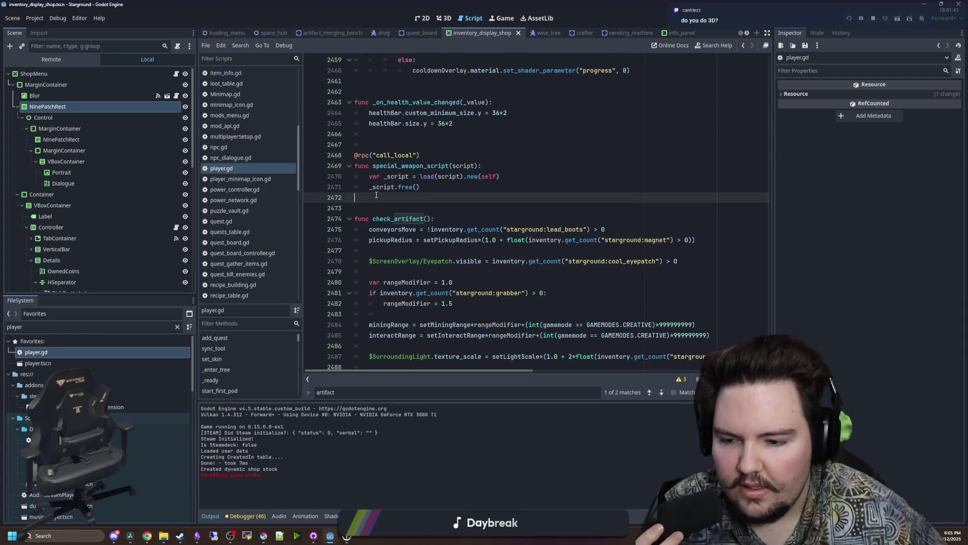
pyautogui.press('Return')
pyautogui.press('Return')
pyautogui.press('Return')
pyautogui.press('Up')
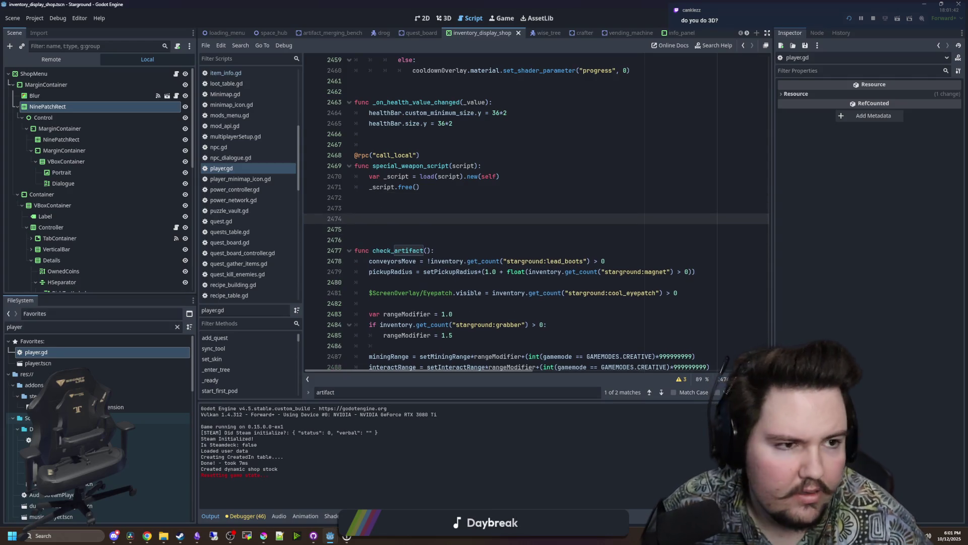
pyautogui.press('super+3')
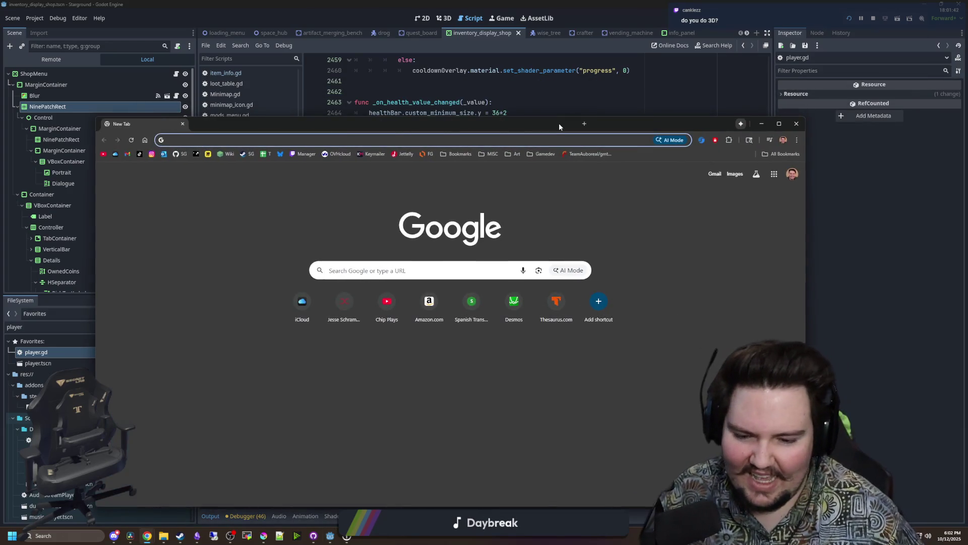
# Open the Pogo Rocket Steam store page from the 'pogot' address-bar suggestion.
pyautogui.write('pogot')
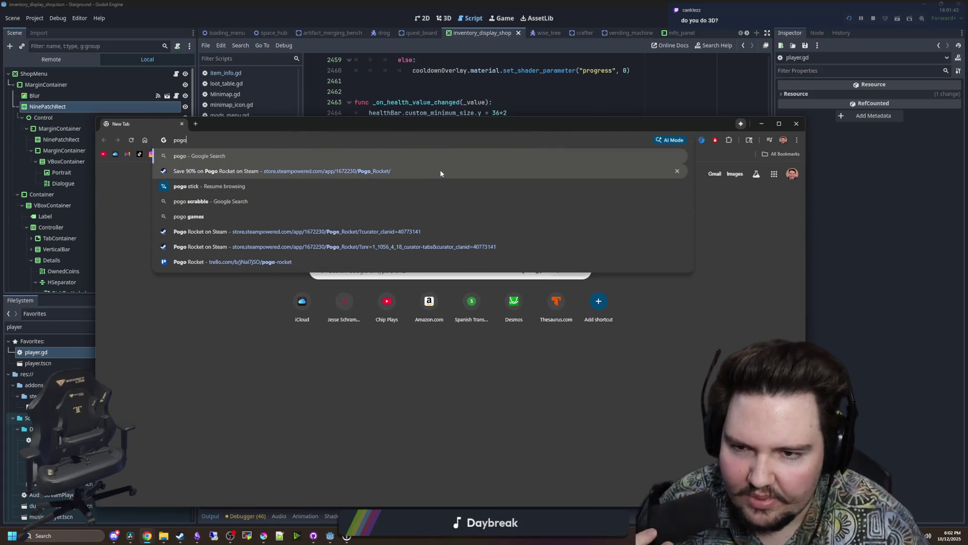
pyautogui.click(440, 173)
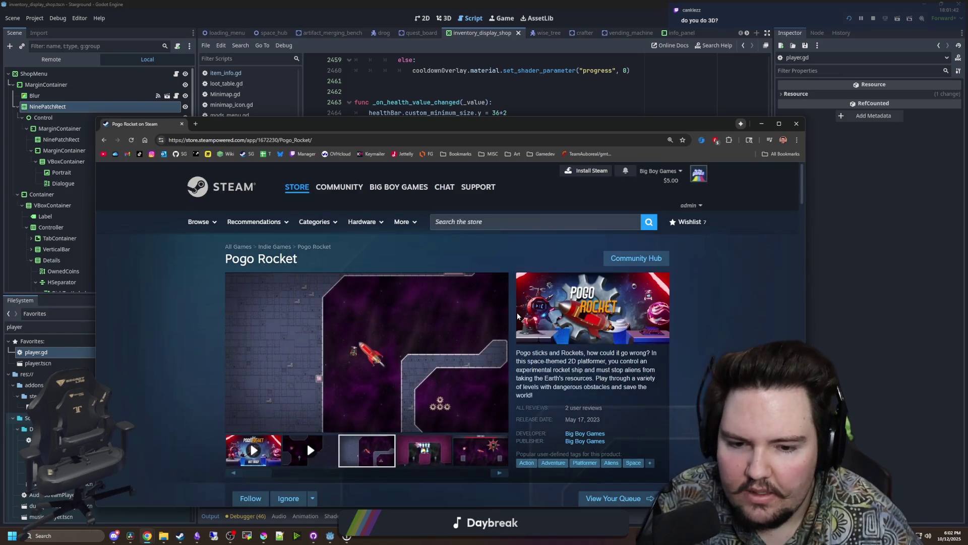
pyautogui.scroll(-1, 409, 362)
# Page through Pogo Rocket's screenshot gallery forward and back, then close it.
pyautogui.click(408, 362)
pyautogui.click(648, 469)
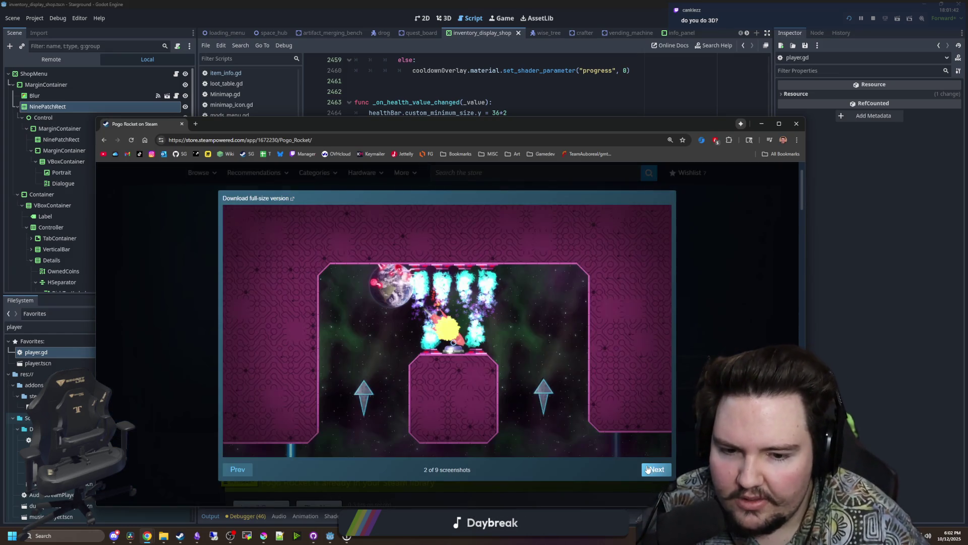
pyautogui.click(648, 469)
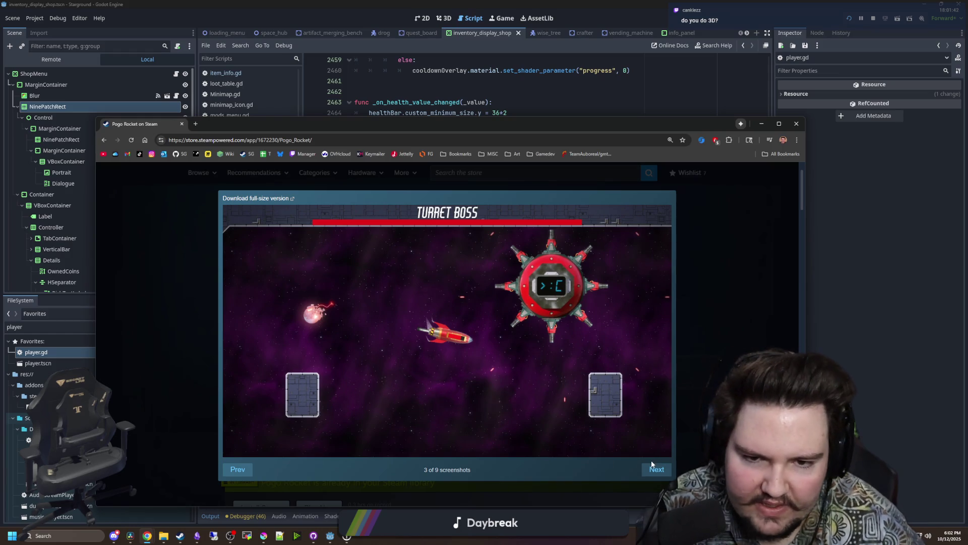
pyautogui.click(654, 469)
pyautogui.click(654, 470)
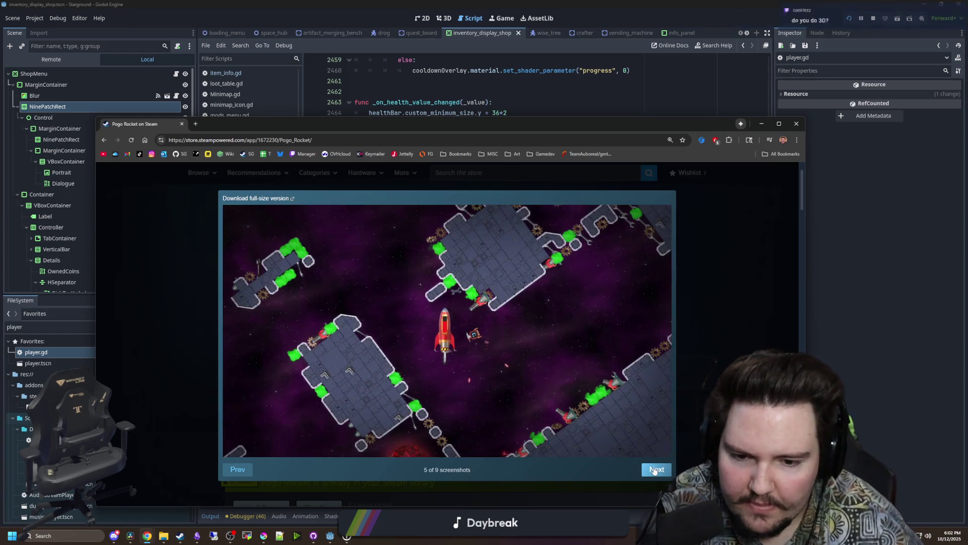
pyautogui.click(654, 470)
pyautogui.click(654, 470)
pyautogui.click(654, 470)
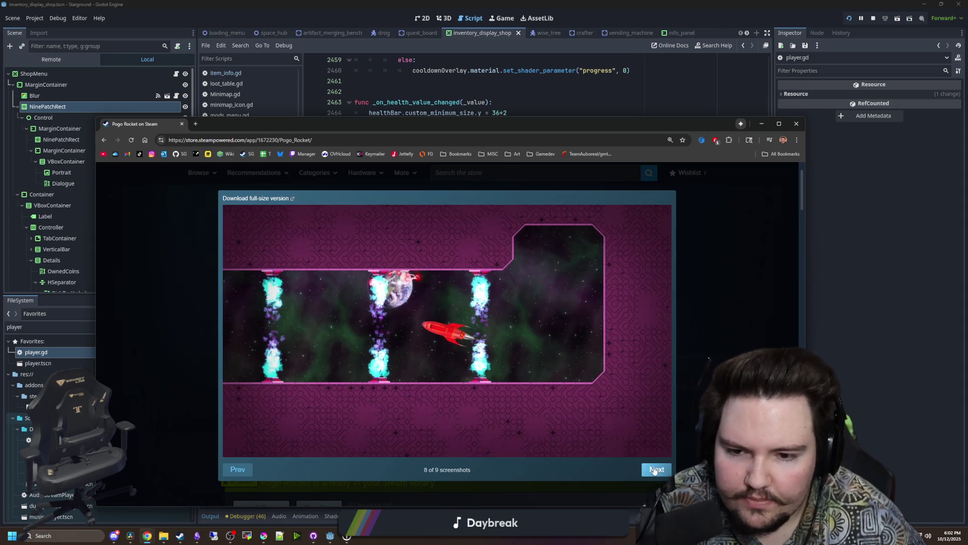
pyautogui.click(654, 470)
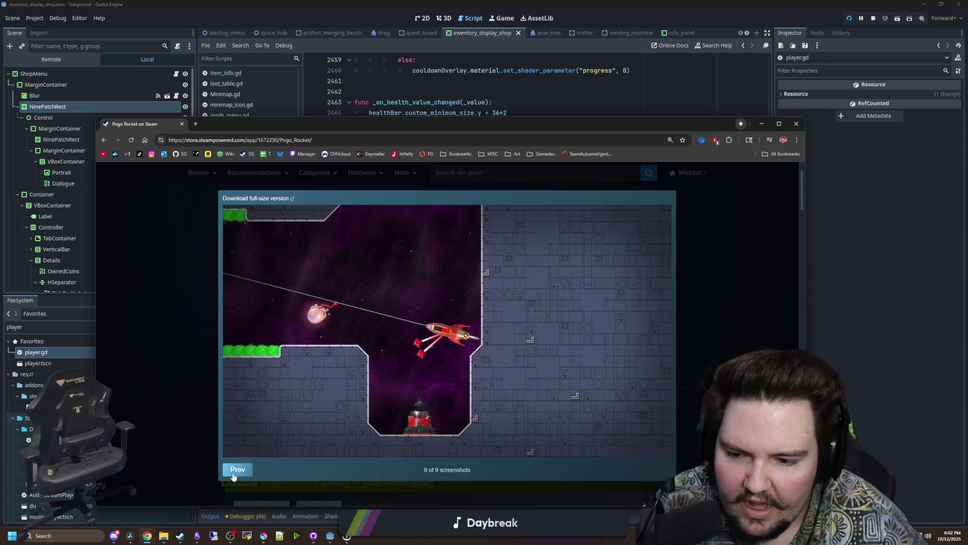
pyautogui.click(235, 471)
pyautogui.click(234, 474)
pyautogui.click(233, 474)
pyautogui.click(149, 423)
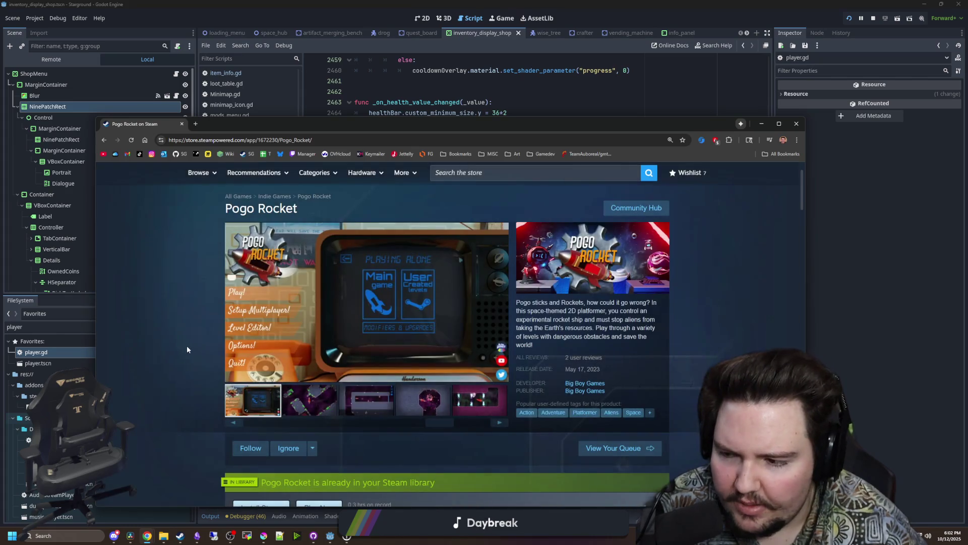
# Scroll through the store page details, then return to player.gd.
pyautogui.scroll(-15, 163, 322)
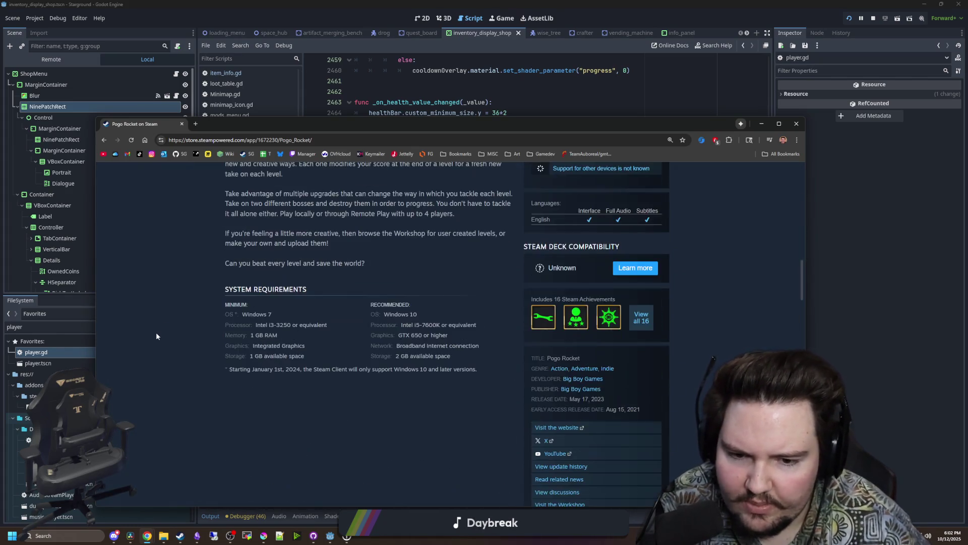
pyautogui.scroll(-3, 155, 332)
pyautogui.scroll(3, 156, 331)
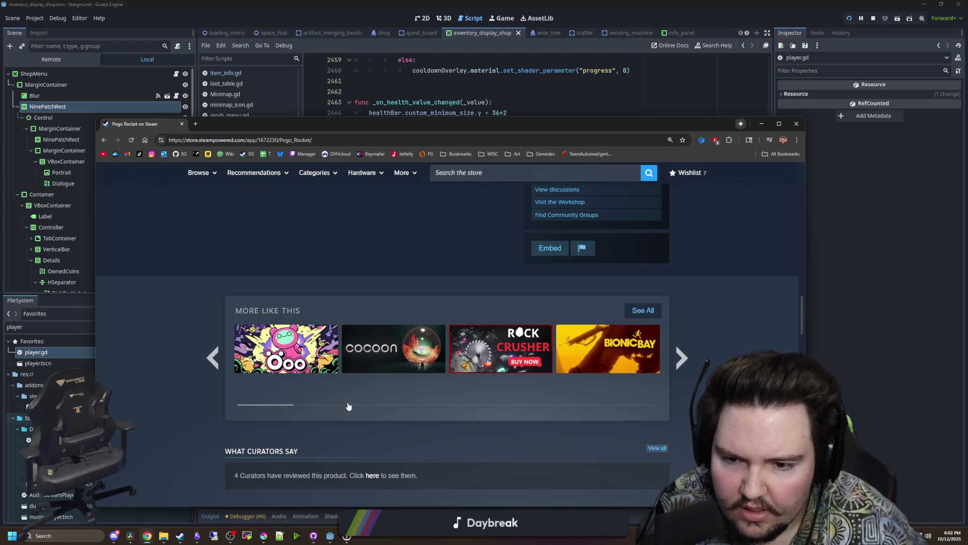
pyautogui.moveTo(460, 373)
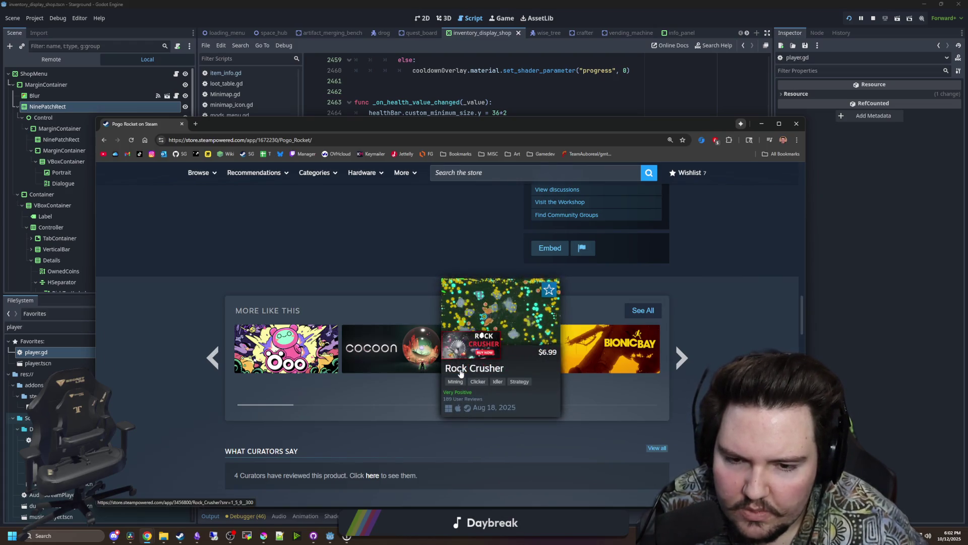
pyautogui.scroll(-10, 461, 373)
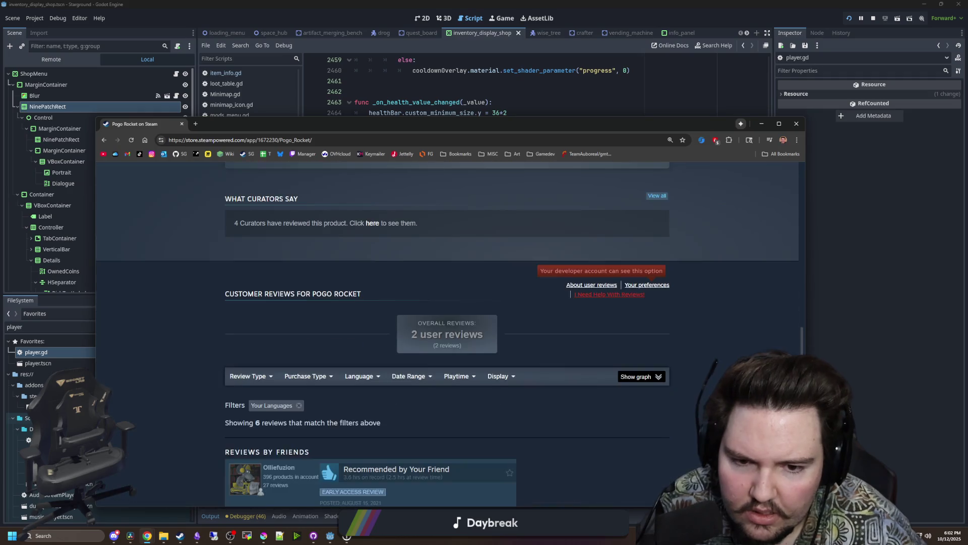
pyautogui.scroll(15, 349, 338)
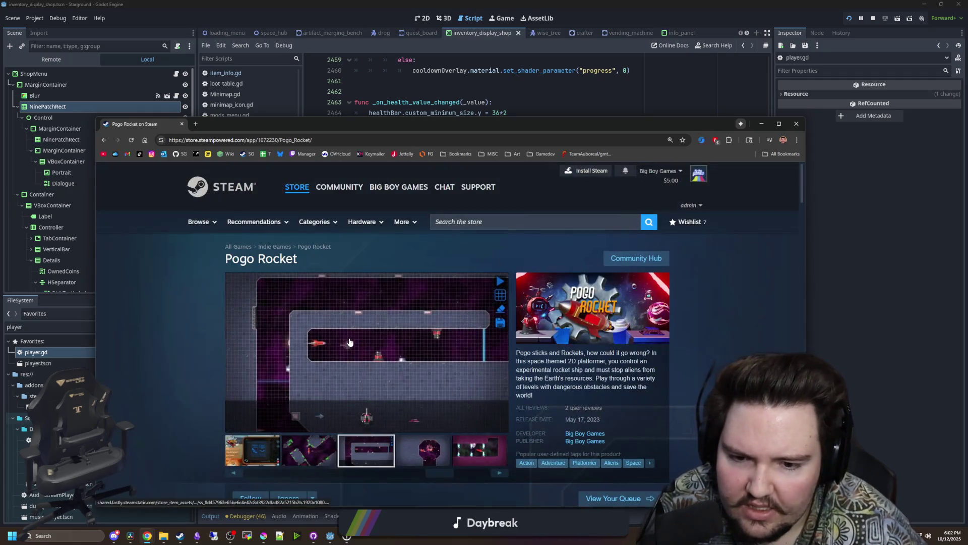
pyautogui.hotkey('alt', 'Tab')
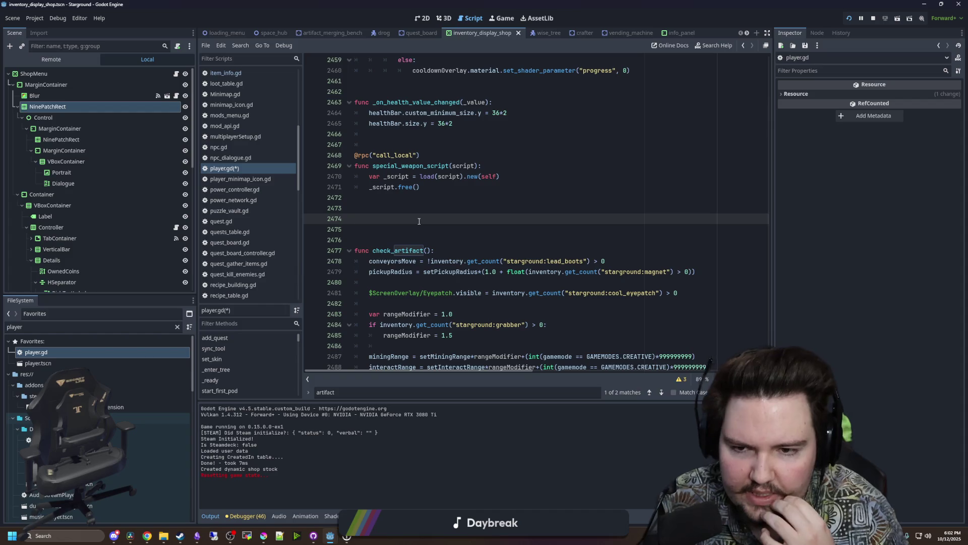
# Write 'func check_ability(abilityID : String) -> bool:' on line 2474 and start its body.
pyautogui.write('check')
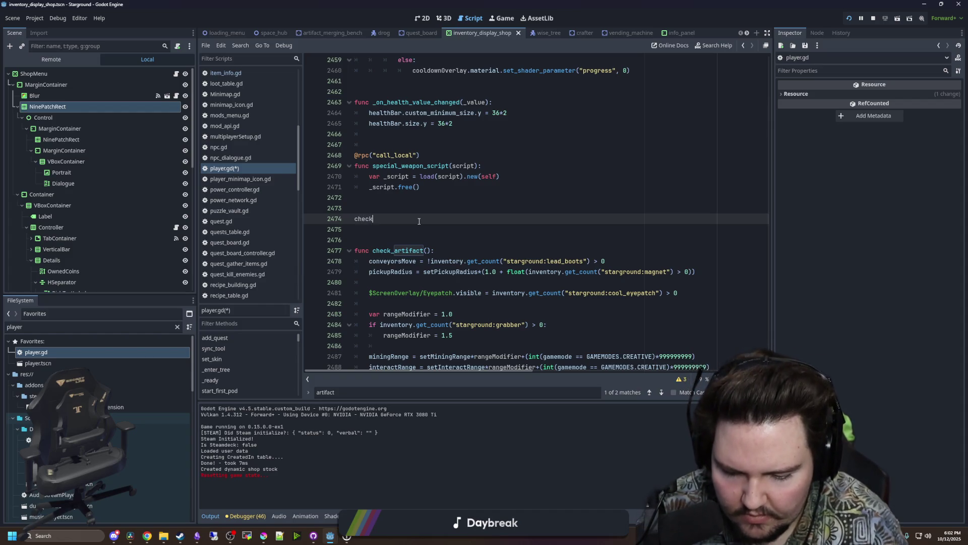
pyautogui.write('_ability():')
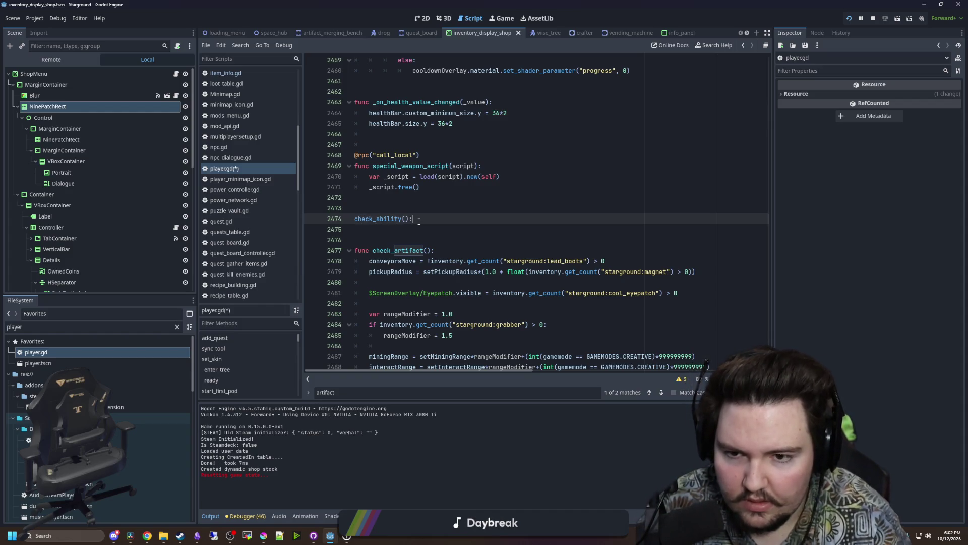
pyautogui.click(353, 219)
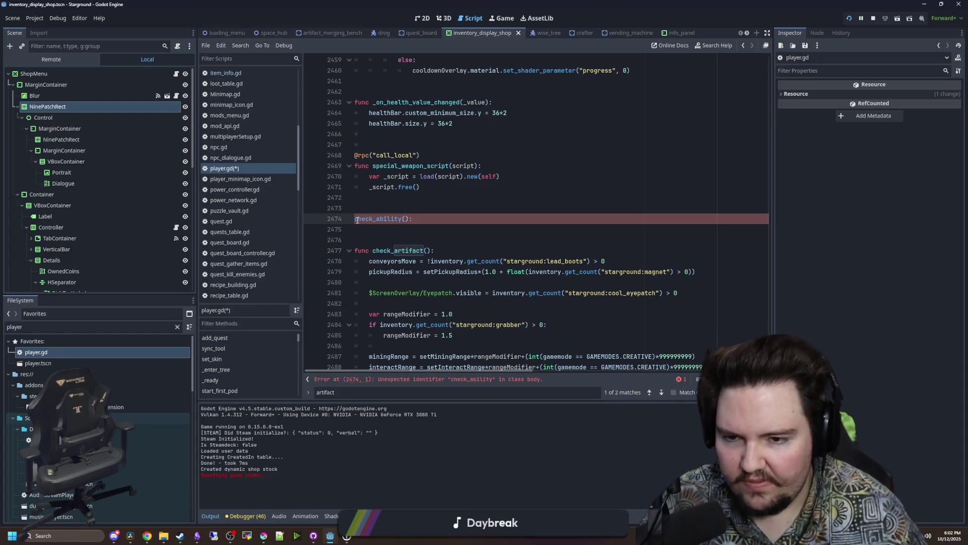
pyautogui.write('func check_')
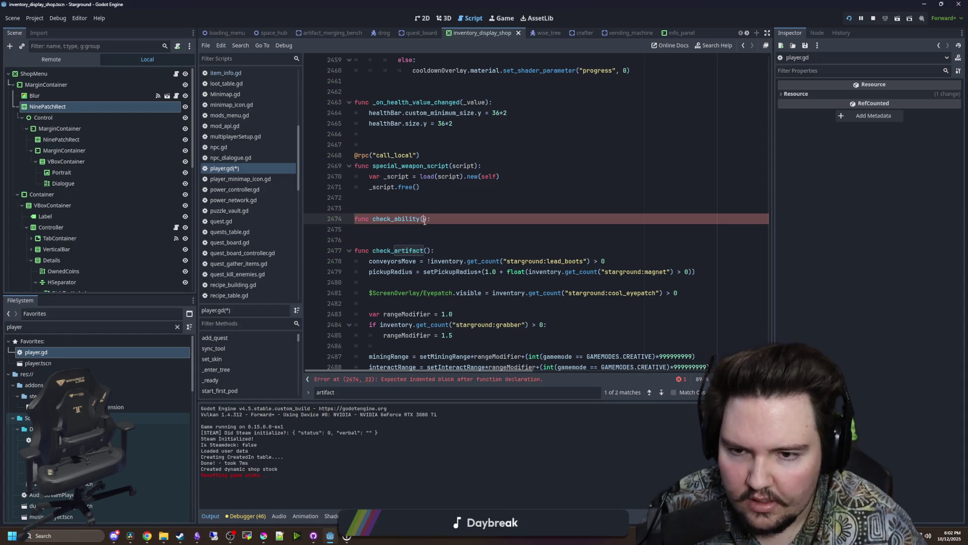
pyautogui.write('ability(abilityID : St')
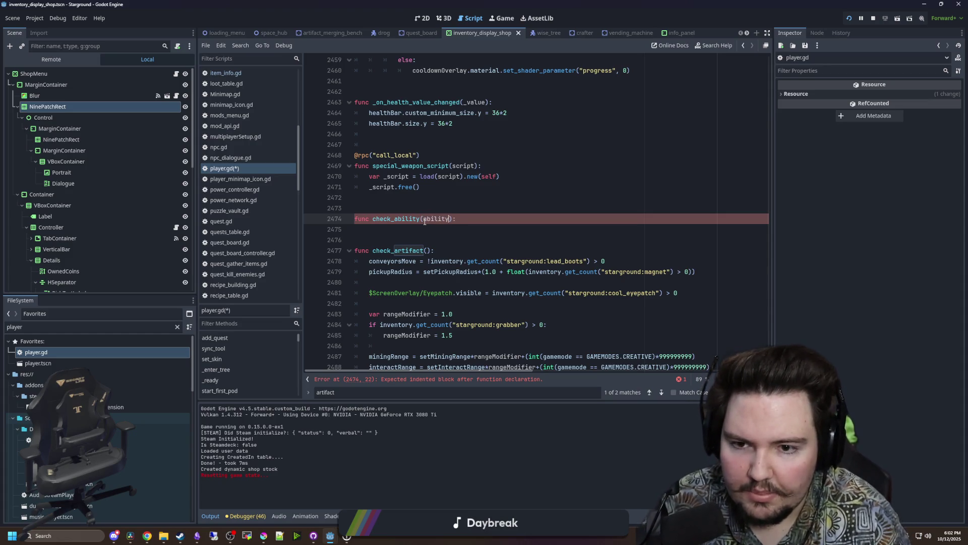
pyautogui.write('ring) -> ')
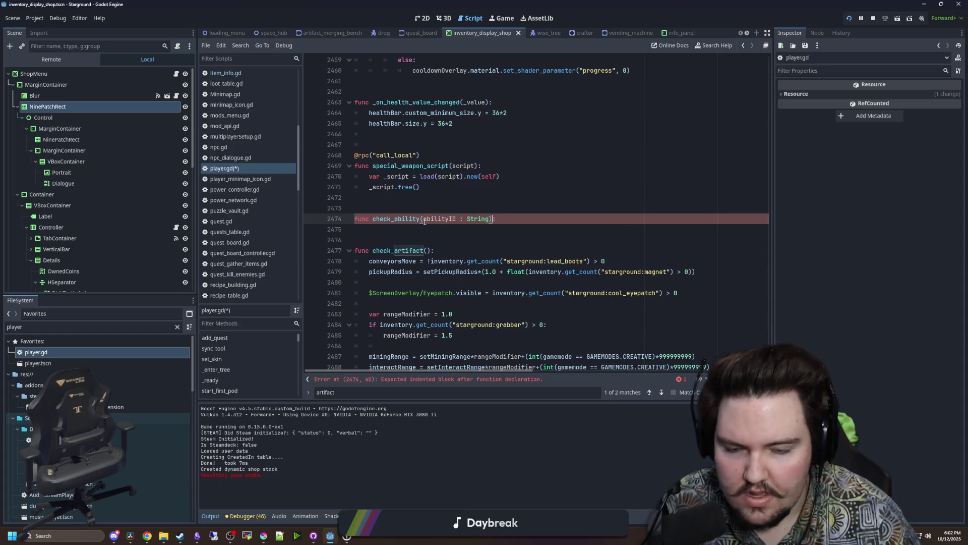
pyautogui.write('bool:')
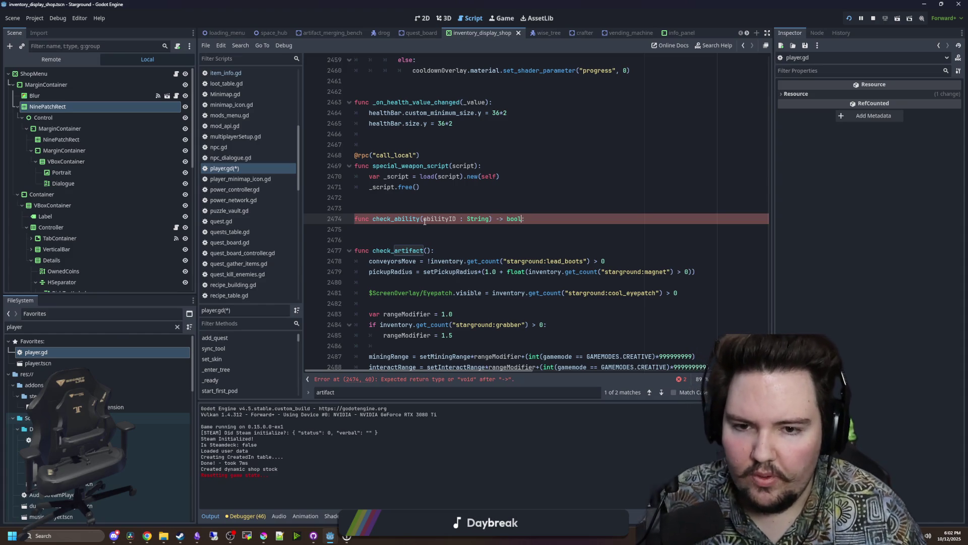
pyautogui.press('Return')
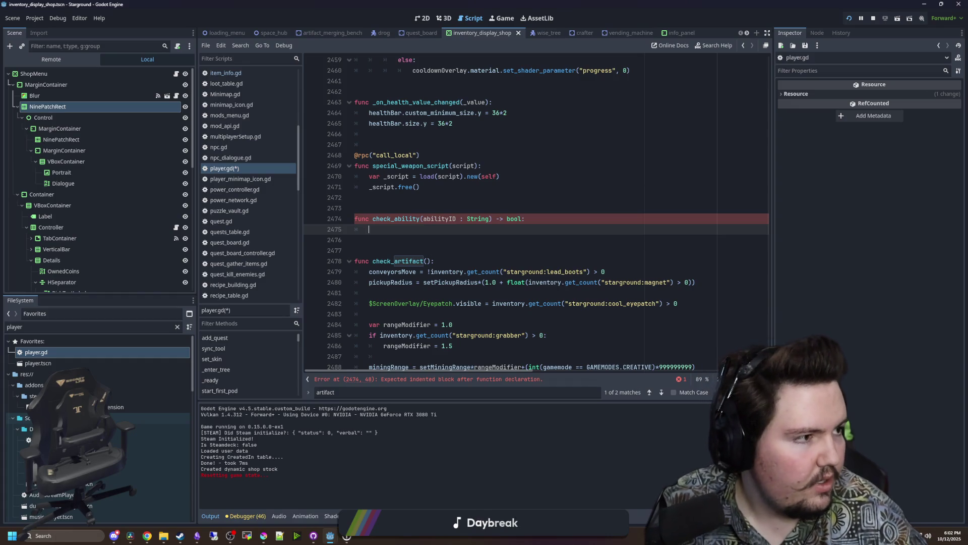
pyautogui.hotkey('alt', 'Tab')
# Search 'can you statically type in python' and show the image results.
pyautogui.write('can you statically type in p')
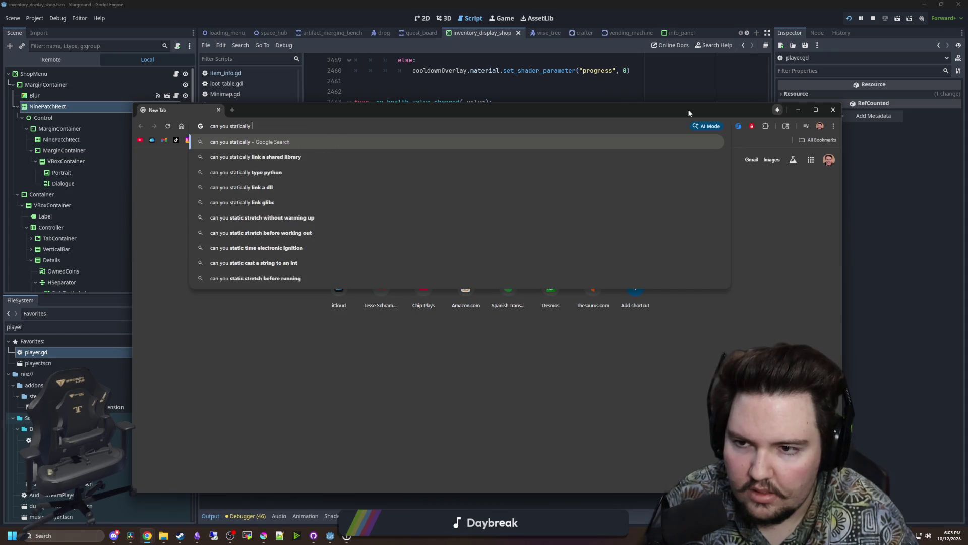
pyautogui.write('ython')
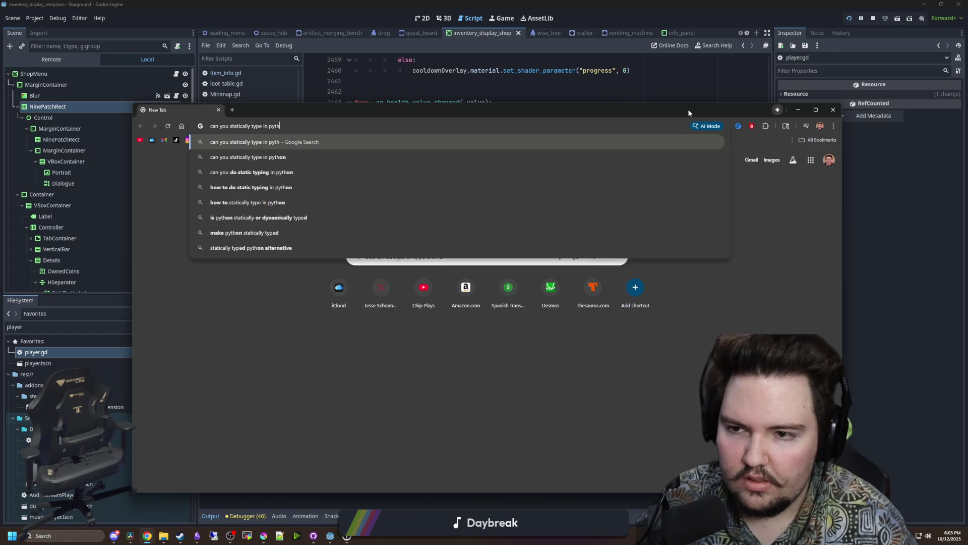
pyautogui.press('Return')
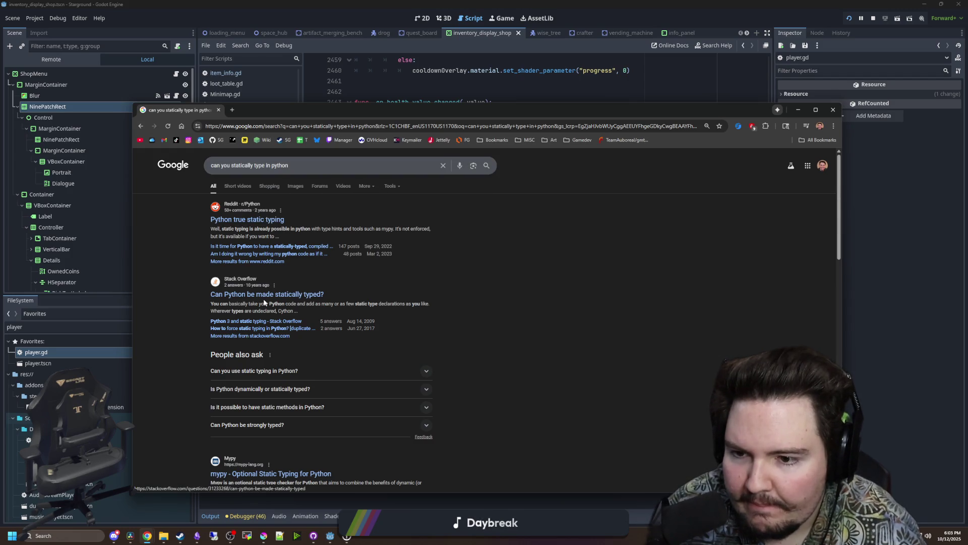
pyautogui.click(295, 186)
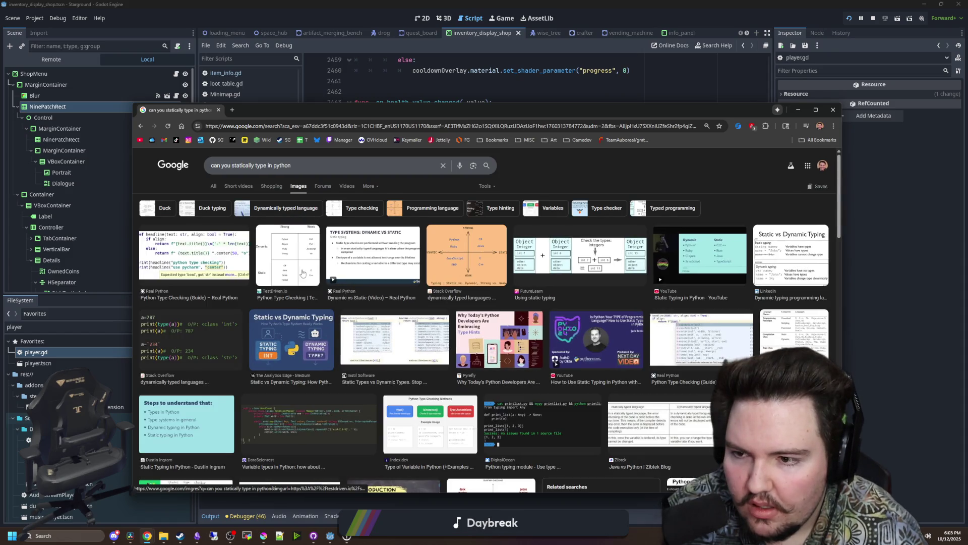
# Preview the TestDriven.io, Stack Overflow, LinkedIn and Real Python static-typing images.
pyautogui.click(295, 260)
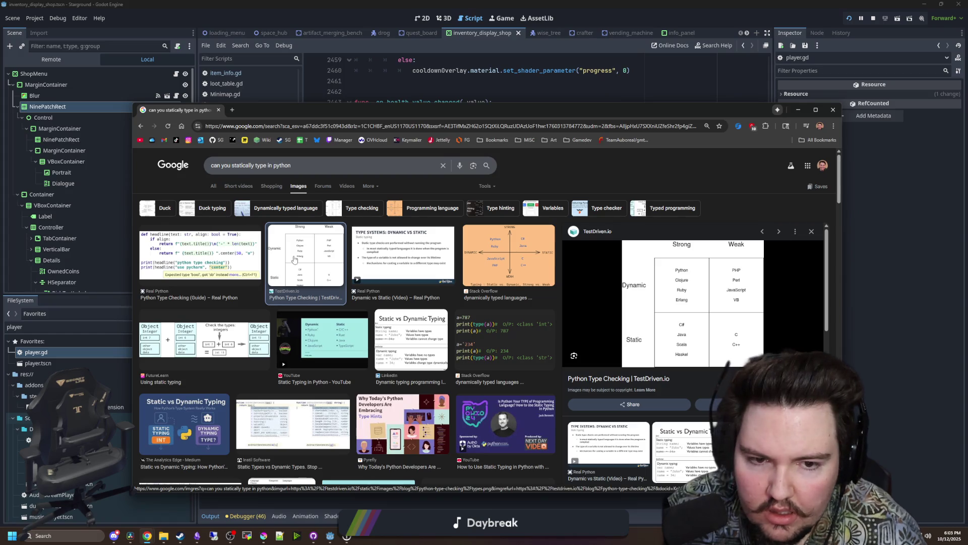
pyautogui.click(475, 348)
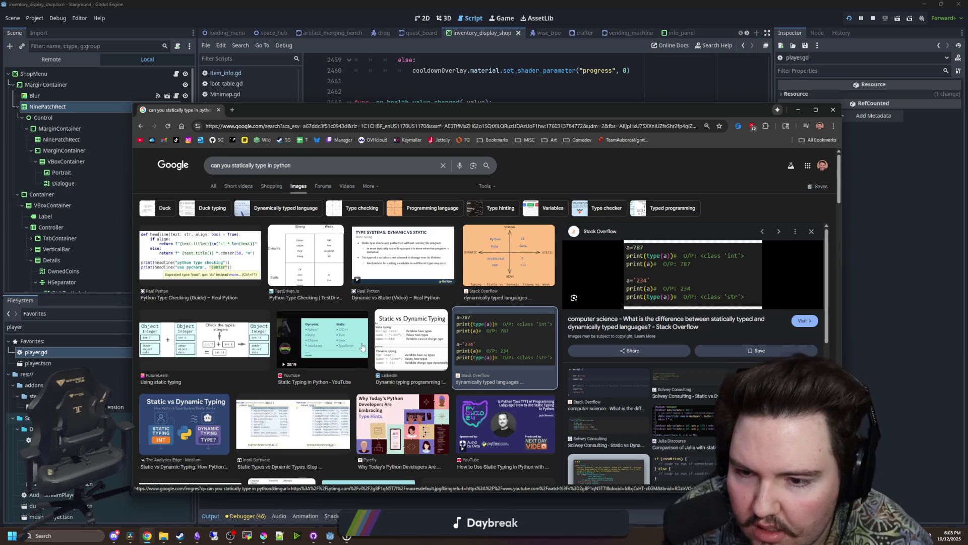
pyautogui.click(378, 342)
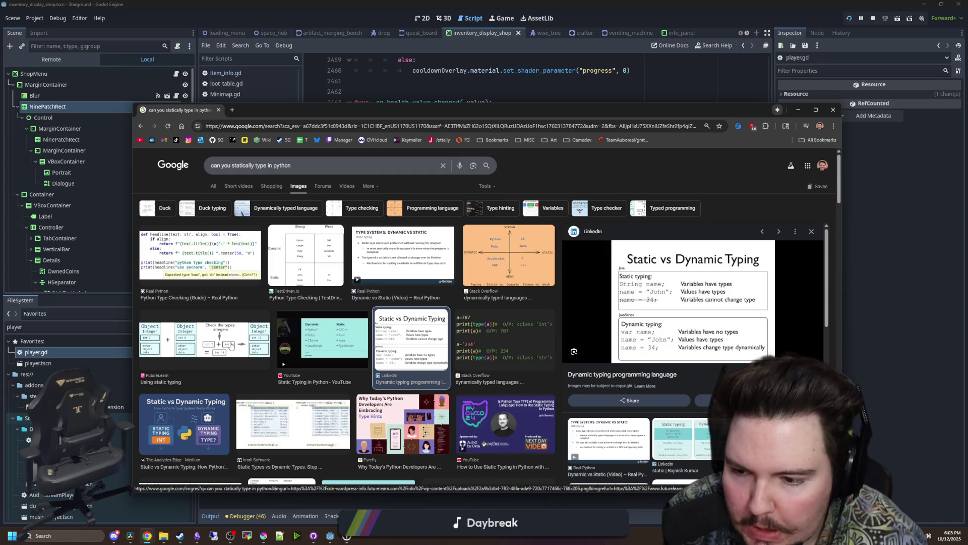
pyautogui.scroll(-3, 231, 344)
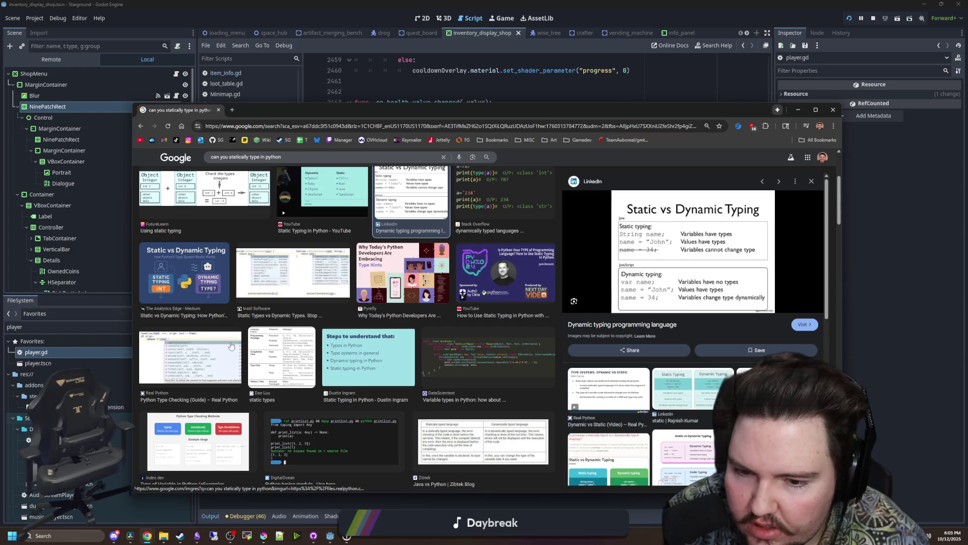
pyautogui.click(231, 344)
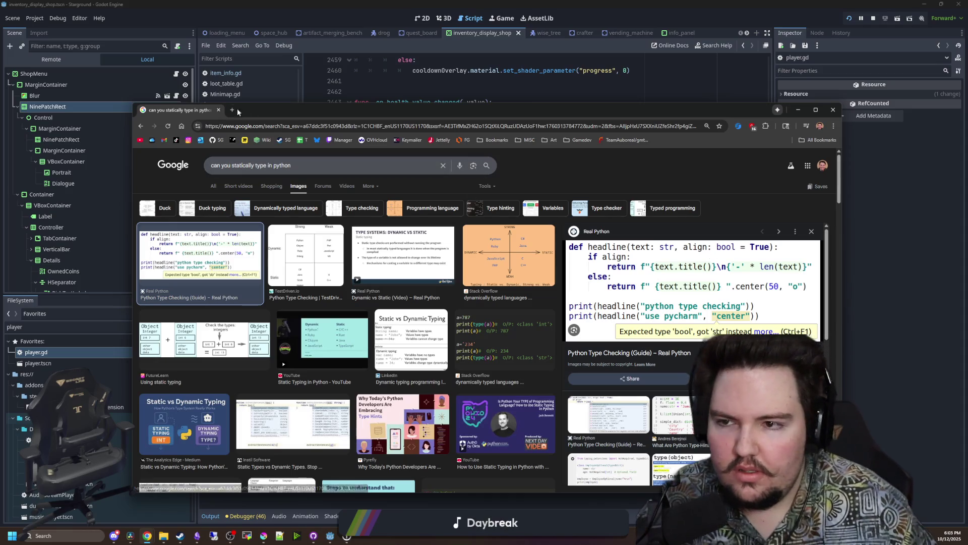
# Close the browser and return to the empty check_ability body line.
pyautogui.click(222, 110)
pyautogui.press('Up')
pyautogui.press('Up')
pyautogui.press('Up')
pyautogui.click(487, 225)
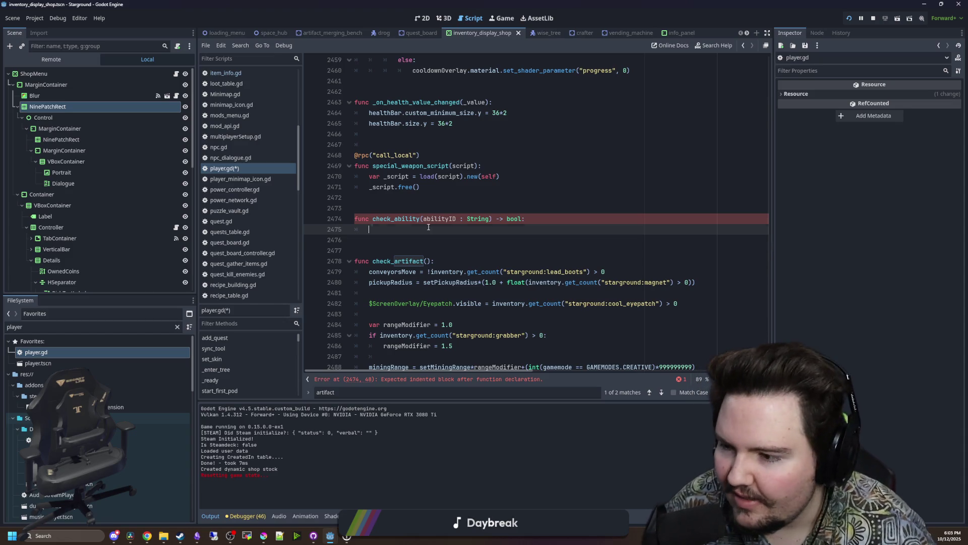
# Give check_ability a default 'return false' and open a line above it.
pyautogui.moveTo(507, 223)
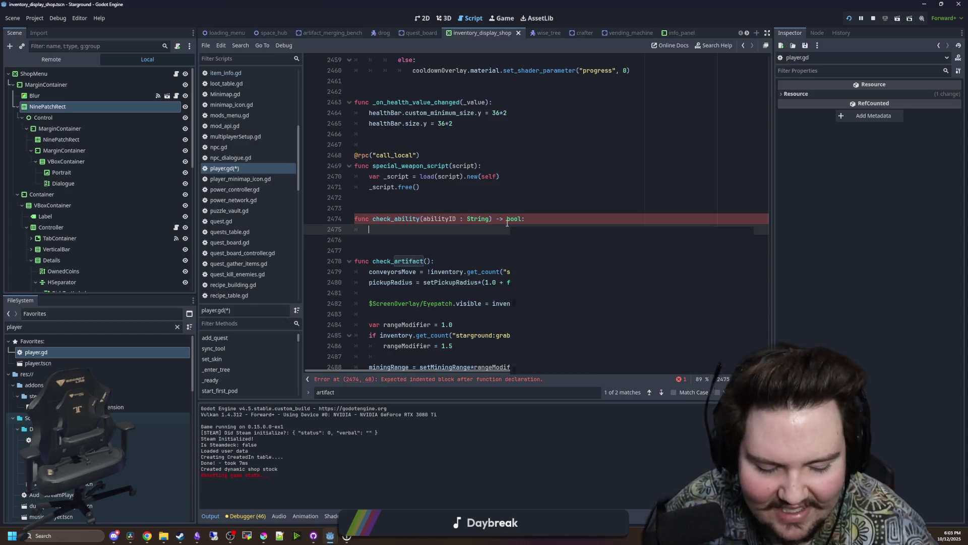
pyautogui.write('return false')
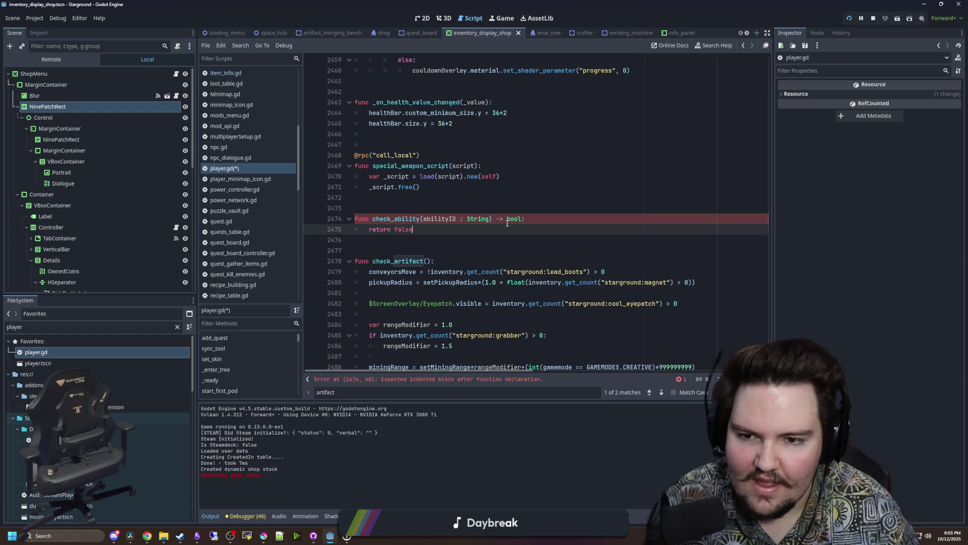
pyautogui.press('Up')
pyautogui.press('End')
pyautogui.press('Return')
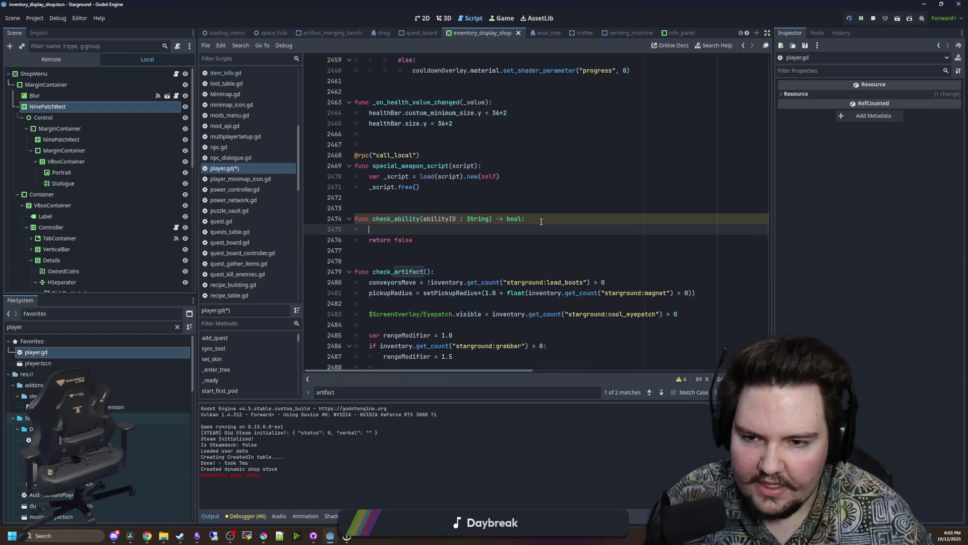
# Add the loop 'for index : int in inventory.inventoryData.size():' above the return.
pyautogui.write('for i in inventory:')
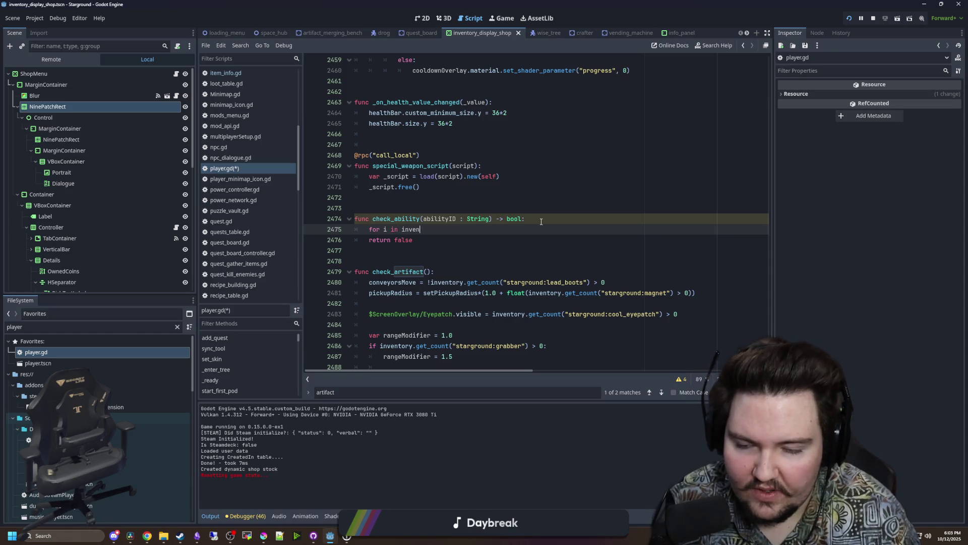
pyautogui.press('Return')
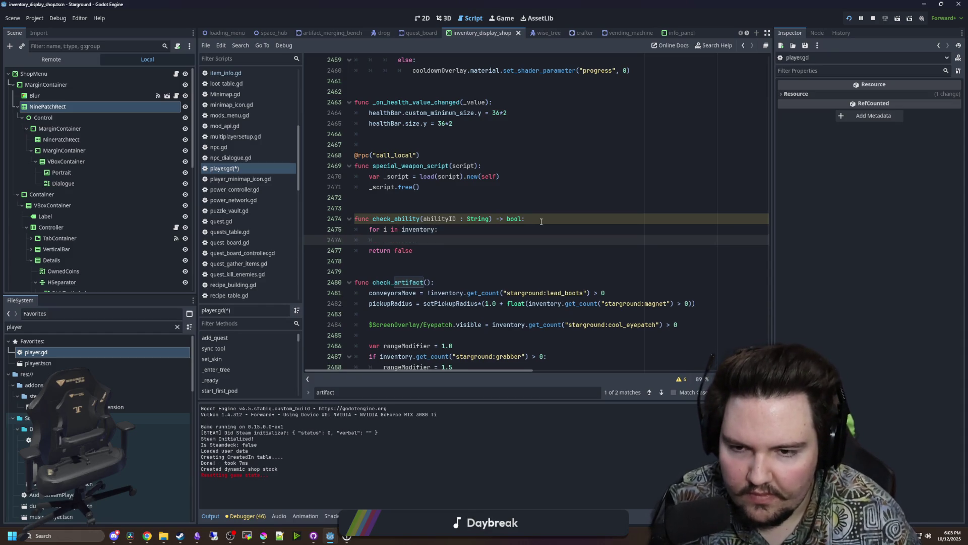
pyautogui.press('Up')
pyautogui.write('ndex : int')
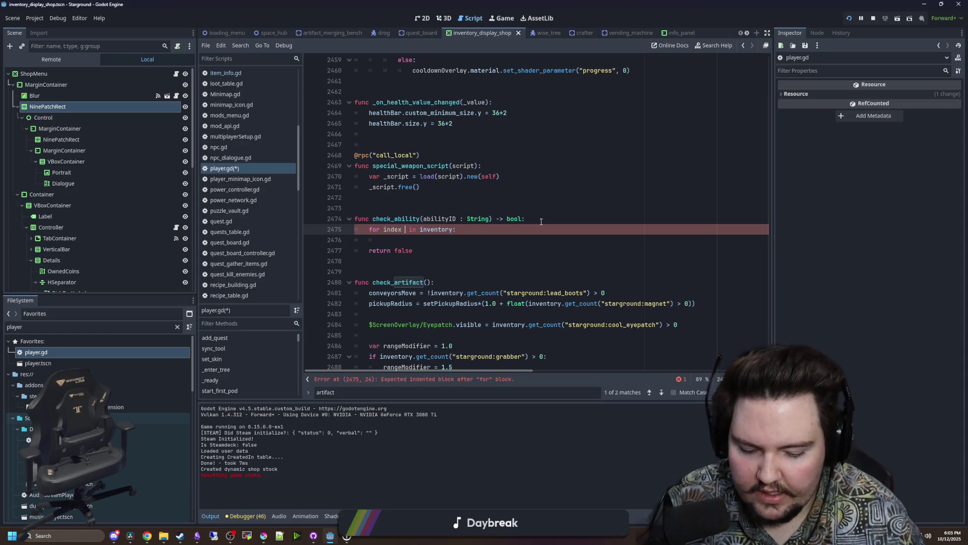
pyautogui.click(471, 230)
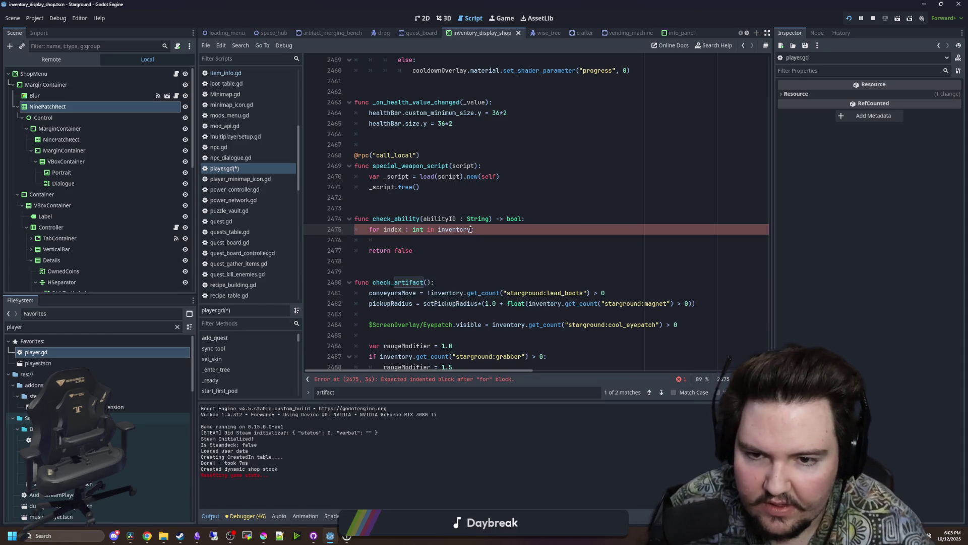
pyautogui.write('.inventoryData.si')
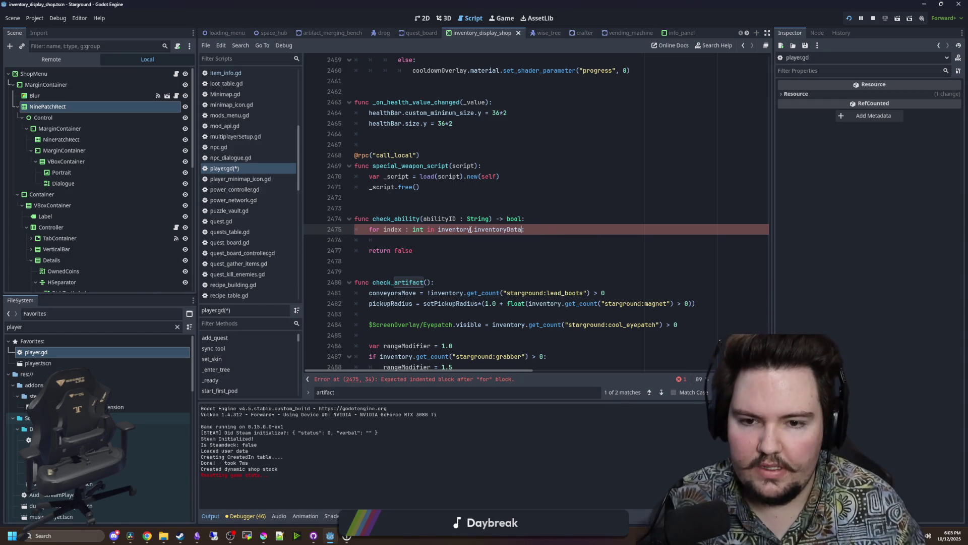
pyautogui.write('ze()')
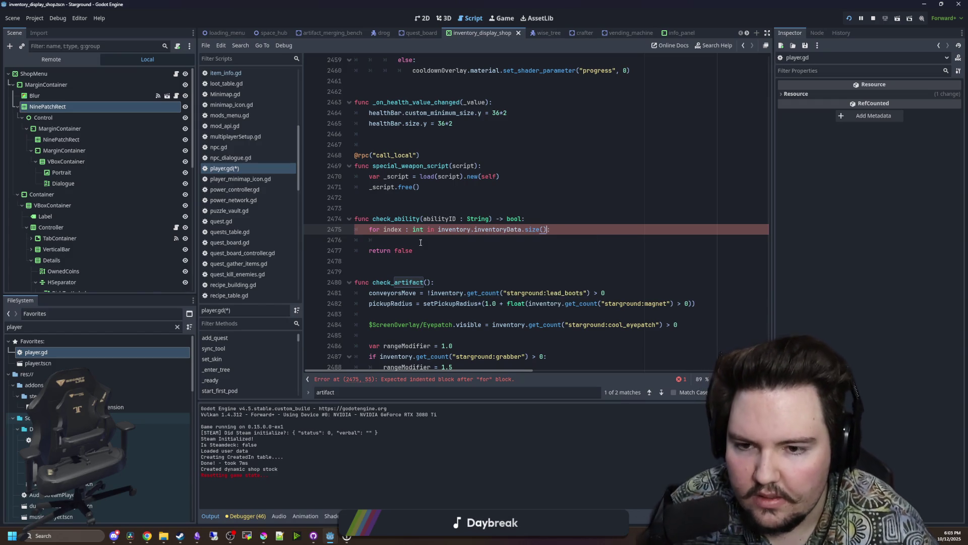
pyautogui.click(421, 242)
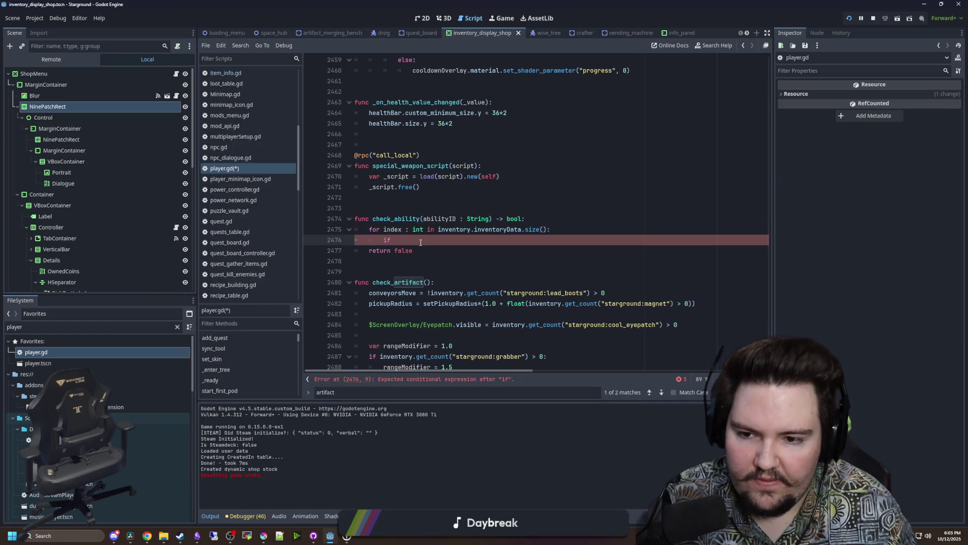
pyautogui.write('if')
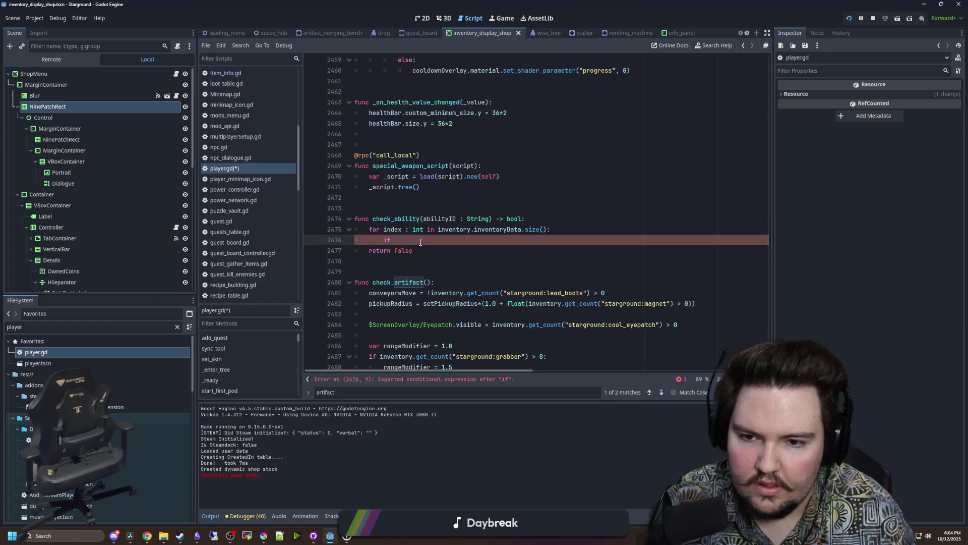
# Fetch each slot as 'var item = inventory.inventoryData[index]' and add an 'item != null' check.
pyautogui.write('invent')
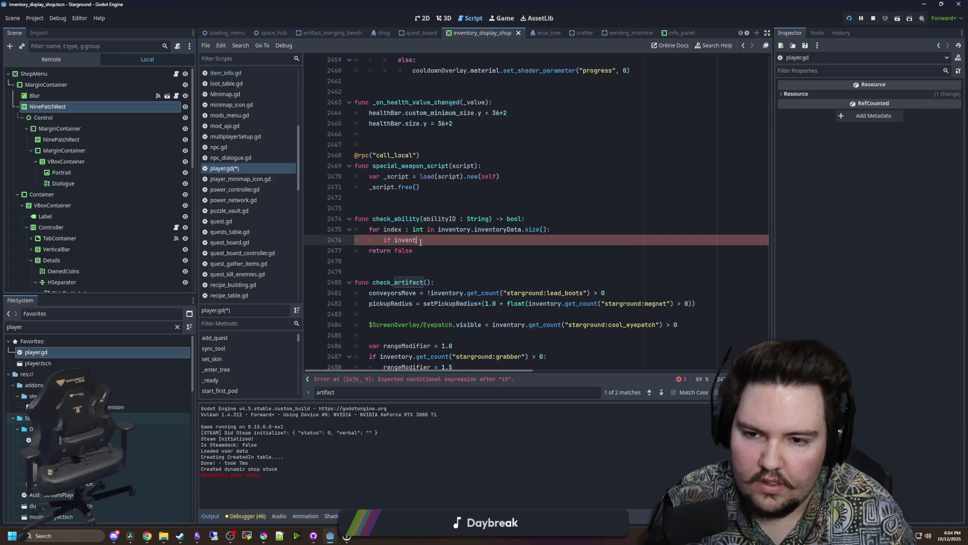
pyautogui.press('BackSpace')
pyautogui.press('BackSpace')
pyautogui.press('BackSpace')
pyautogui.write('var item')
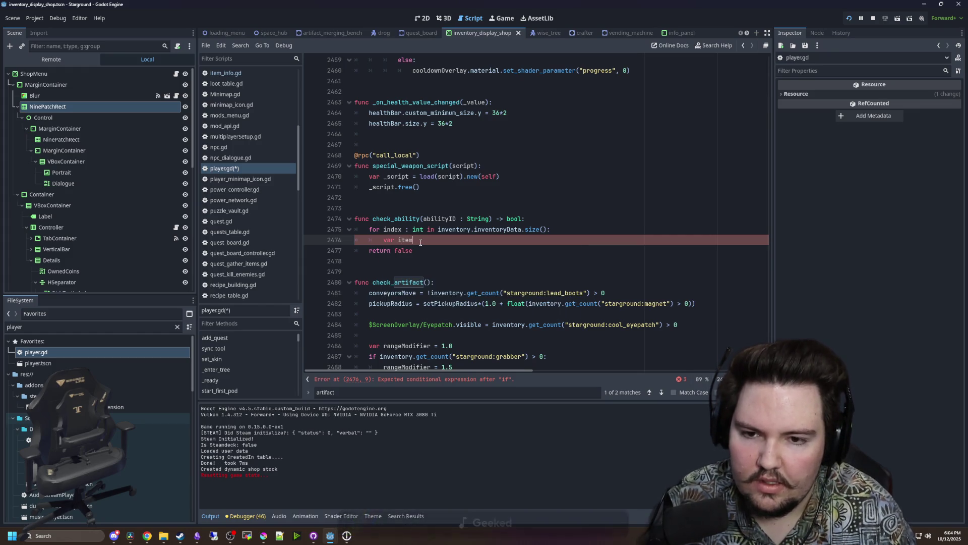
pyautogui.write(' = inventory')
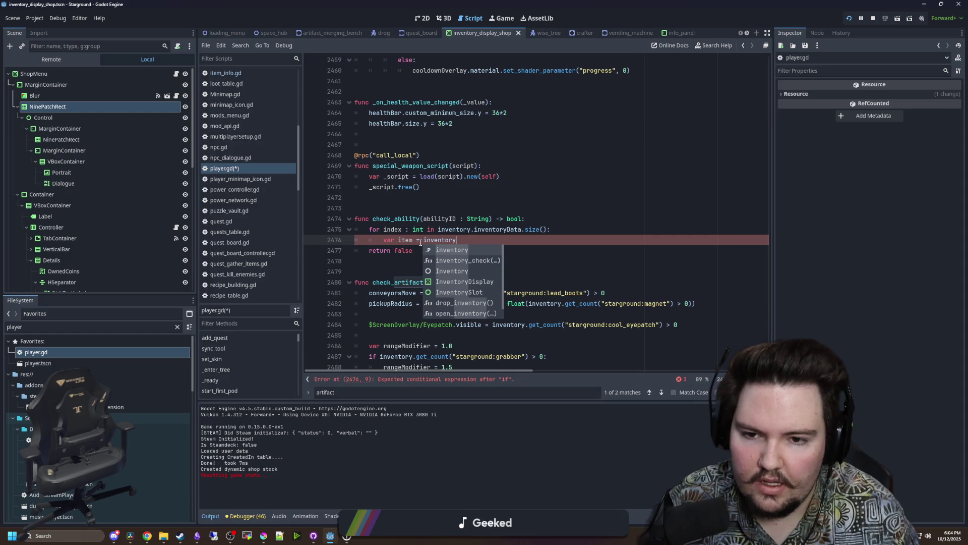
pyautogui.write('.inventoryData[')
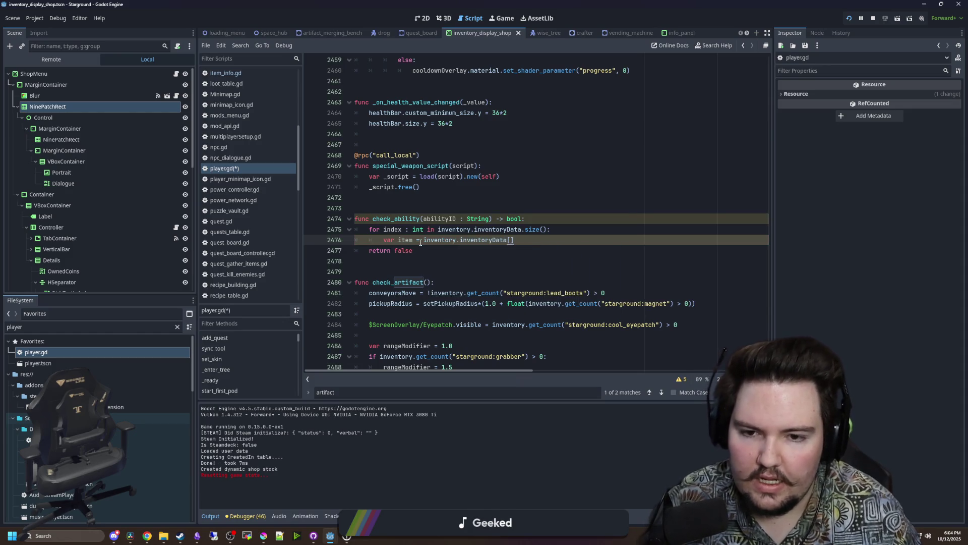
pyautogui.write('index]')
pyautogui.press('Return')
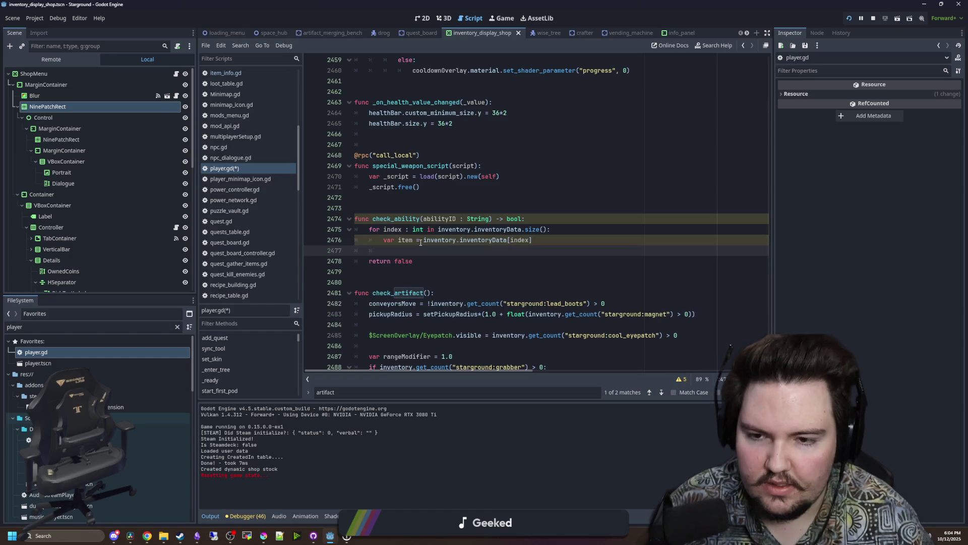
pyautogui.write('ifitem != ')
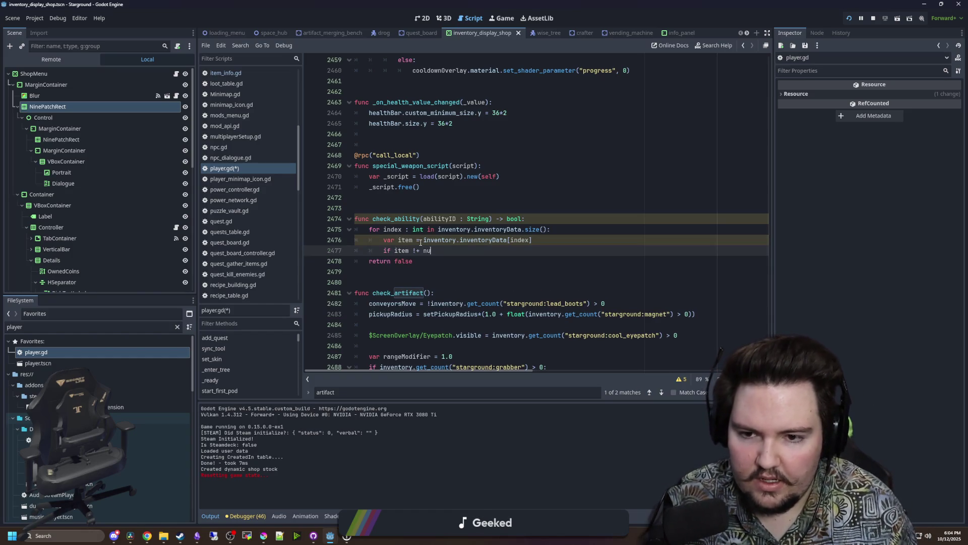
pyautogui.write('null:')
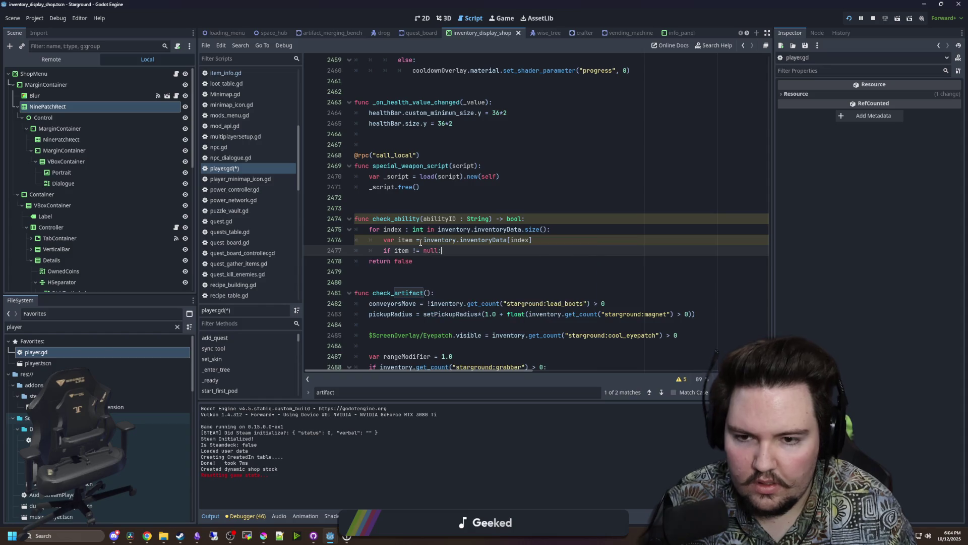
pyautogui.press('Return')
# Look up the item's data with API.get_item_data(item.ID).
pyautogui.write('item')
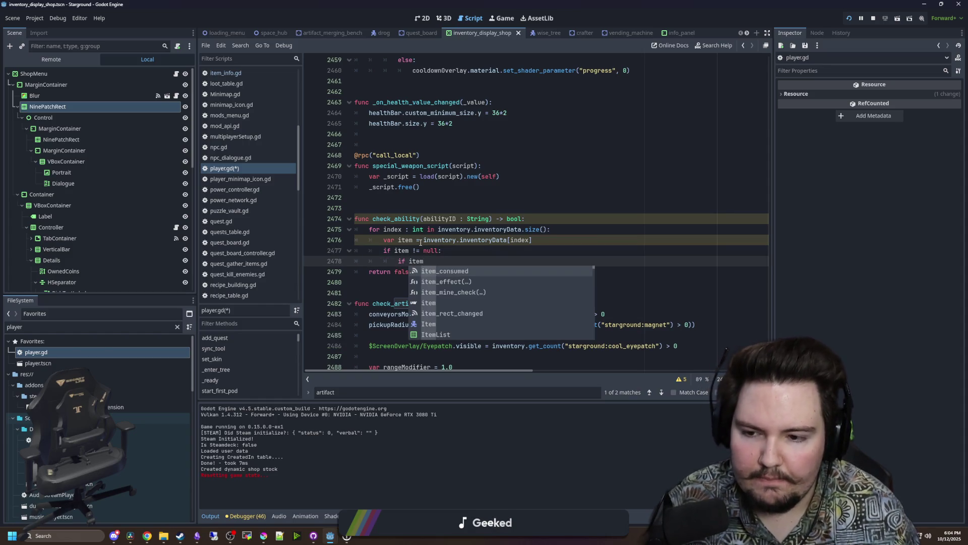
pyautogui.press('BackSpace')
pyautogui.press('BackSpace')
pyautogui.press('BackSpace')
pyautogui.write('G')
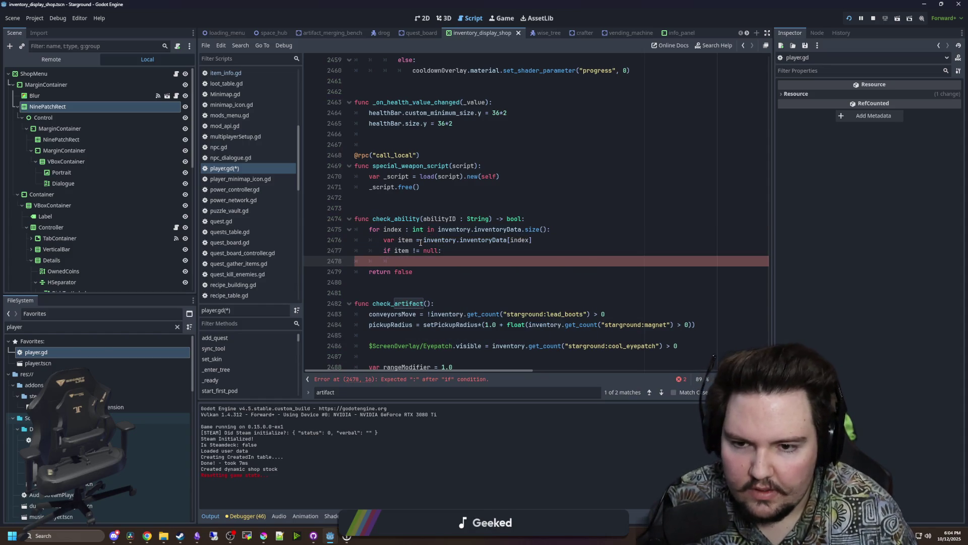
pyautogui.write('lobal.ge')
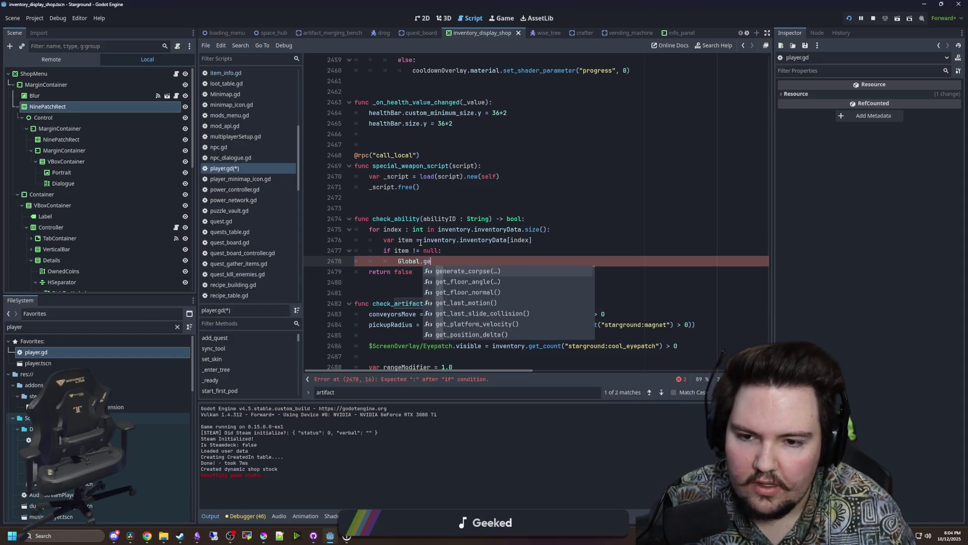
pyautogui.write('t_item')
pyautogui.press('BackSpace')
pyautogui.press('BackSpace')
pyautogui.press('BackSpace')
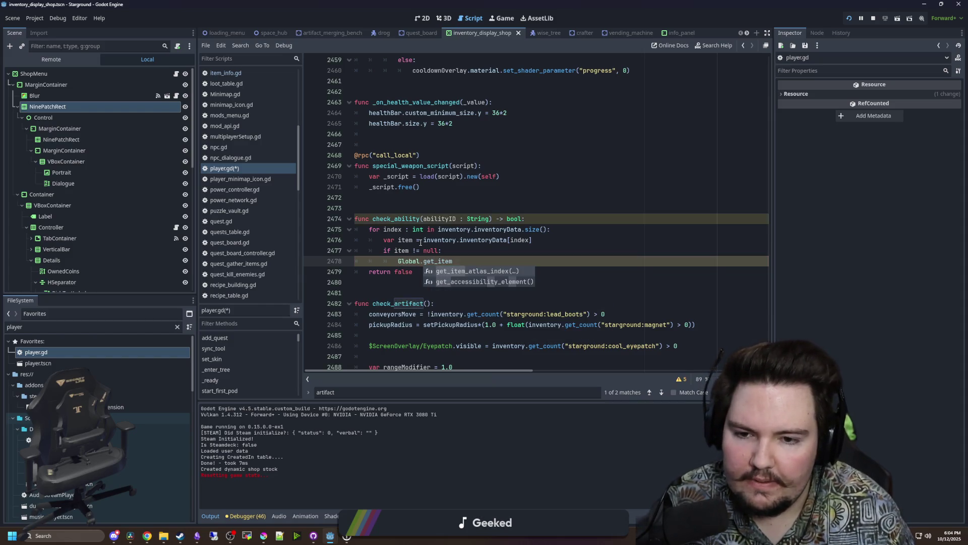
pyautogui.press('BackSpace')
pyautogui.press('BackSpace')
pyautogui.press('BackSpace')
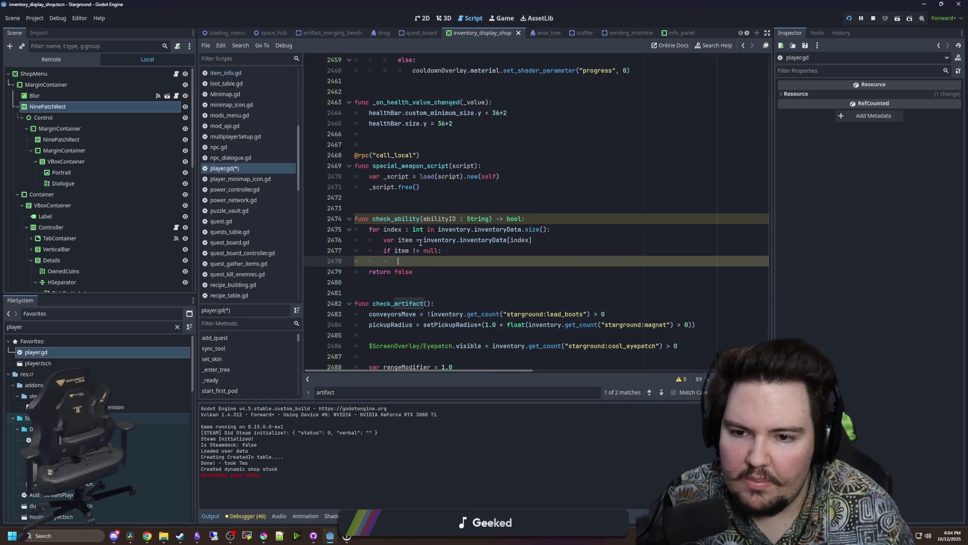
pyautogui.write('ModAPI.get_ite')
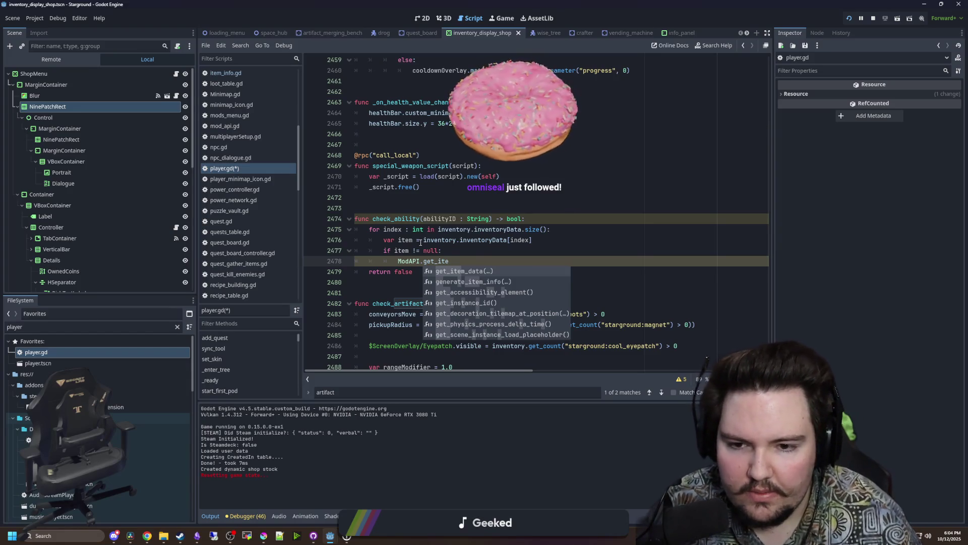
pyautogui.press('Return')
pyautogui.write('item.ID')
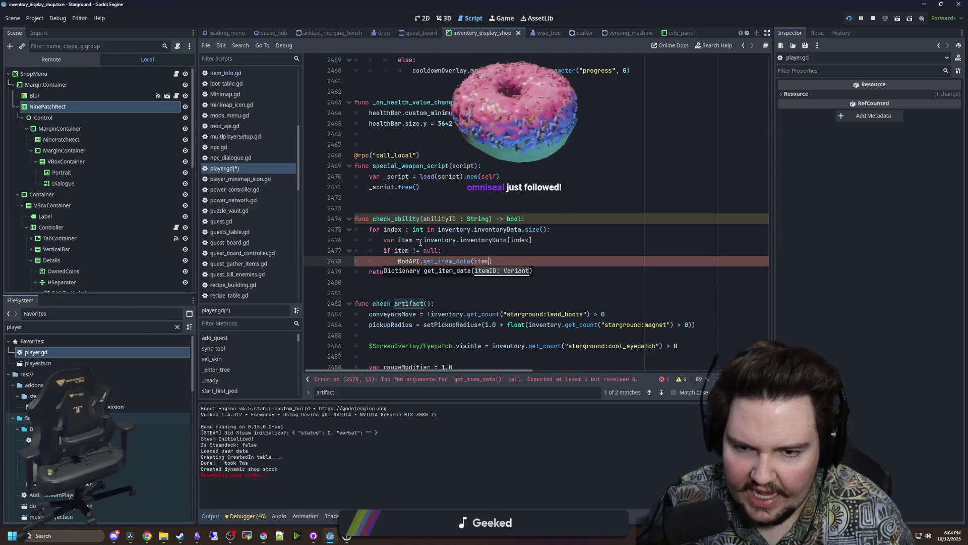
# Make it an if testing .get("Abilities").has(abilityID) that returns true.
pyautogui.click(396, 251)
pyautogui.click(397, 257)
pyautogui.write('if')
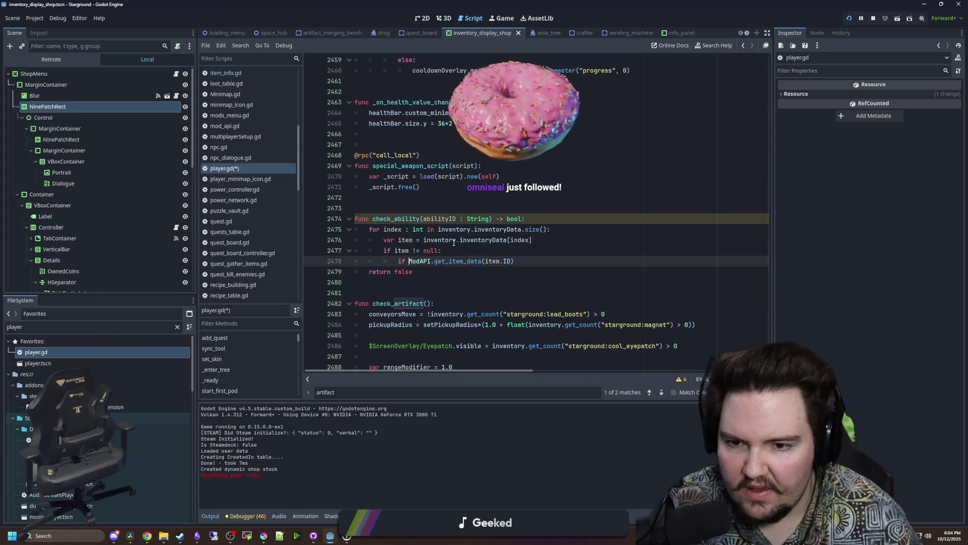
pyautogui.click(511, 261)
pyautogui.write('.ge')
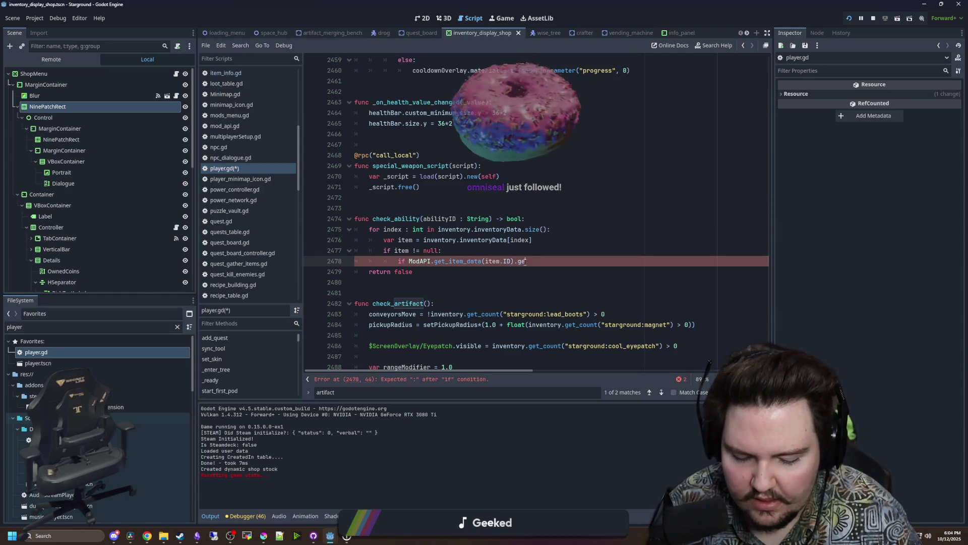
pyautogui.write('t("Abili')
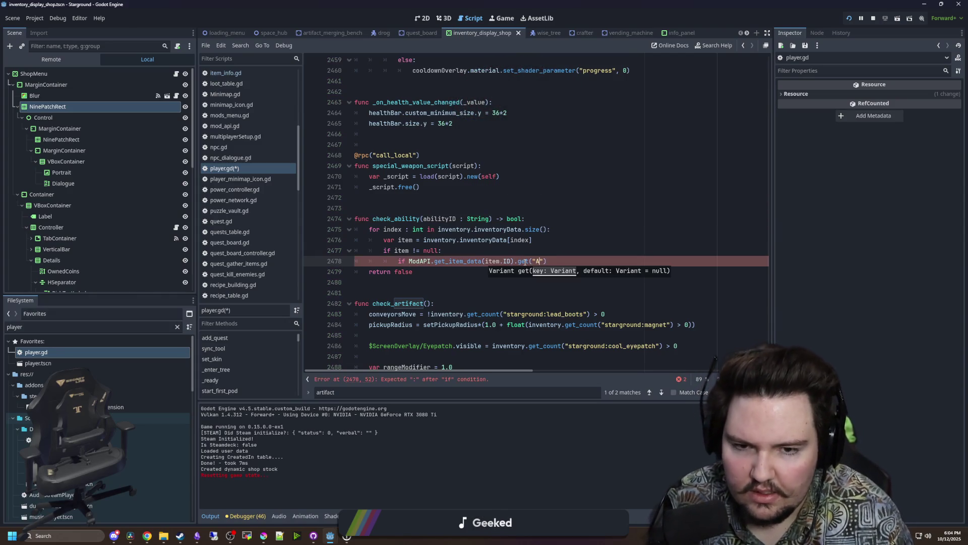
pyautogui.write('ties").has(a')
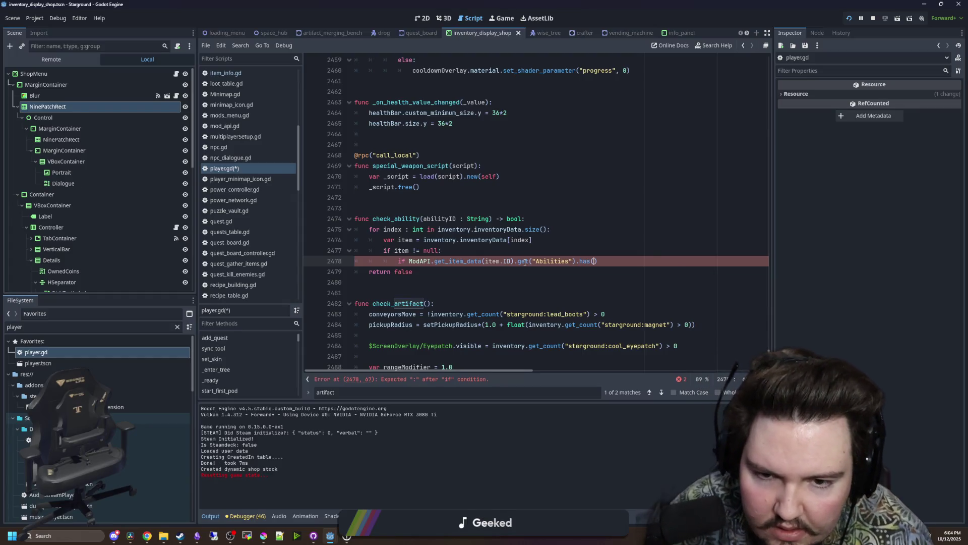
pyautogui.write('bilityID)')
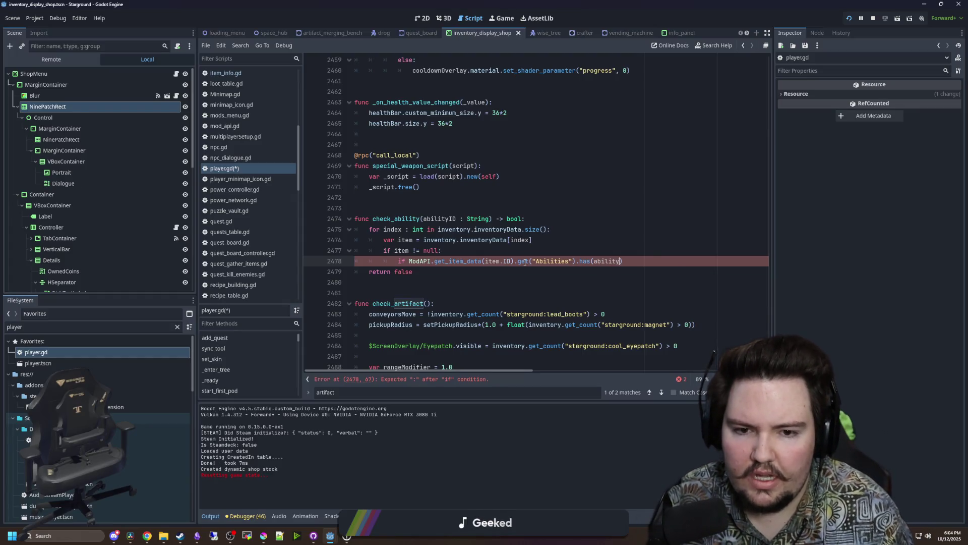
pyautogui.write(':')
pyautogui.press('Return')
pyautogui.write('return')
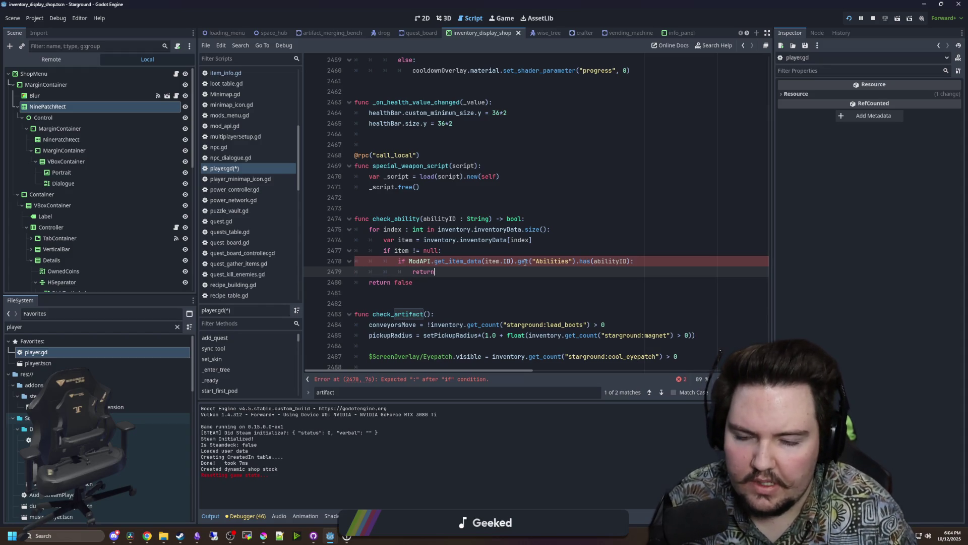
pyautogui.write(' true')
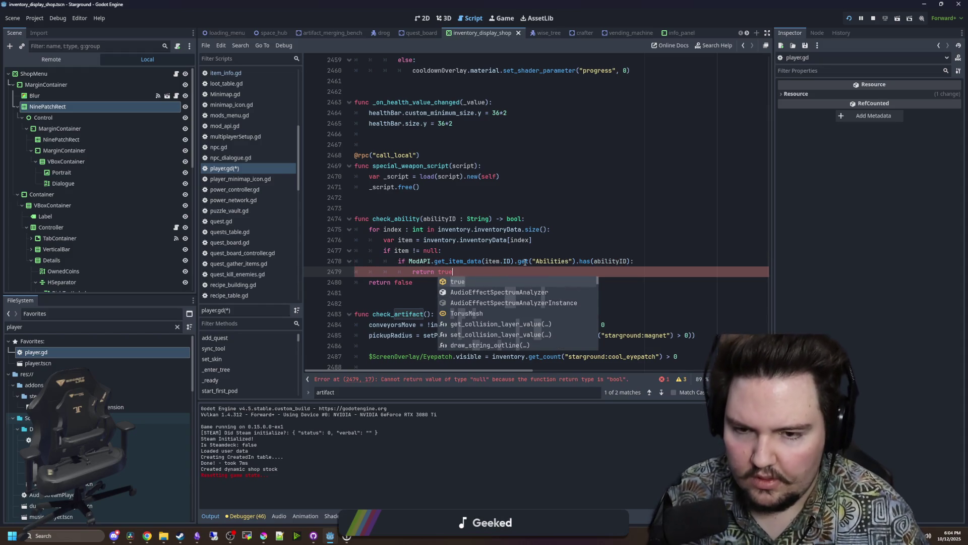
# Move below check_ability and select the lead_boots count check on line 2484.
pyautogui.click(503, 207)
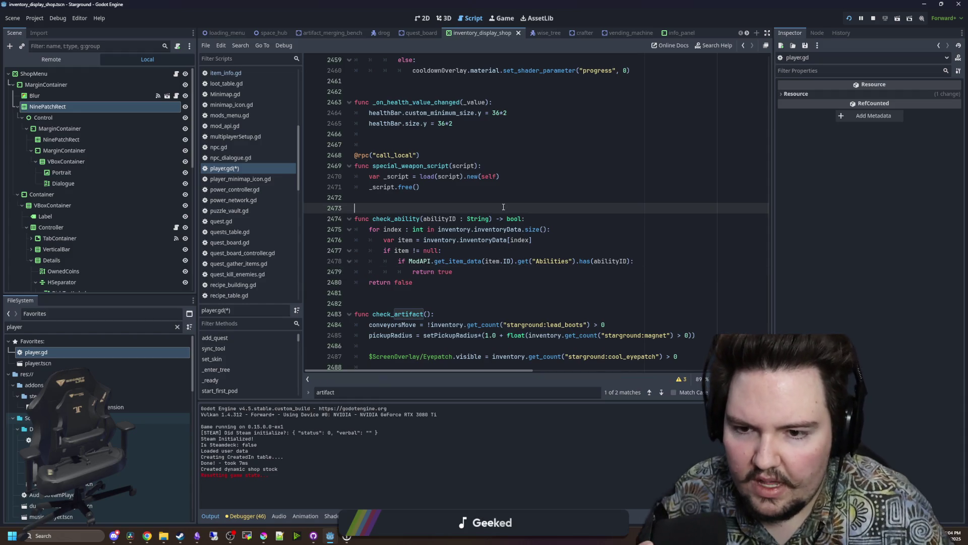
pyautogui.click(414, 292)
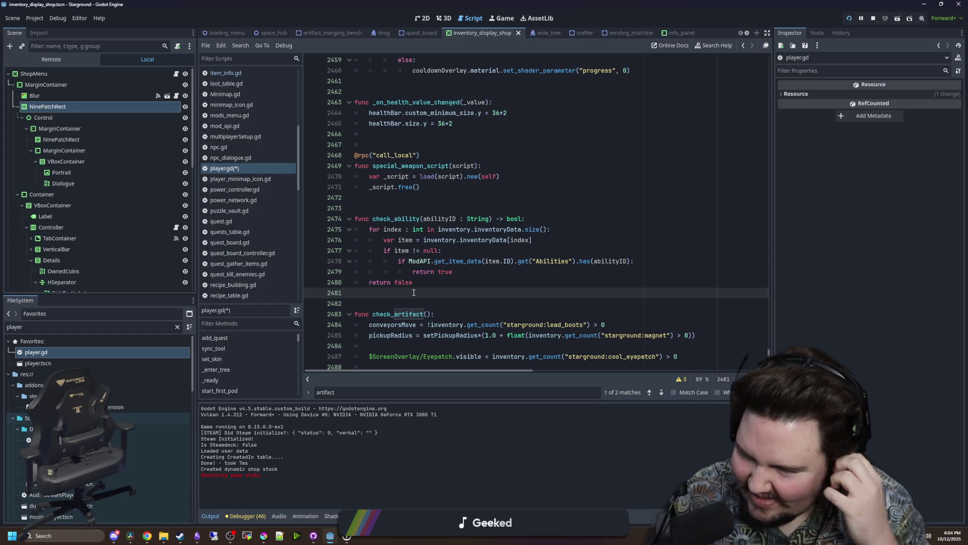
pyautogui.scroll(-2, 415, 293)
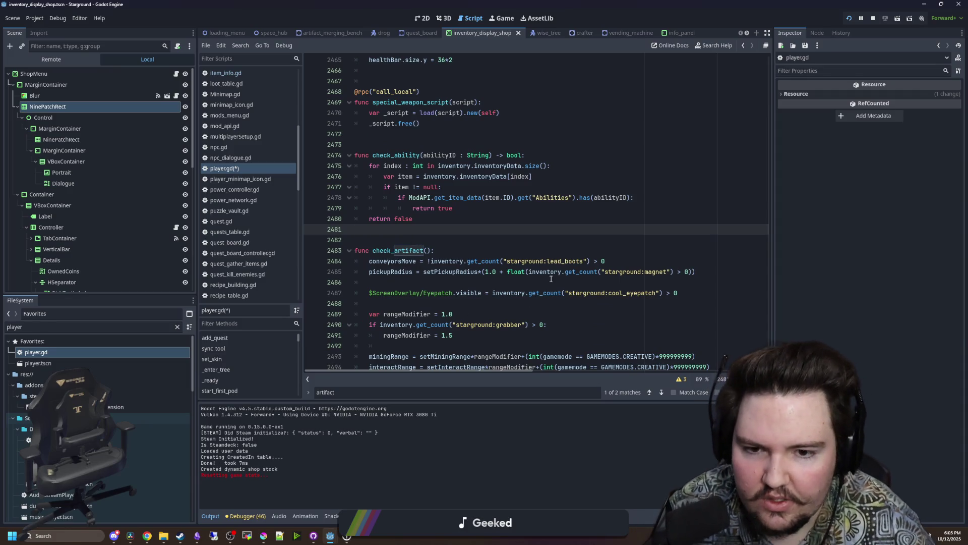
pyautogui.moveTo(446, 261); pyautogui.dragTo(612, 260)
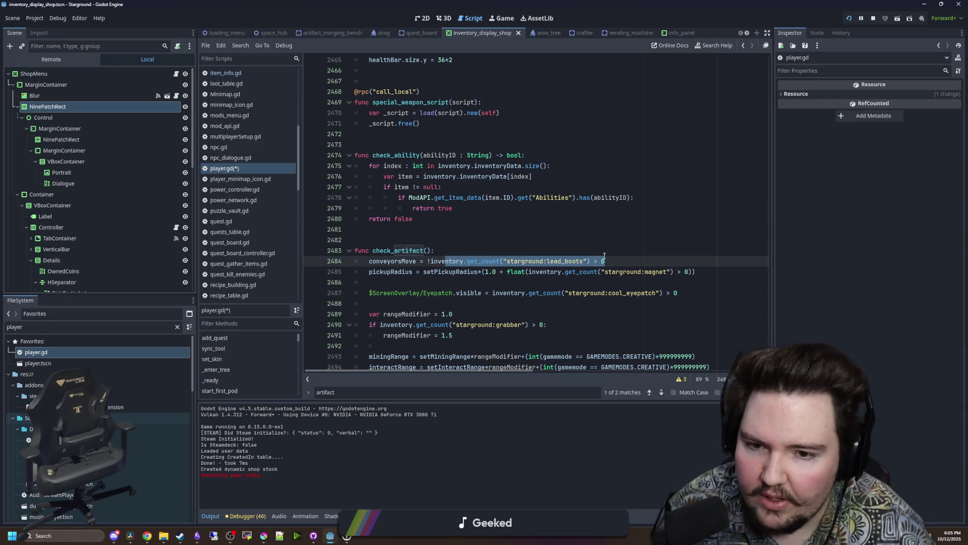
# Replace the lead_boots get_count check on line 2484 with check_ability("starground:ability_lead_boots").
pyautogui.click(596, 249)
pyautogui.click(530, 233)
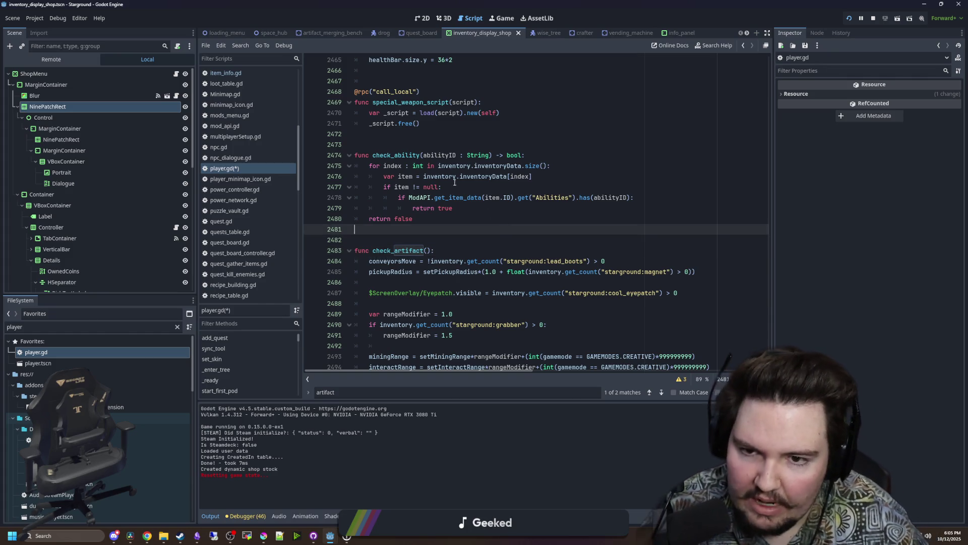
pyautogui.scroll(-1, 509, 237)
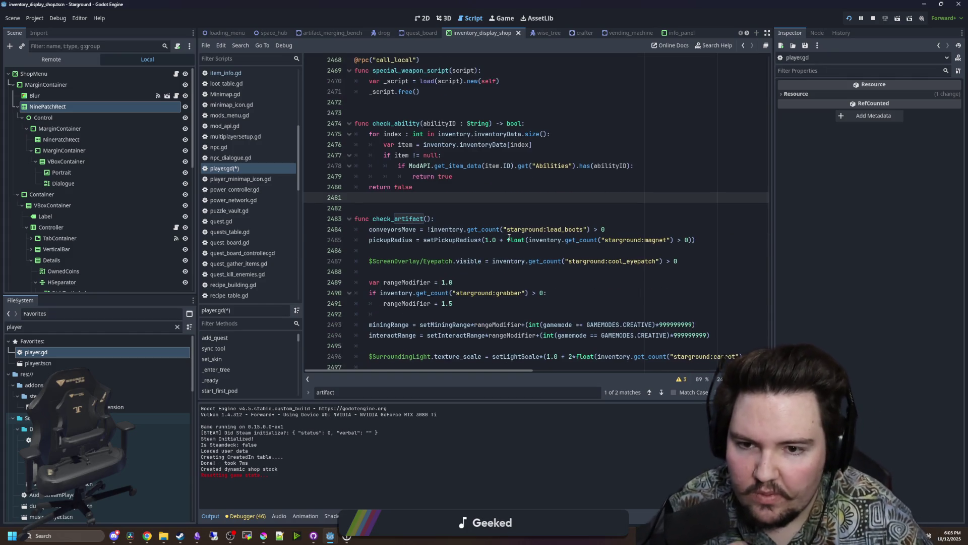
pyautogui.click(541, 219)
pyautogui.moveTo(607, 230); pyautogui.dragTo(426, 229)
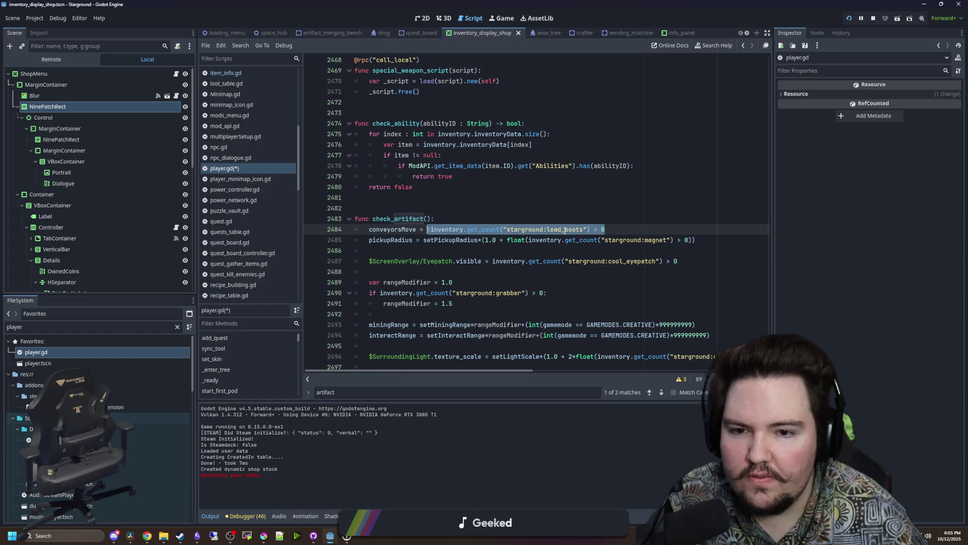
pyautogui.click(433, 229)
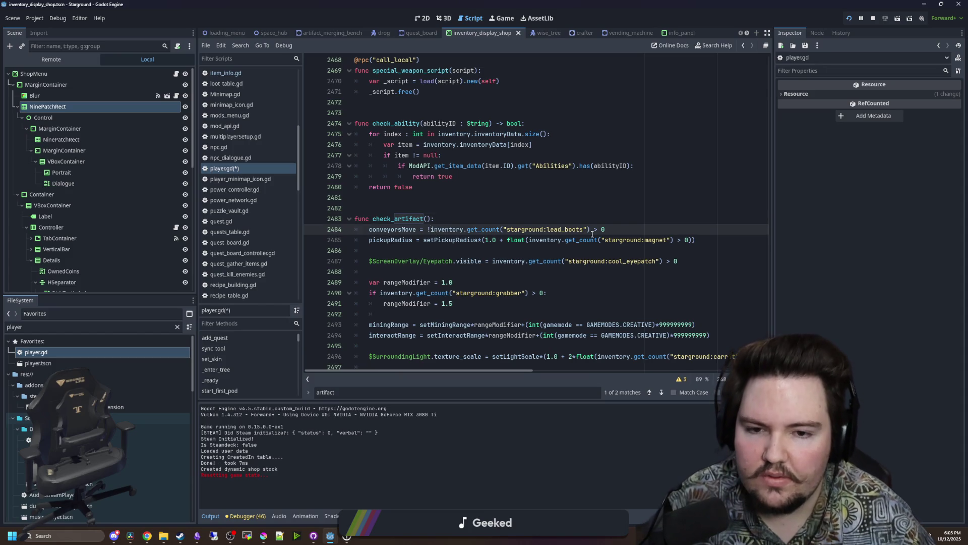
pyautogui.moveTo(622, 228)
pyautogui.mouseDown()
pyautogui.moveTo(433, 239)
pyautogui.moveTo(431, 229)
pyautogui.mouseUp()
pyautogui.write('check_abil')
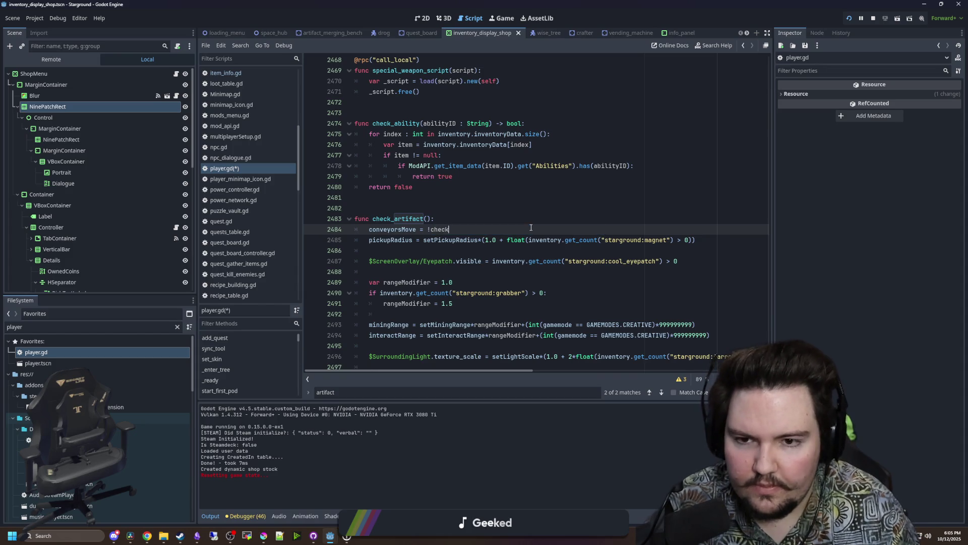
pyautogui.press('Return')
pyautogui.write('"stargro')
pyautogui.write('und:lead_boots')
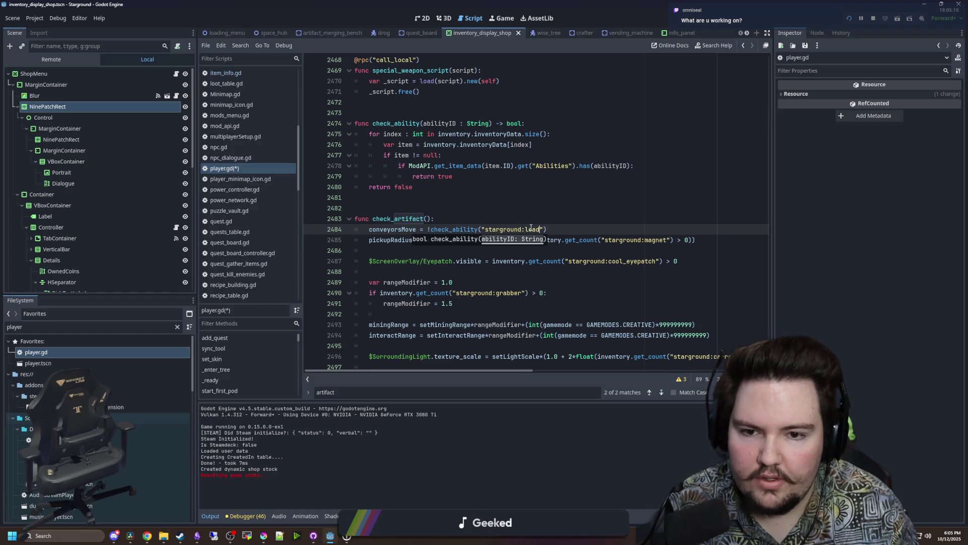
pyautogui.press('Escape')
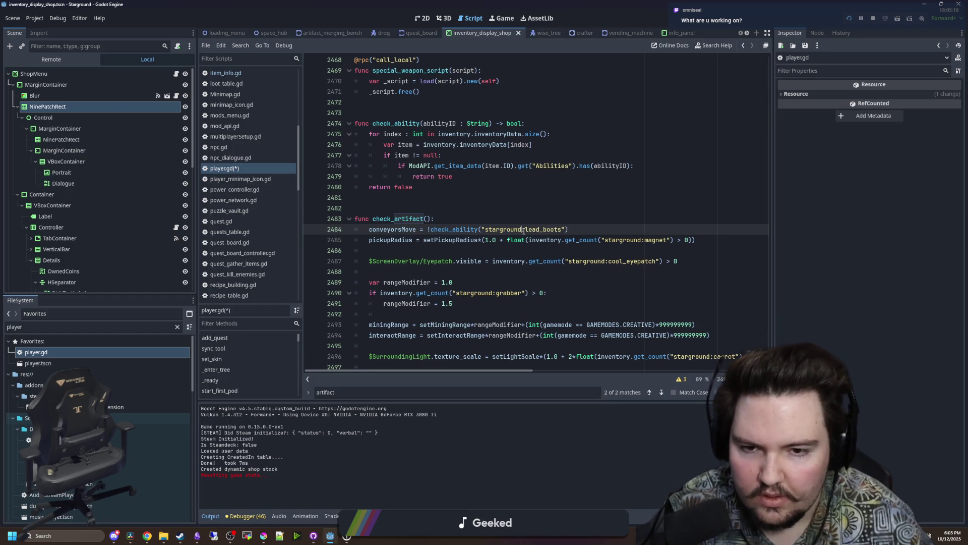
pyautogui.write('ability')
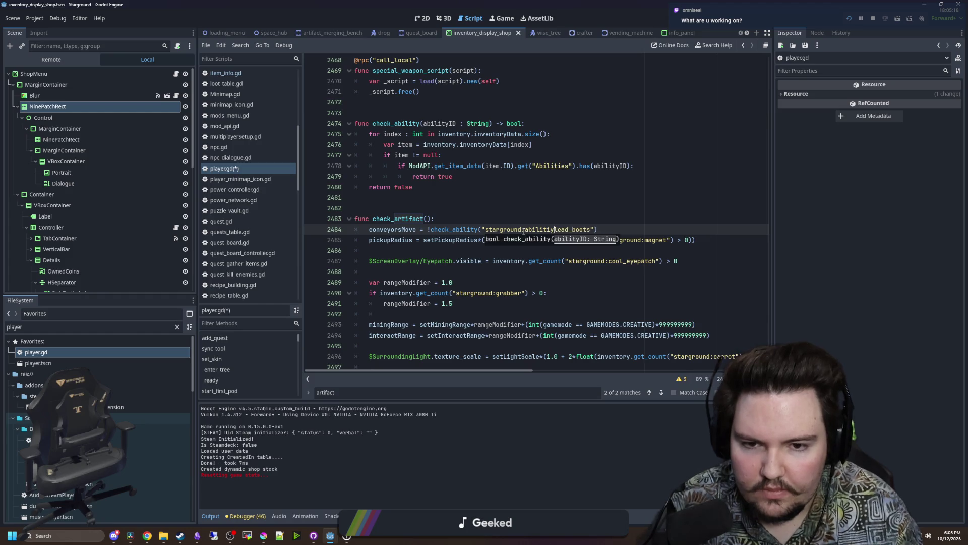
pyautogui.press('BackSpace')
pyautogui.press('BackSpace')
pyautogui.press('BackSpace')
pyautogui.write('ability_')
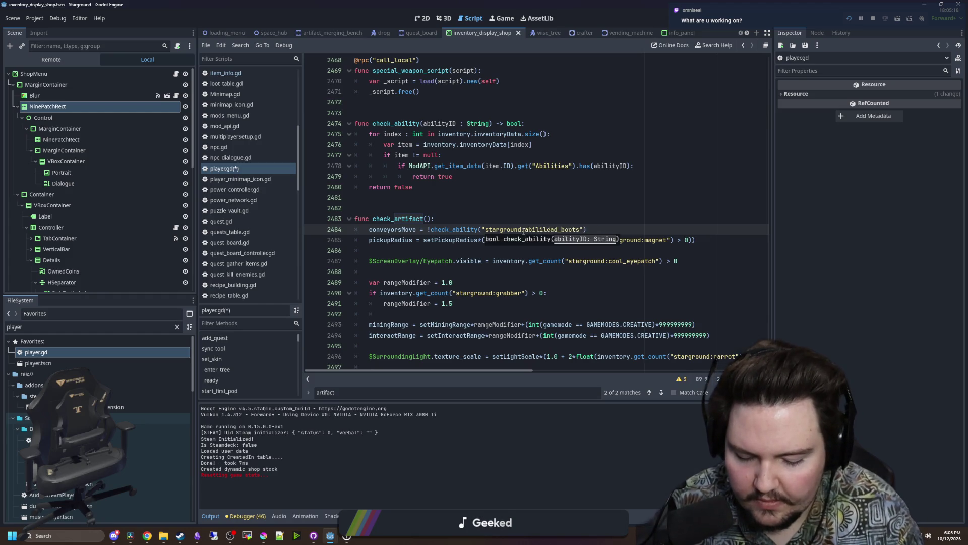
# Delete the magnet get_count check inside pickupRadius's float() on line 2485.
pyautogui.click(557, 209)
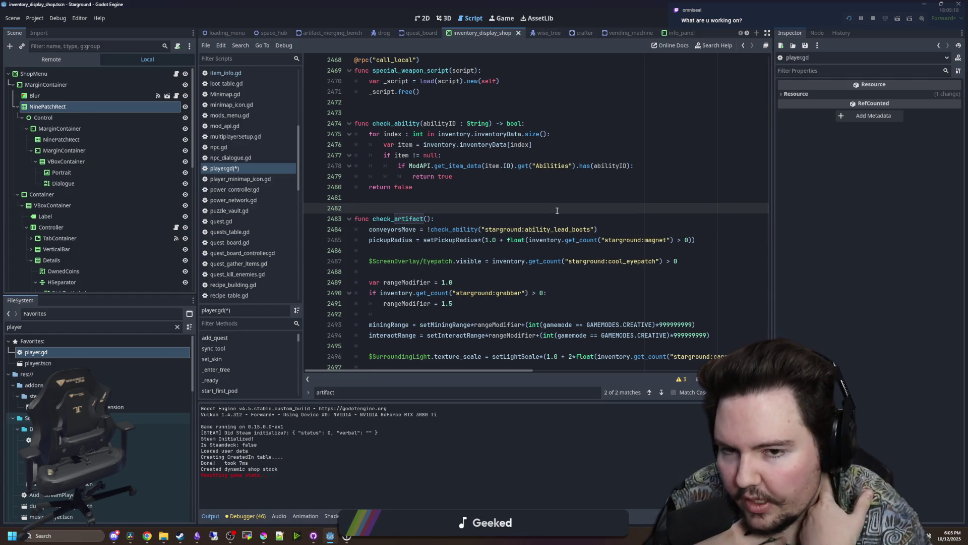
pyautogui.click(494, 209)
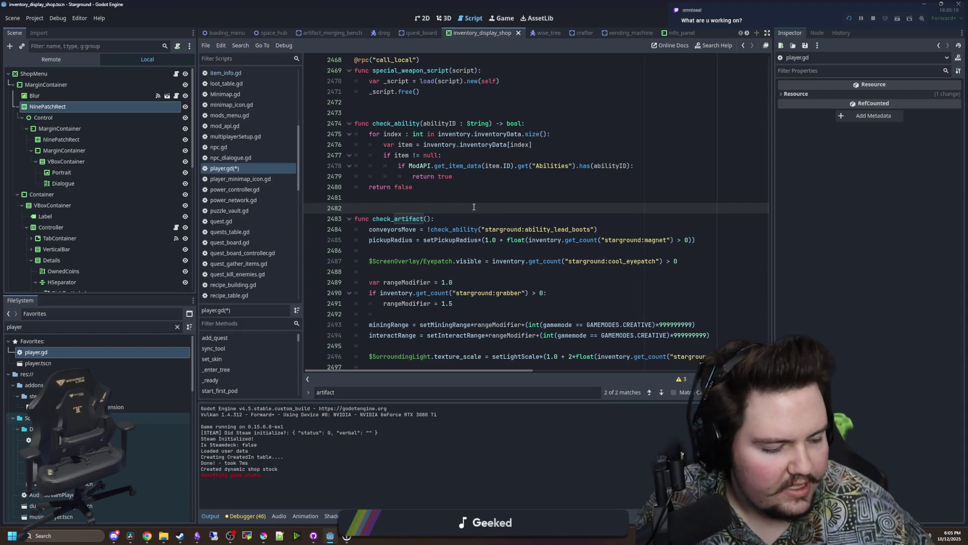
pyautogui.moveTo(612, 231); pyautogui.dragTo(428, 230)
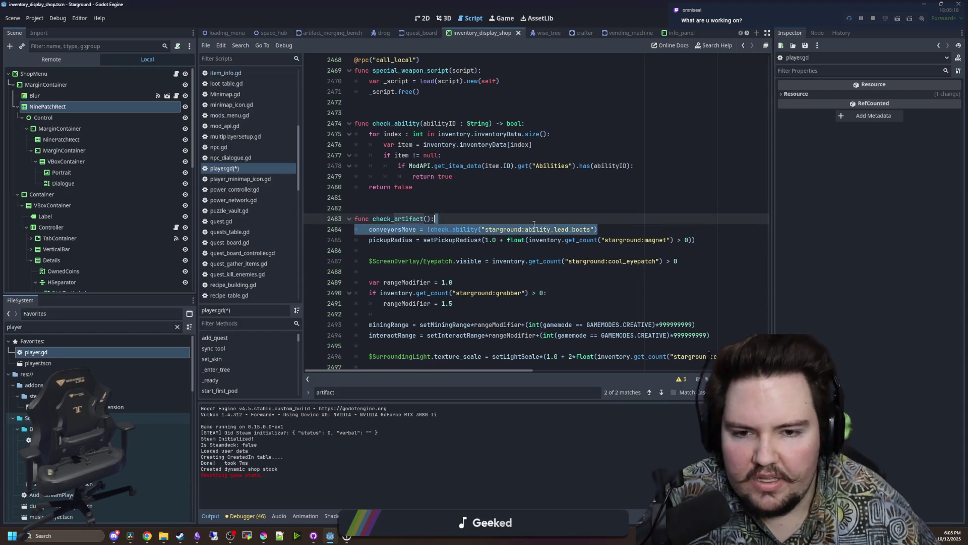
pyautogui.click(452, 216)
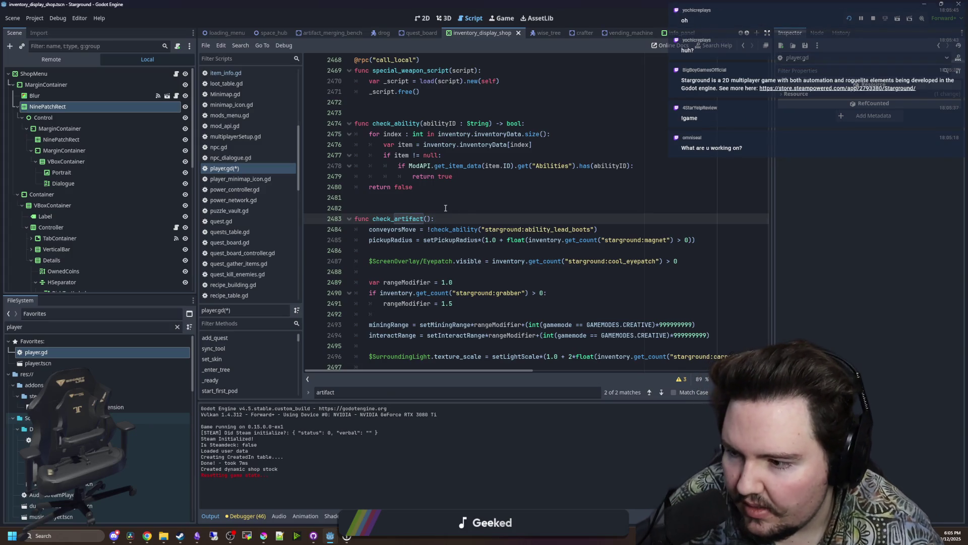
pyautogui.click(440, 191)
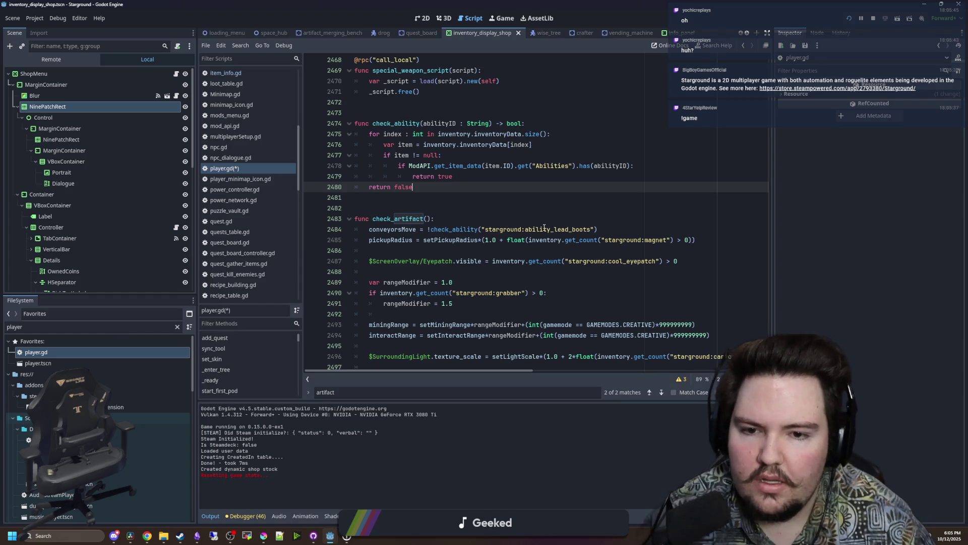
pyautogui.click(605, 231)
pyautogui.click(623, 252)
pyautogui.moveTo(686, 241); pyautogui.dragTo(528, 240)
pyautogui.press('BackSpace')
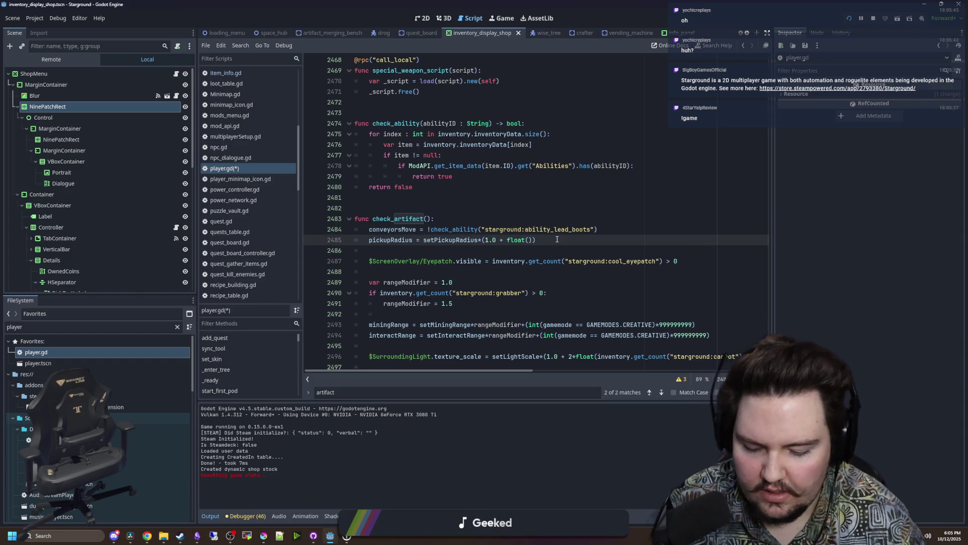
# Use check_ability for starground:ability_item_magnet in pickupRadius and starground:ability_eyepatch for the overlay.
pyautogui.write('check_ability')
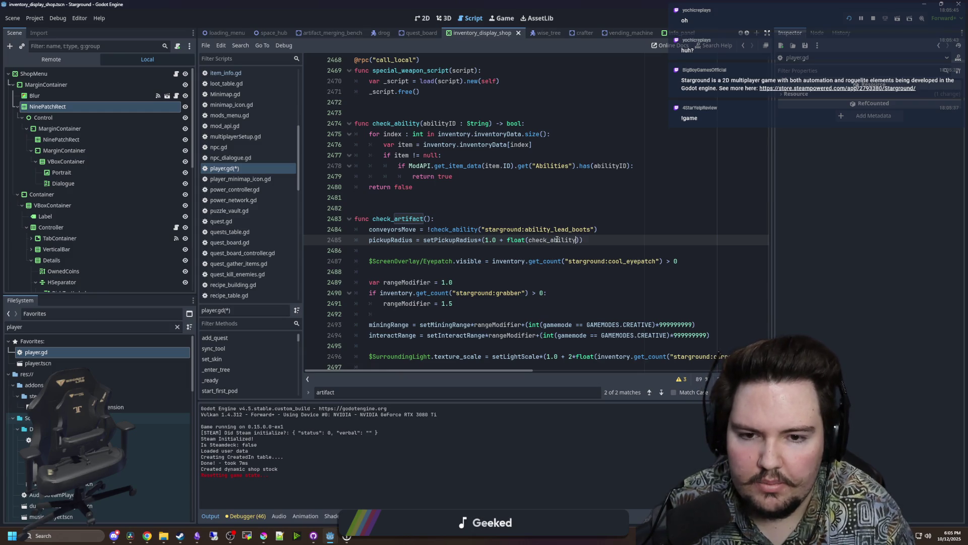
pyautogui.write('("')
pyautogui.write('starground:a')
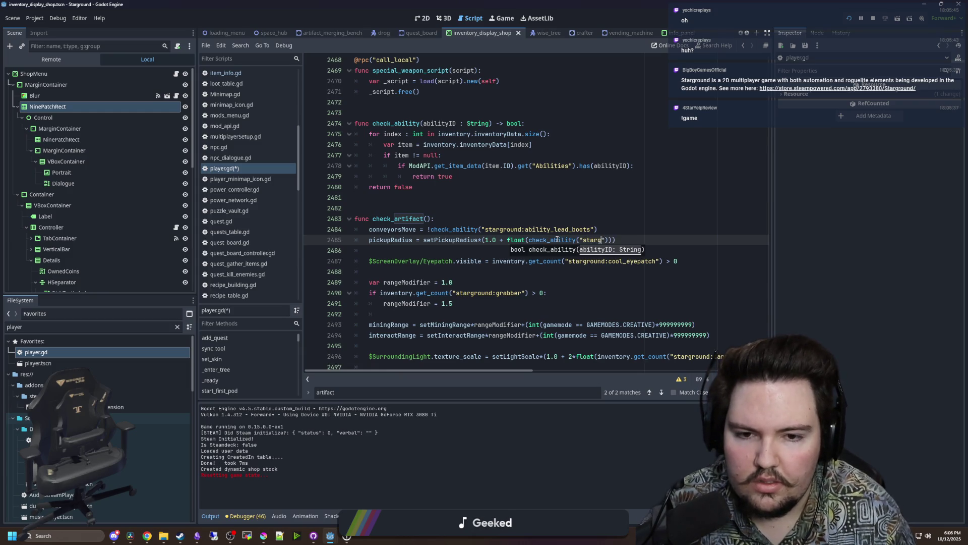
pyautogui.write('bility_item_magnet')
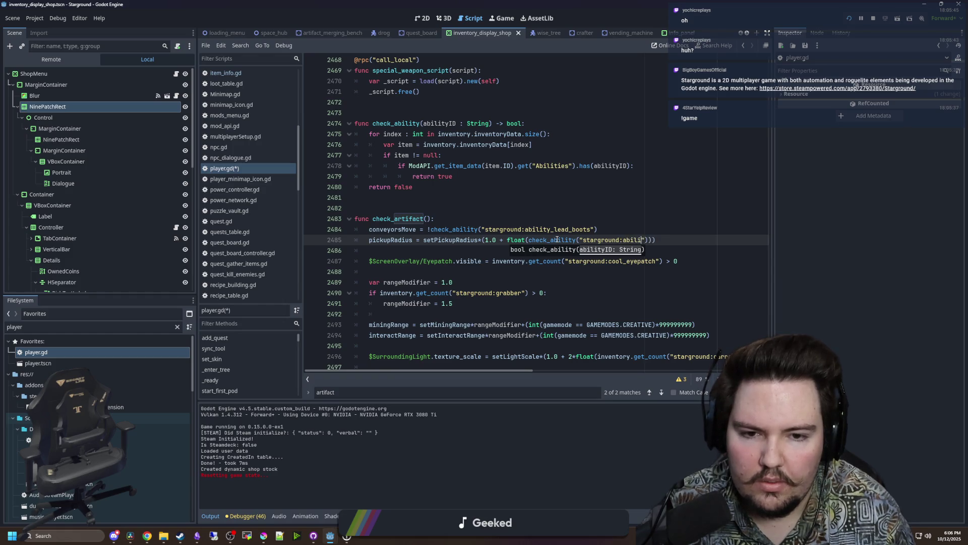
pyautogui.click(586, 224)
pyautogui.scroll(-1, 531, 241)
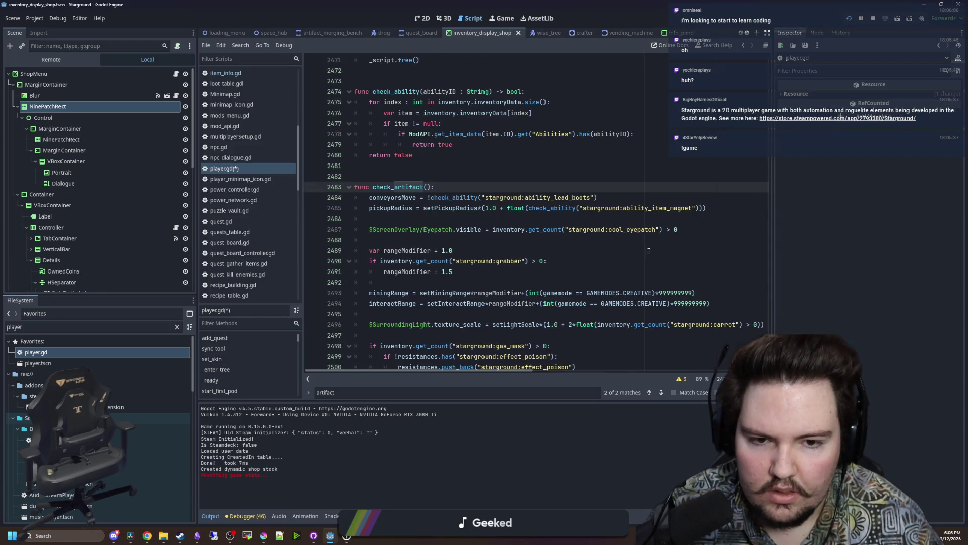
pyautogui.moveTo(678, 230); pyautogui.dragTo(494, 227)
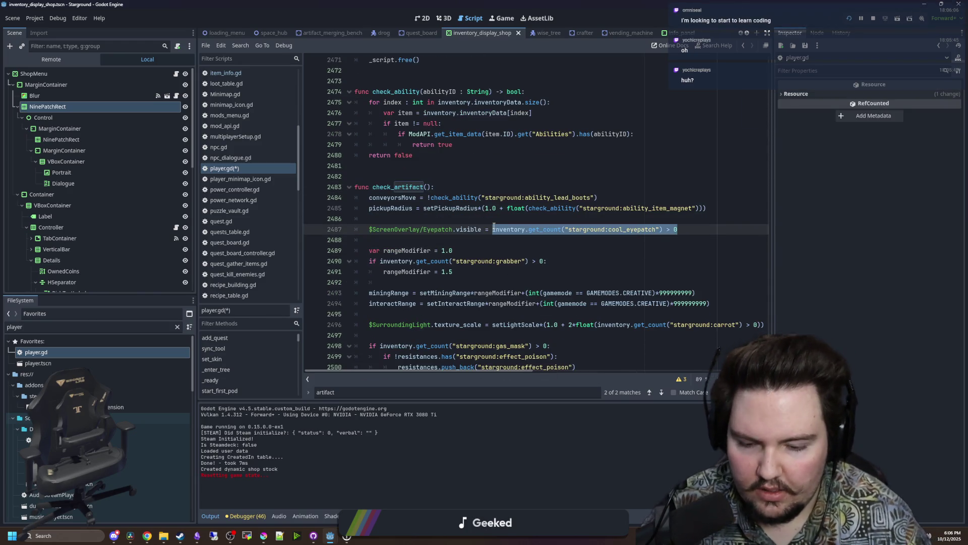
pyautogui.write('check_ability("starground:abili')
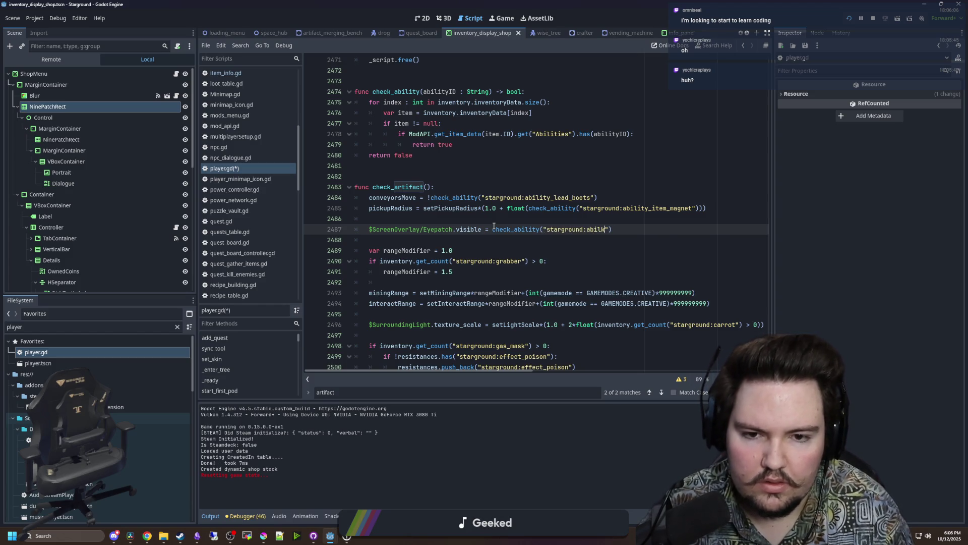
pyautogui.write('ty_eyepatch')
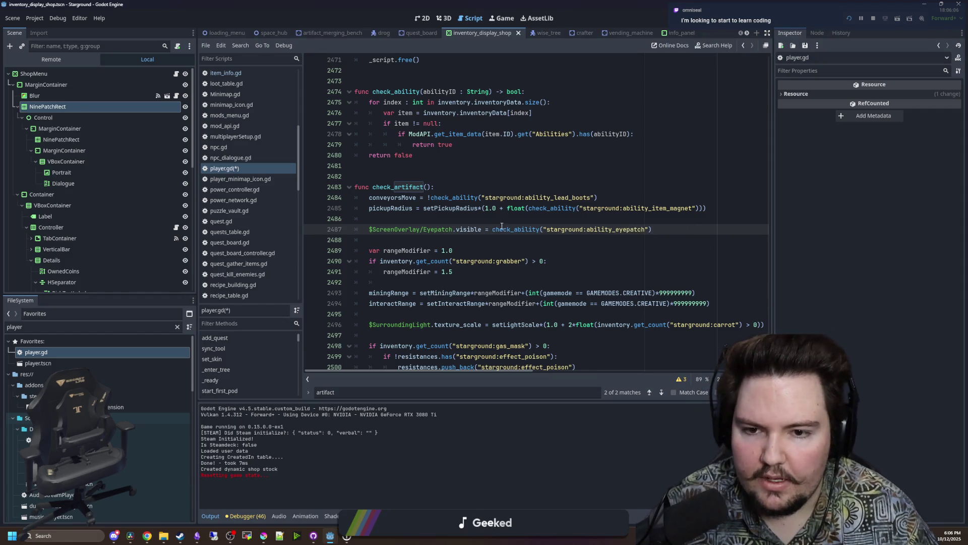
# Paste the check_ability call over the grabber count on line 2490 and change eyepatch to reach.
pyautogui.click(514, 248)
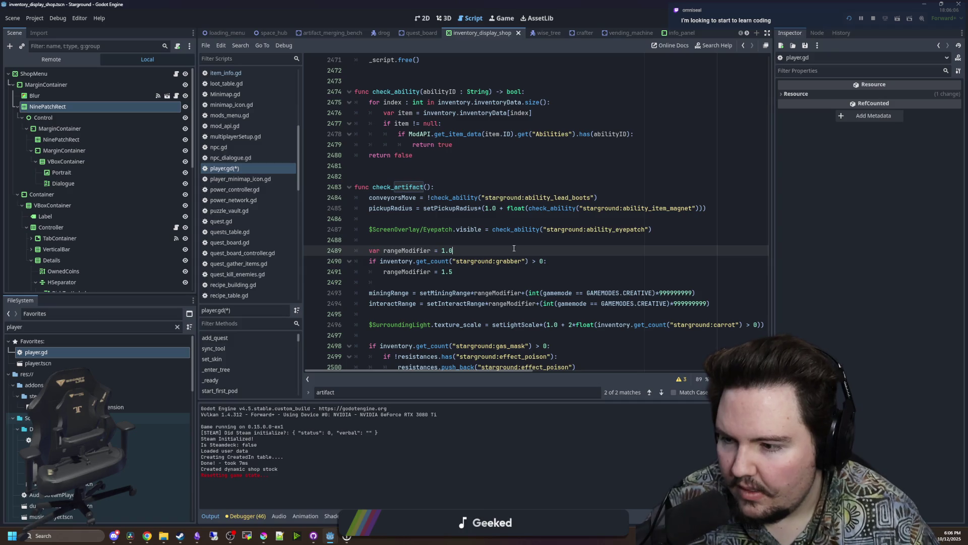
pyautogui.moveTo(570, 226); pyautogui.dragTo(383, 231)
pyautogui.click(504, 250)
pyautogui.scroll(-1, 505, 248)
pyautogui.click(505, 247)
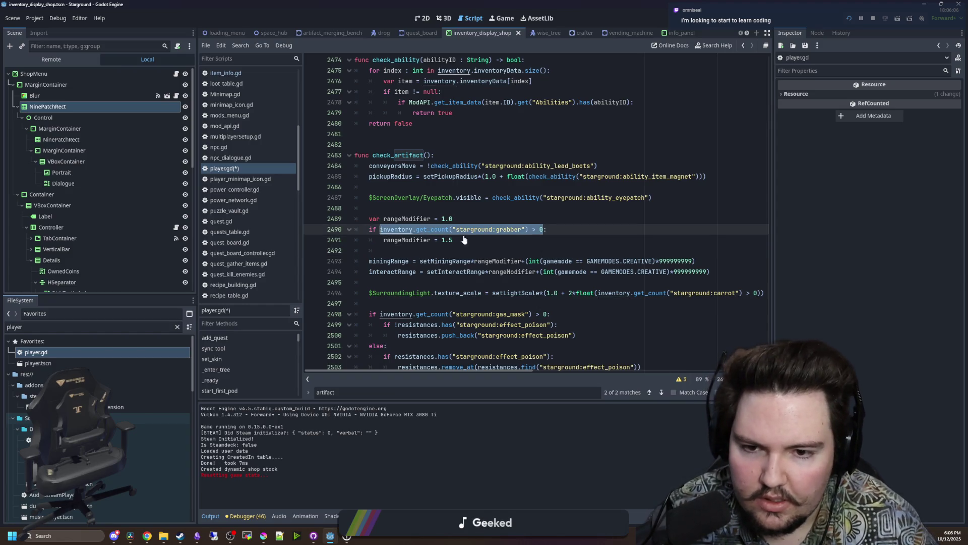
pyautogui.write('check_ability("starground:ability_eyepatch")')
pyautogui.moveTo(534, 229); pyautogui.dragTo(505, 231)
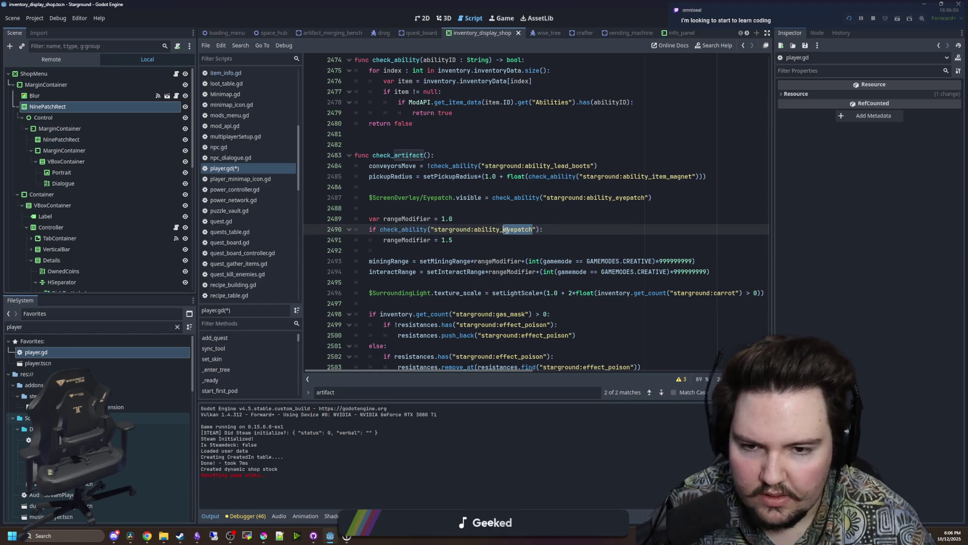
pyautogui.write('reach')
pyautogui.click(448, 217)
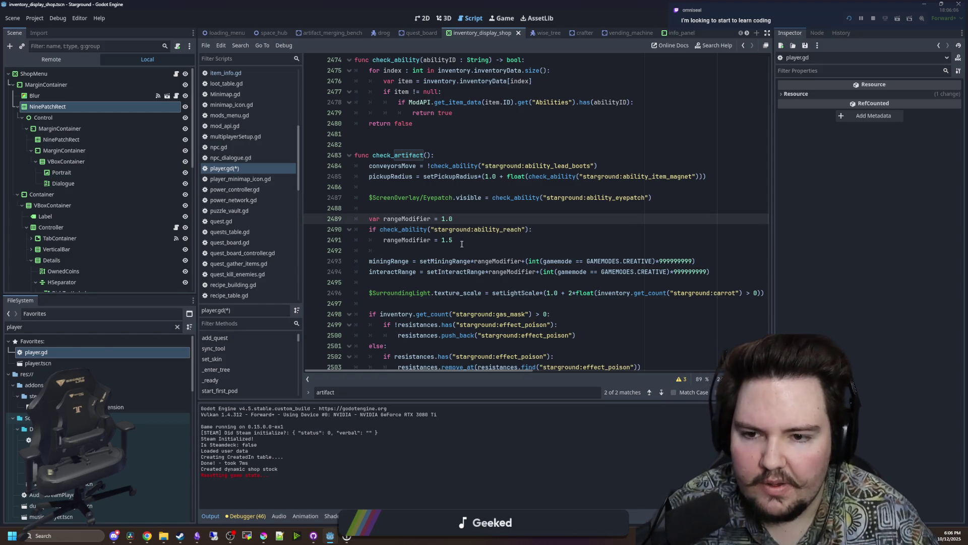
pyautogui.click(528, 229)
pyautogui.moveTo(528, 229); pyautogui.dragTo(381, 229)
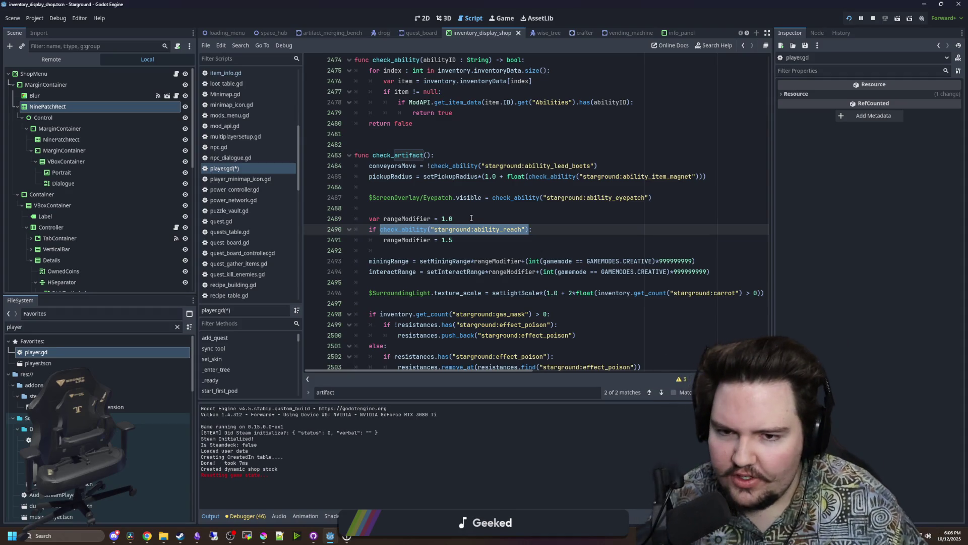
pyautogui.click(471, 218)
# Reselect the line 2490 condition and drag the dock splitter left to widen the code editor.
pyautogui.moveTo(530, 229); pyautogui.dragTo(375, 227)
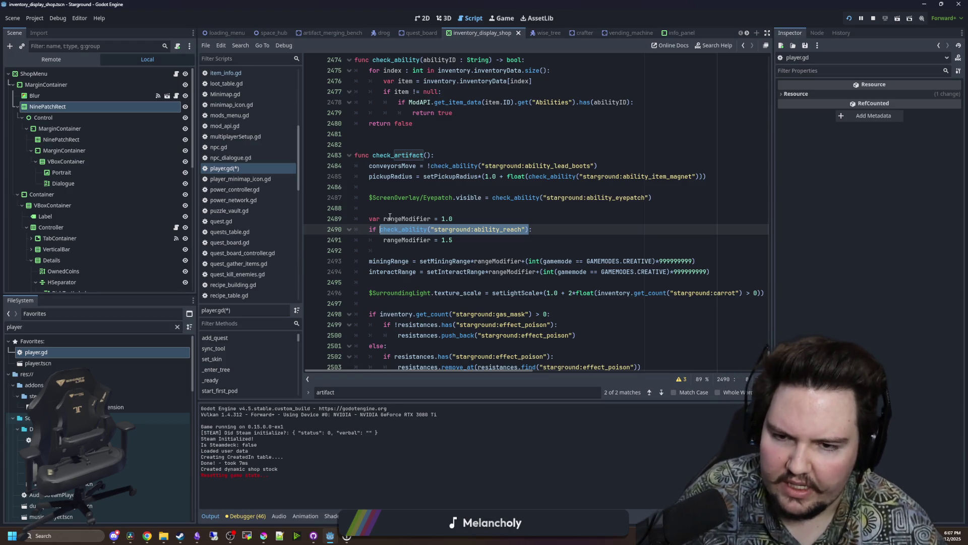
pyautogui.click(417, 198)
pyautogui.moveTo(529, 229); pyautogui.dragTo(379, 230)
pyautogui.moveTo(197, 261); pyautogui.dragTo(58, 268)
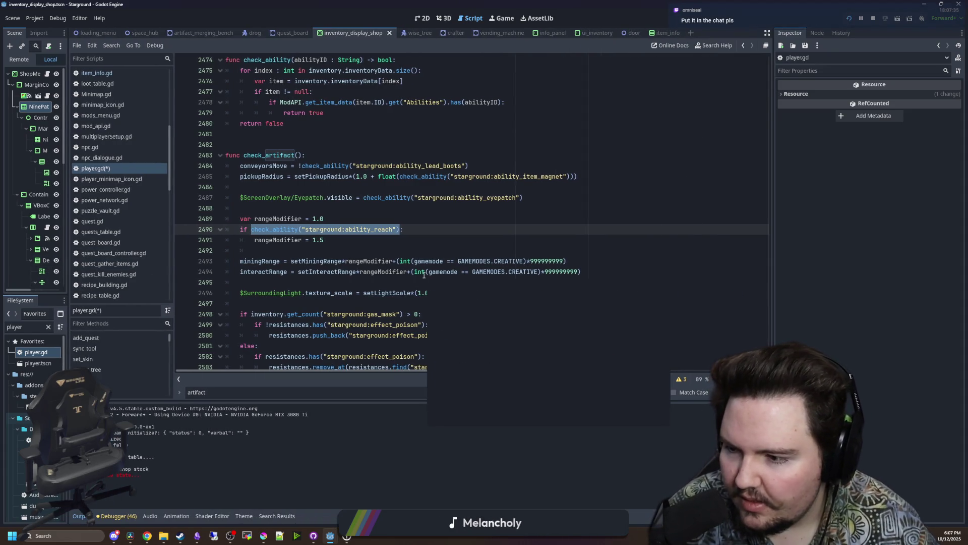
pyautogui.click(352, 292)
# Search 'godot documentation', open docs.godotengine.org, and open Getting Started's Introduction page.
pyautogui.click(147, 536)
pyautogui.write('godot')
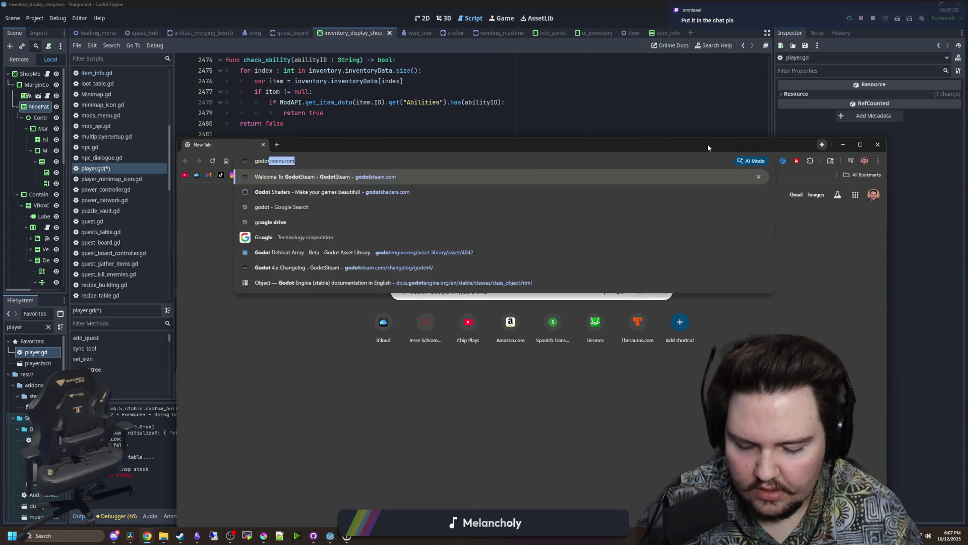
pyautogui.write(' documentaiton')
pyautogui.press('Return')
pyautogui.click(353, 279)
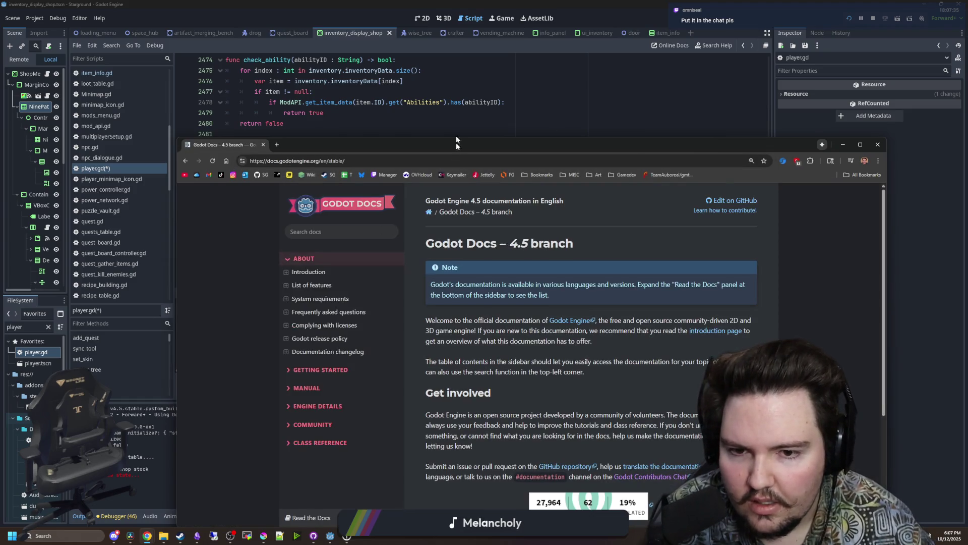
pyautogui.doubleClick(456, 141)
pyautogui.click(283, 235)
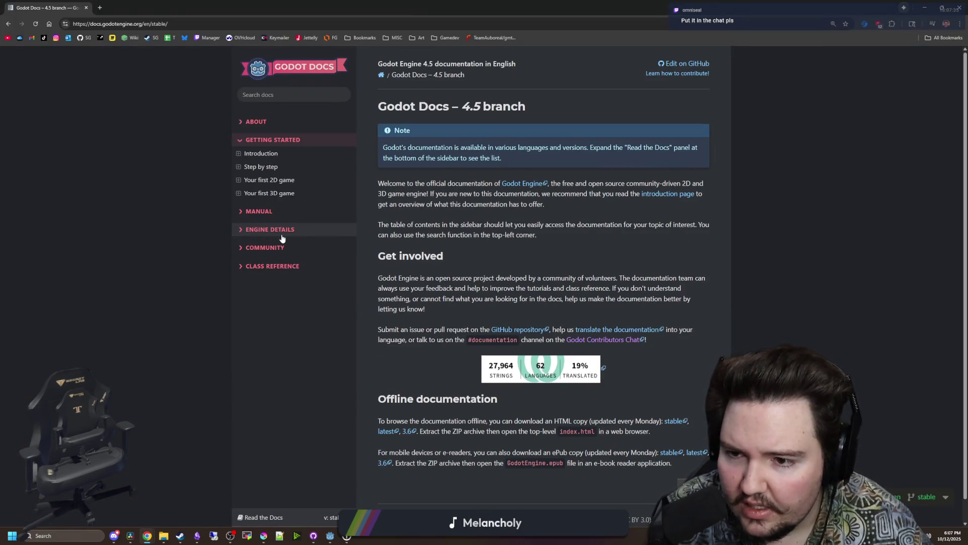
pyautogui.click(283, 154)
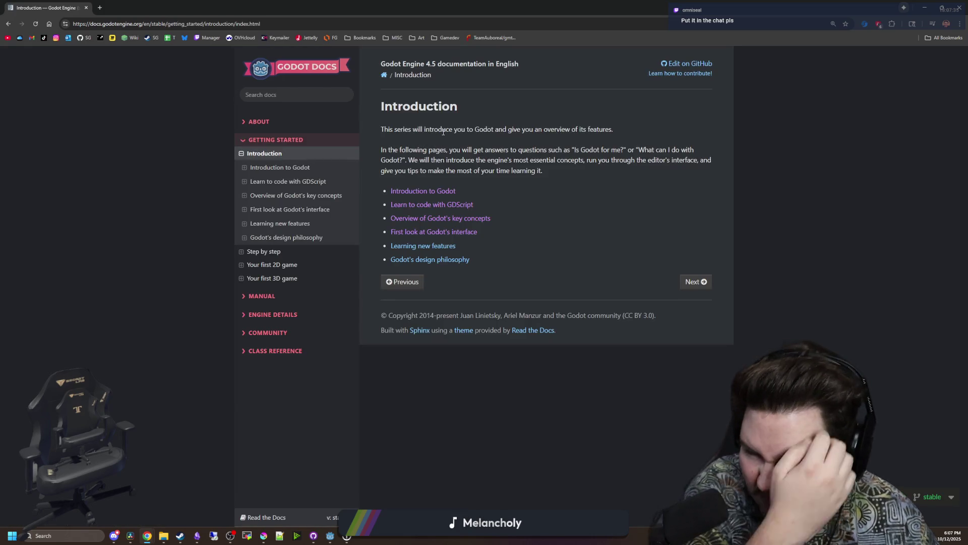
pyautogui.click(303, 23)
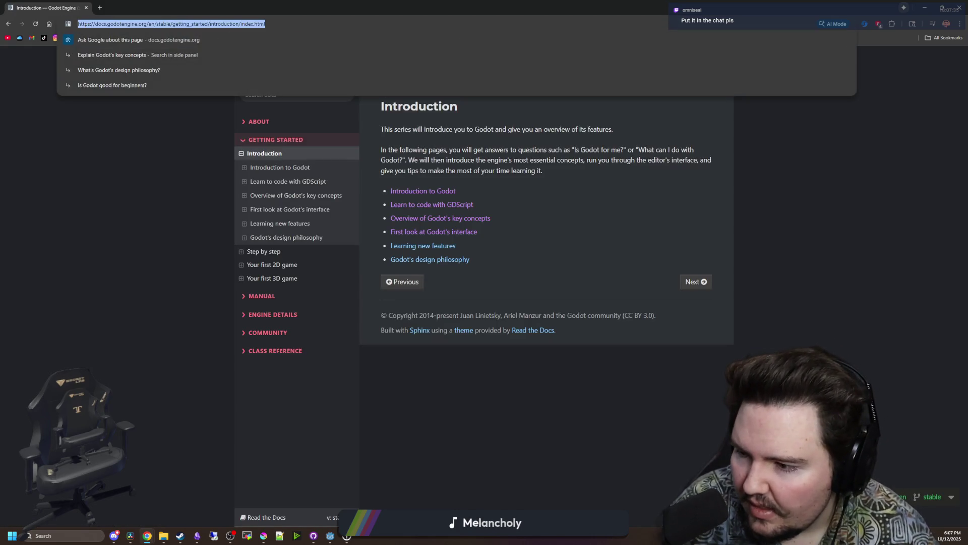
pyautogui.hotkey('alt', 'Tab')
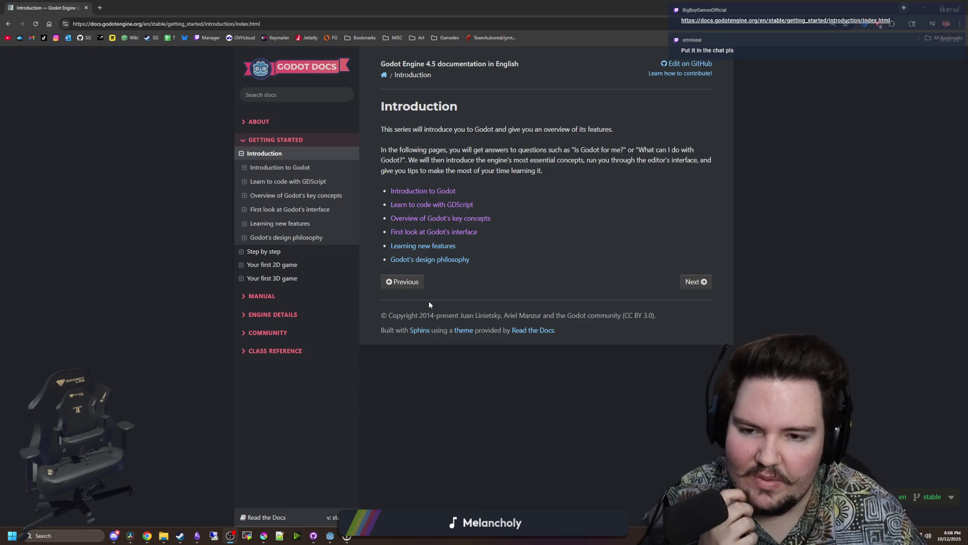
# Read through the Nodes and Scenes and Creating instances lessons, moving on to Scripting languages.
pyautogui.click(263, 257)
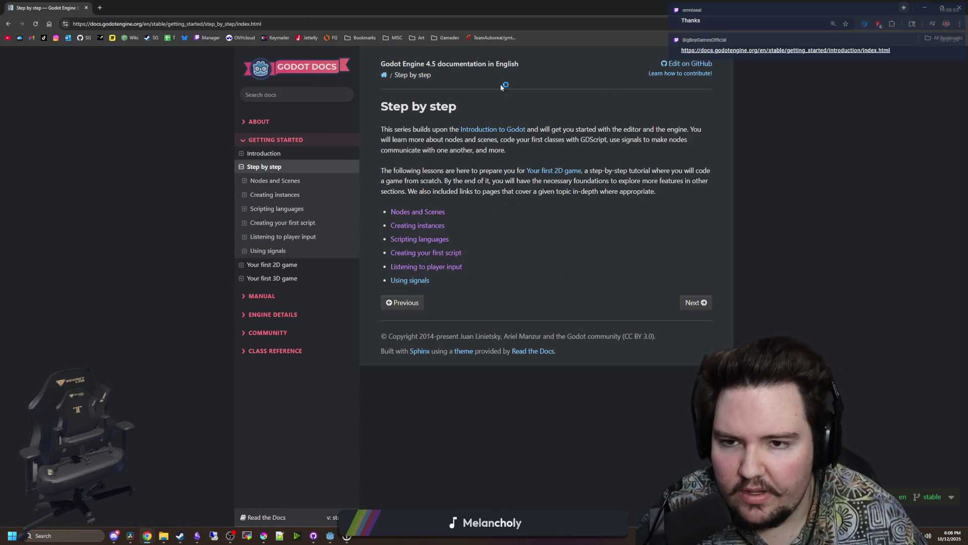
pyautogui.click(423, 211)
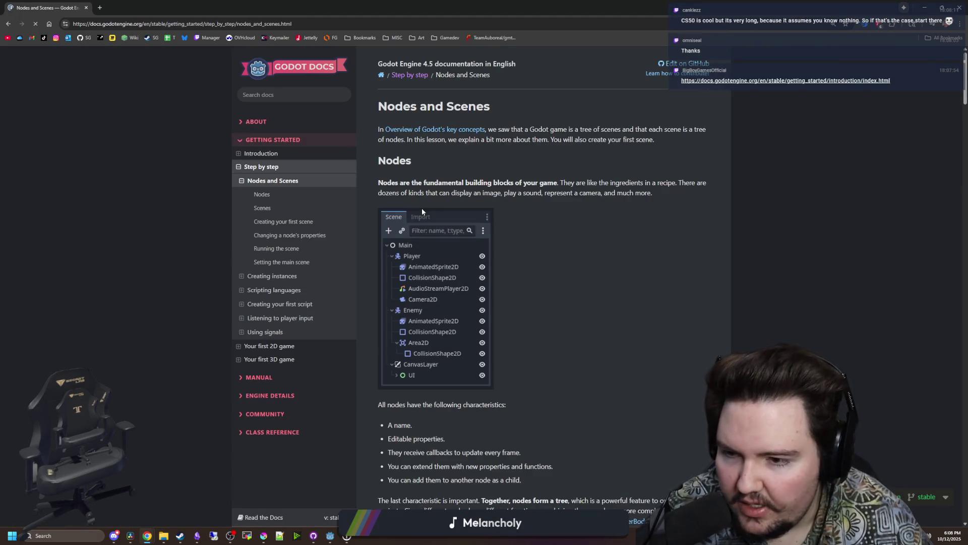
pyautogui.scroll(-12, 526, 262)
pyautogui.scroll(-20, 515, 270)
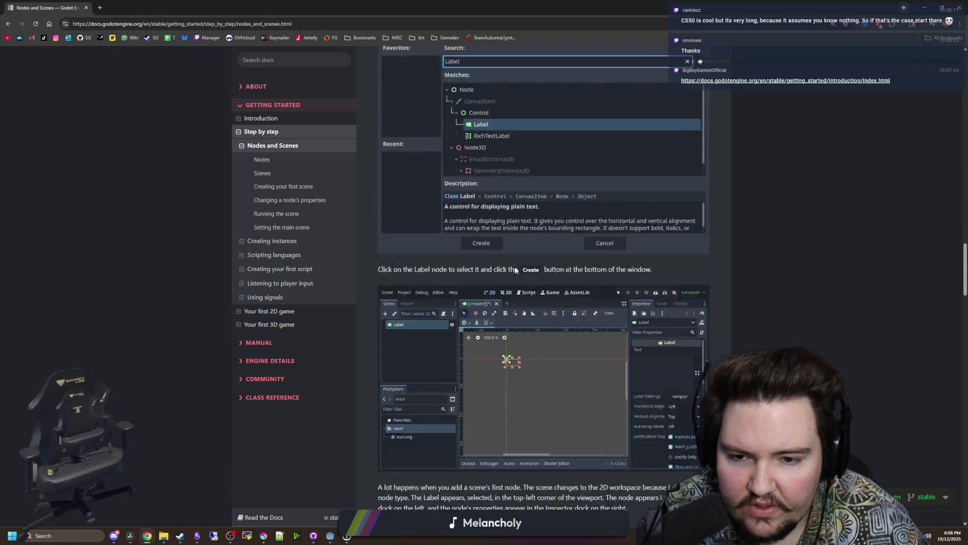
pyautogui.scroll(-20, 515, 269)
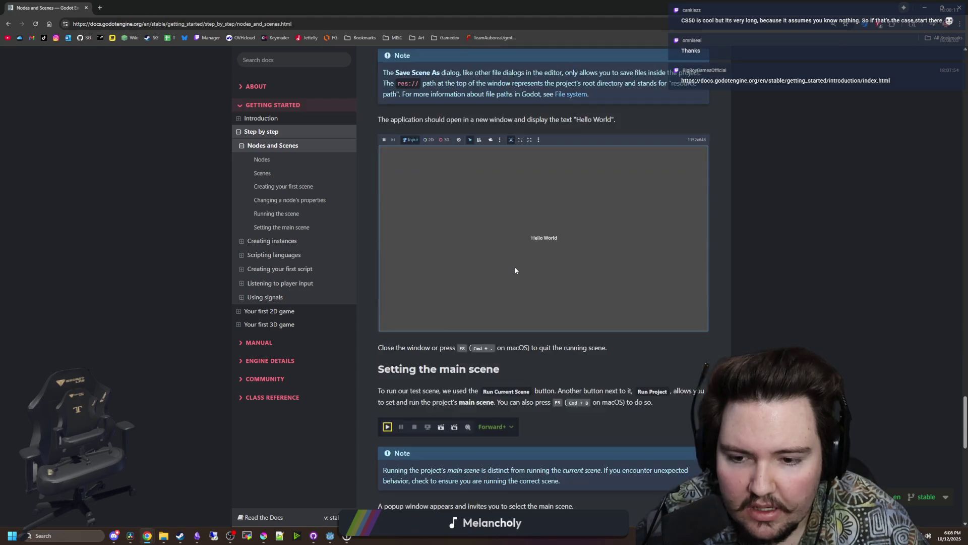
pyautogui.scroll(-20, 515, 269)
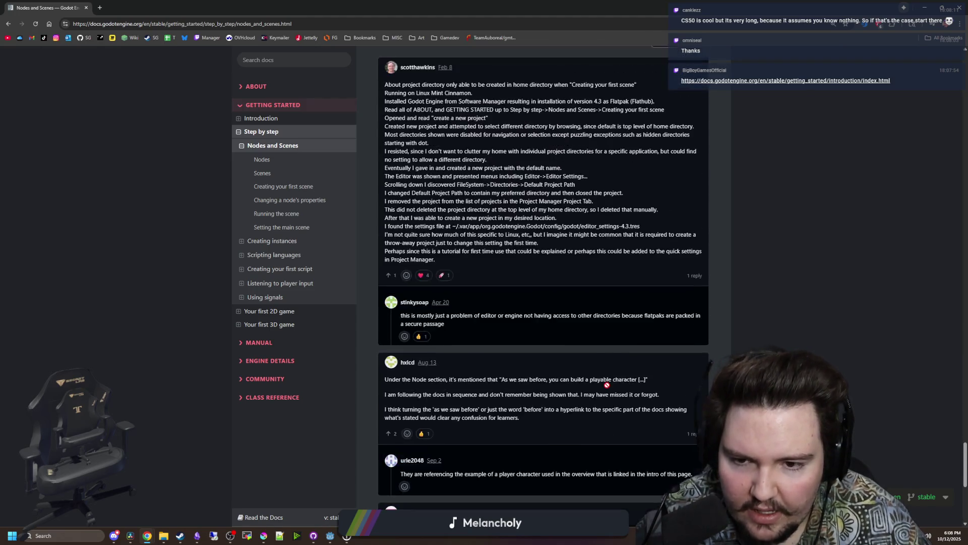
pyautogui.scroll(10, 606, 385)
pyautogui.click(695, 217)
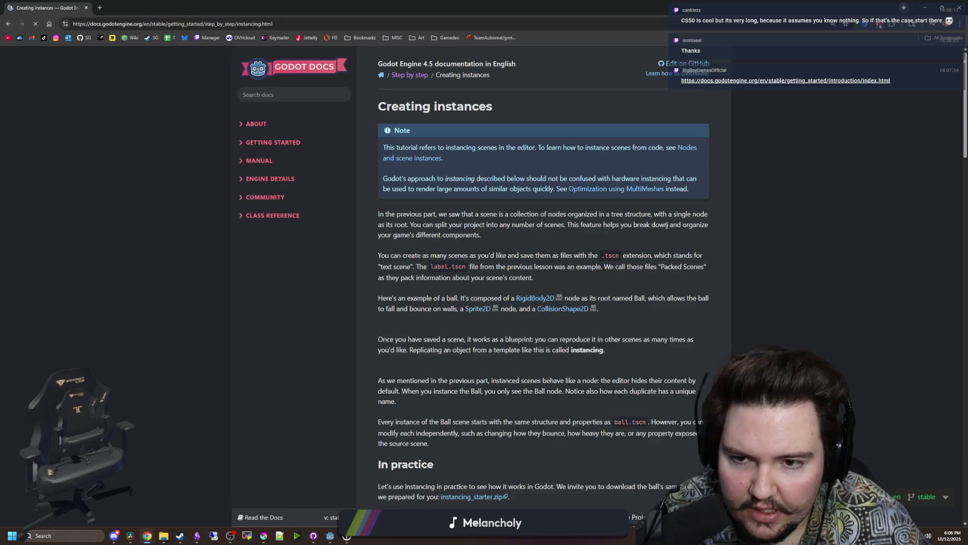
pyautogui.scroll(-15, 504, 262)
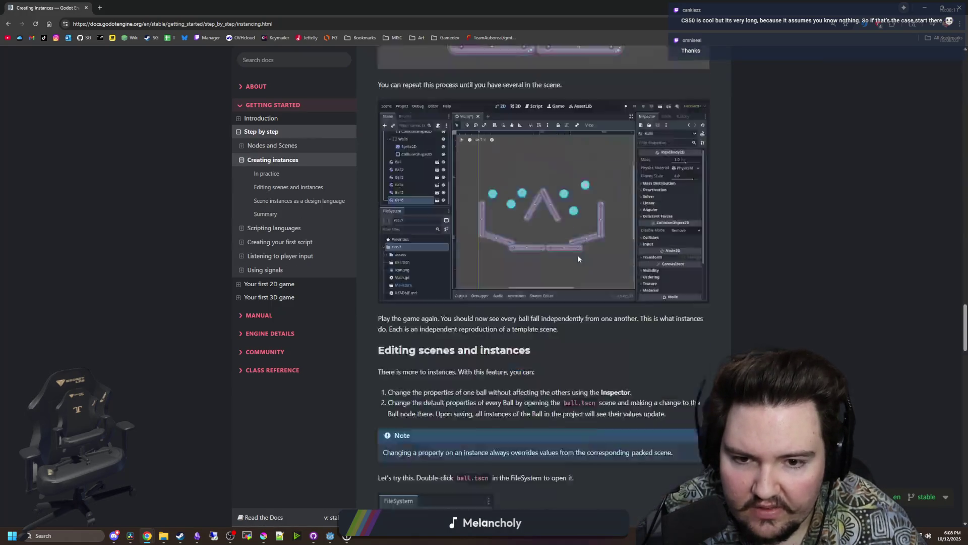
pyautogui.scroll(-20, 703, 286)
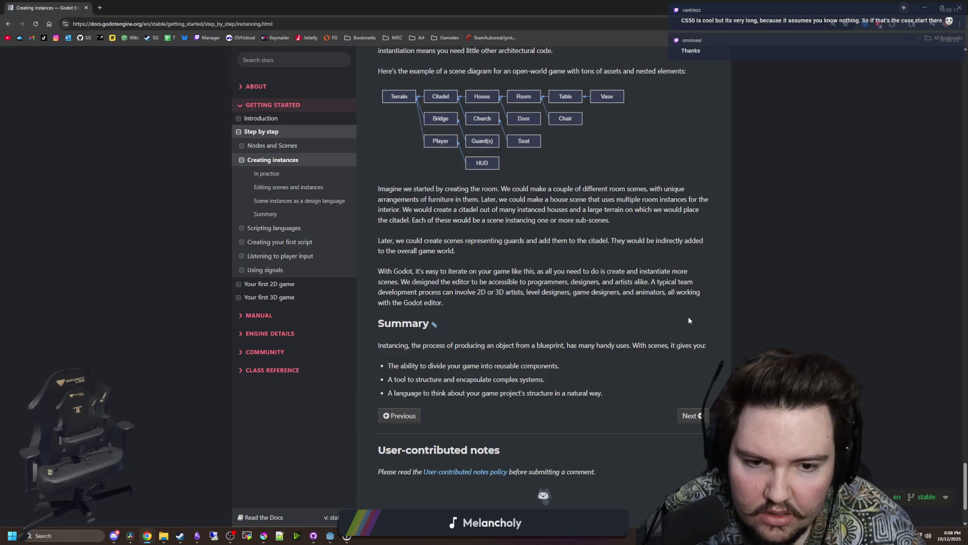
pyautogui.click(691, 416)
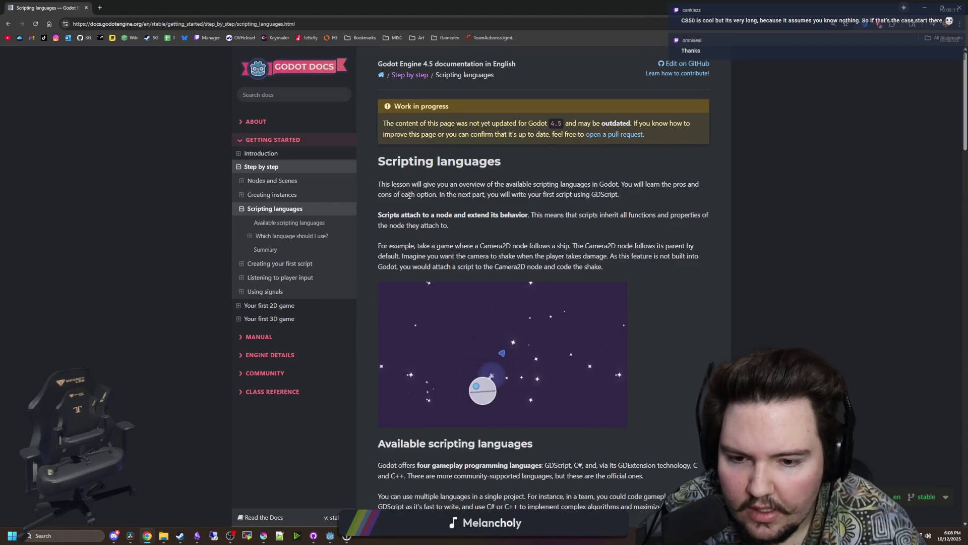
# Read the Scripting languages lesson and continue to Creating your first script.
pyautogui.scroll(-5, 409, 196)
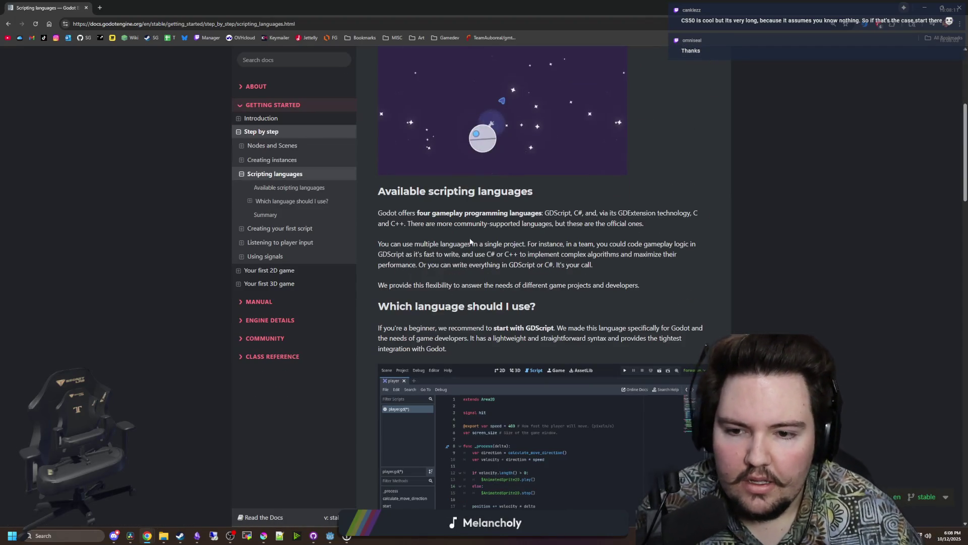
pyautogui.tripleClick(471, 243)
pyautogui.click(474, 242)
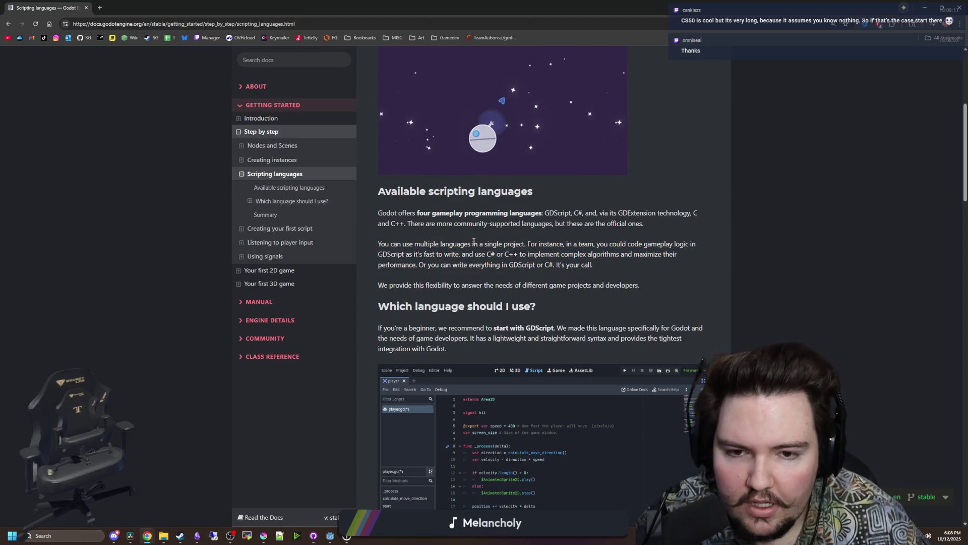
pyautogui.moveTo(570, 213); pyautogui.dragTo(504, 151)
pyautogui.click(569, 262)
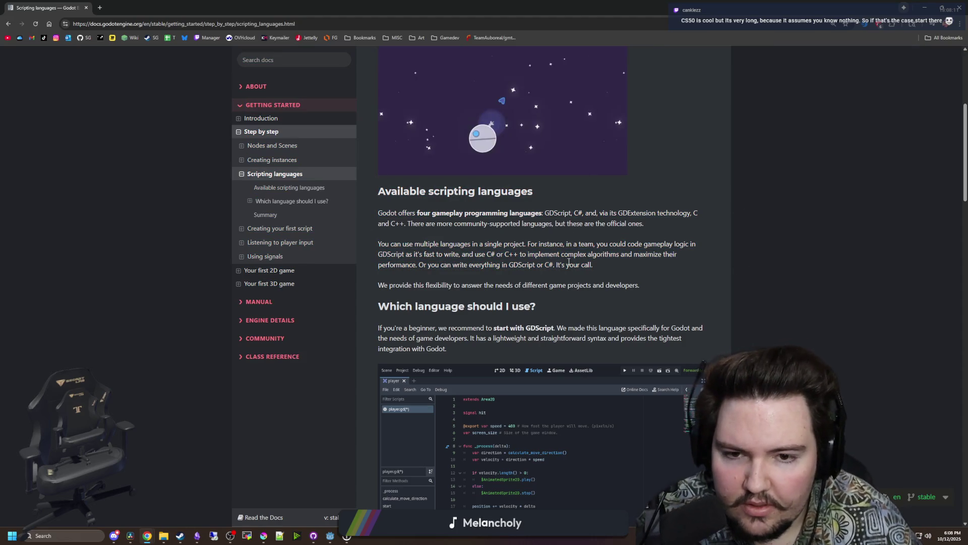
pyautogui.scroll(-5, 518, 248)
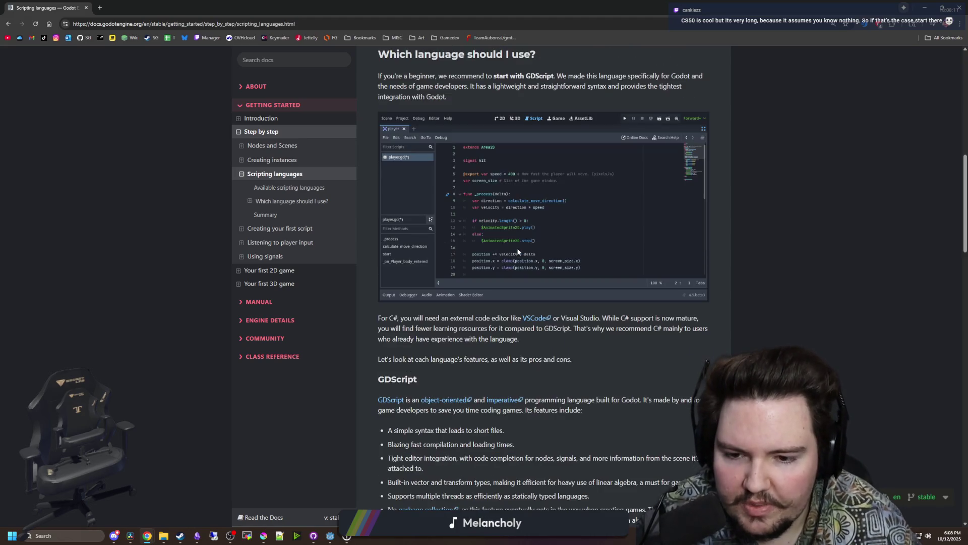
pyautogui.scroll(-1, 516, 249)
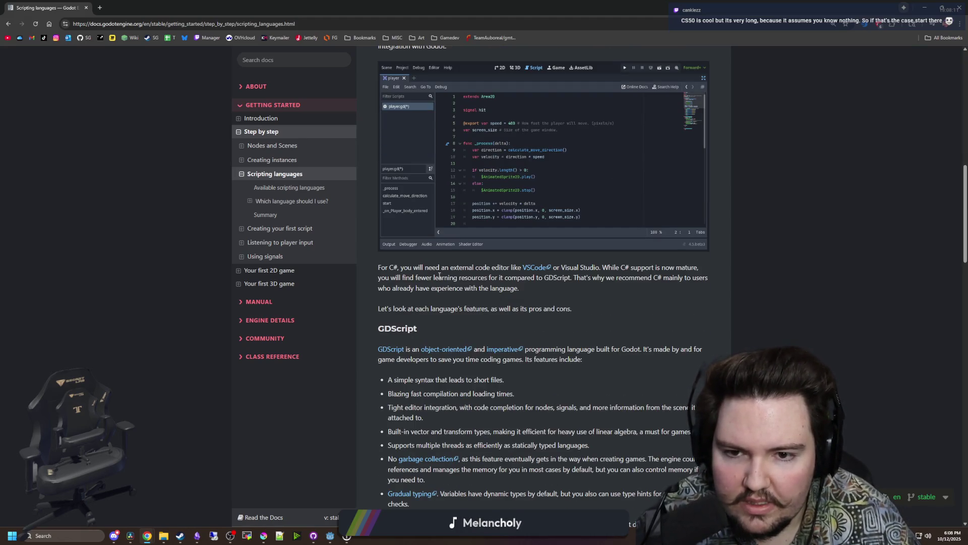
pyautogui.scroll(-2, 448, 270)
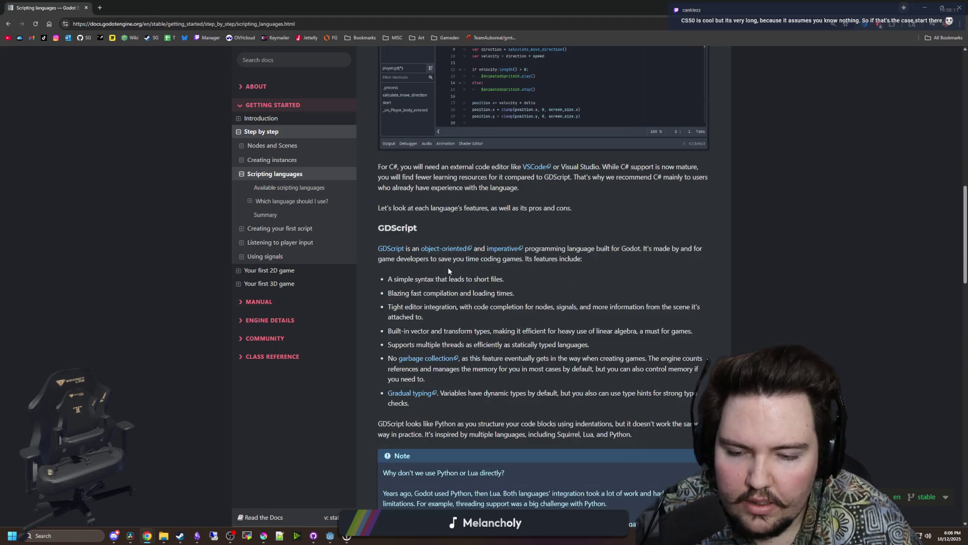
pyautogui.scroll(-15, 448, 271)
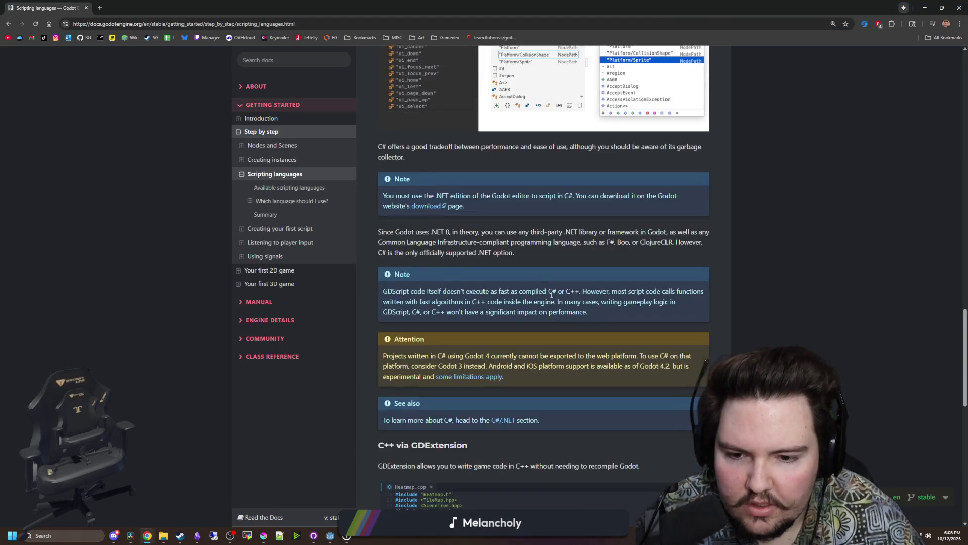
pyautogui.scroll(-10, 551, 295)
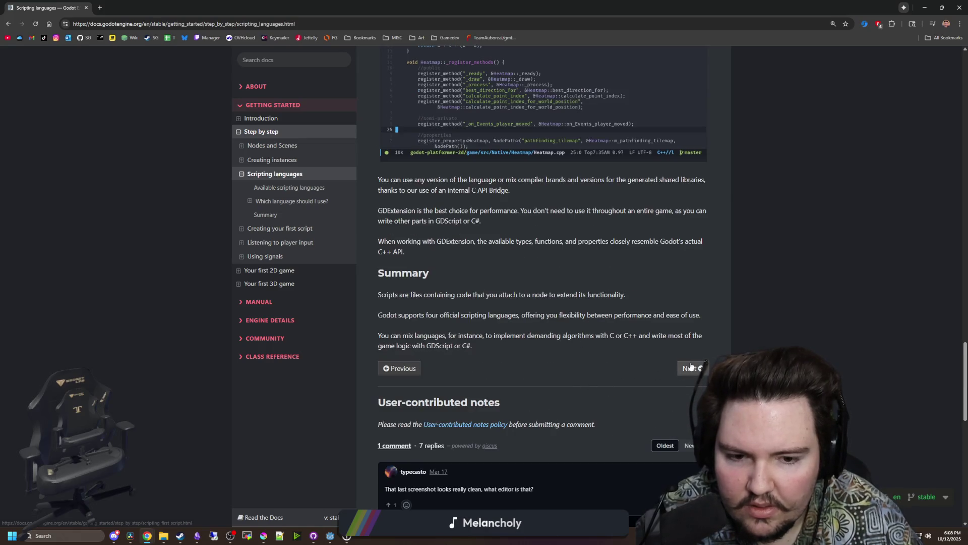
pyautogui.click(691, 368)
# Scroll to the Hello, world! code sample and shrink the browser to show the Godot editor.
pyautogui.scroll(-5, 527, 167)
pyautogui.scroll(-20, 527, 166)
pyautogui.scroll(-17, 484, 245)
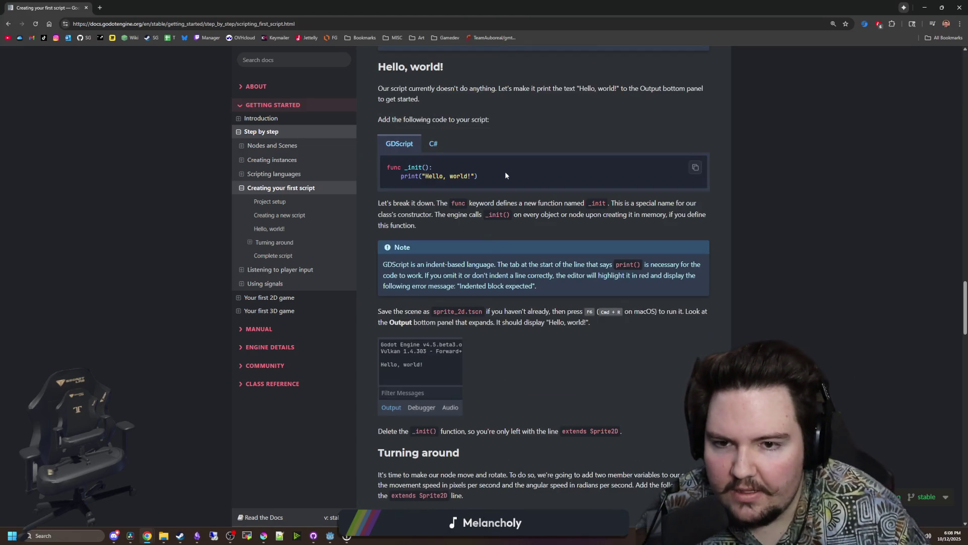
pyautogui.moveTo(506, 175); pyautogui.dragTo(386, 164)
pyautogui.click(479, 136)
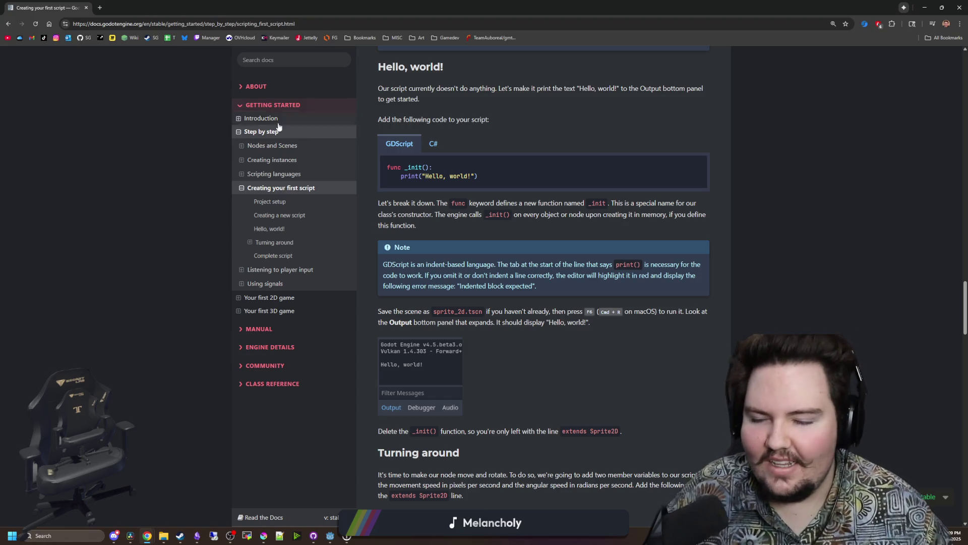
pyautogui.moveTo(74, 7)
pyautogui.mouseDown()
pyautogui.moveTo(389, 300)
pyautogui.moveTo(371, 362)
pyautogui.mouseUp()
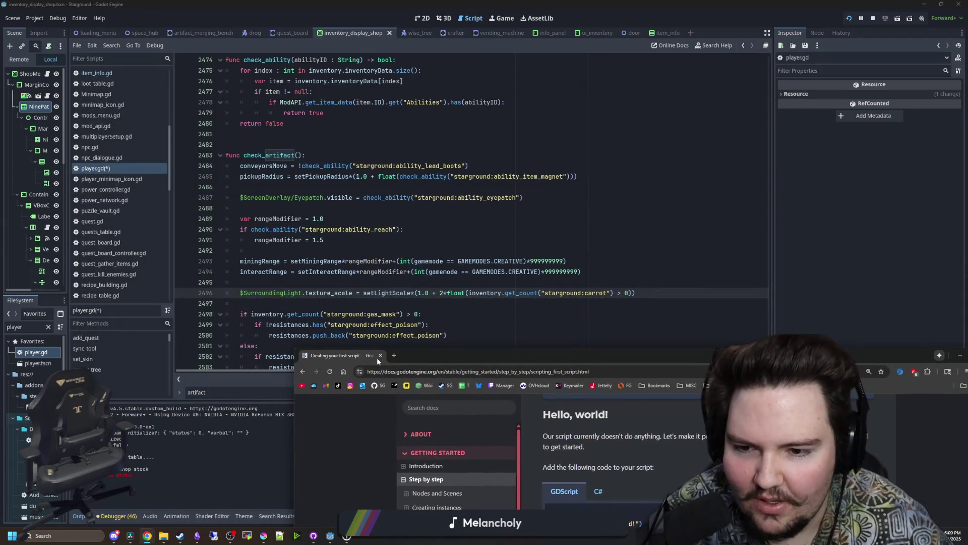
# Close the docs, replace the carrot check on line 2496, then undo it after the line 2498 error.
pyautogui.click(382, 355)
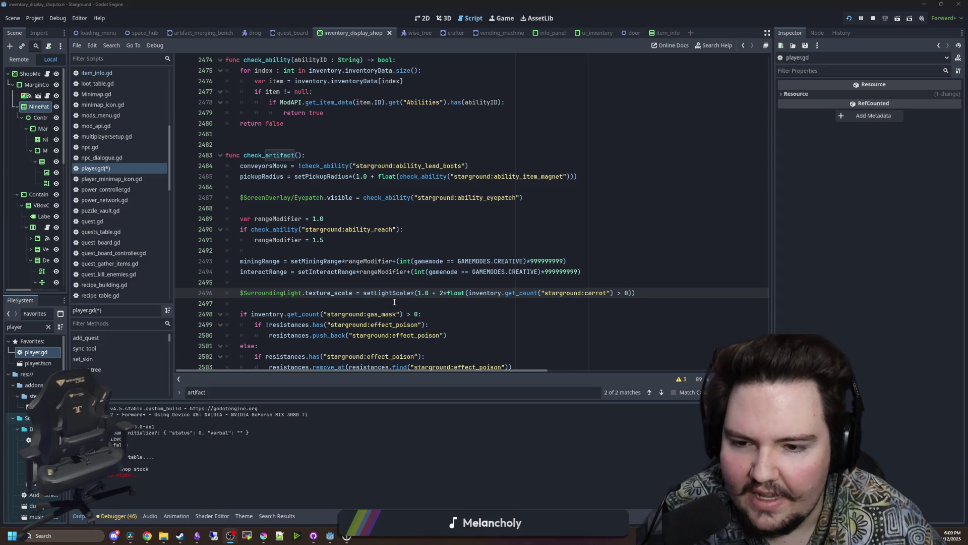
pyautogui.click(414, 300)
pyautogui.click(396, 231)
pyautogui.moveTo(302, 230); pyautogui.dragTo(250, 233)
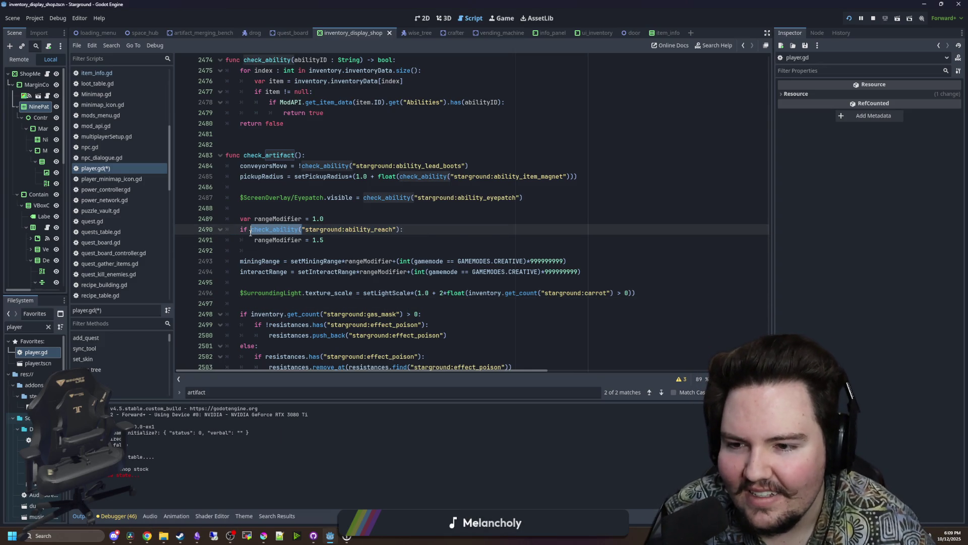
pyautogui.click(340, 206)
pyautogui.click(493, 232)
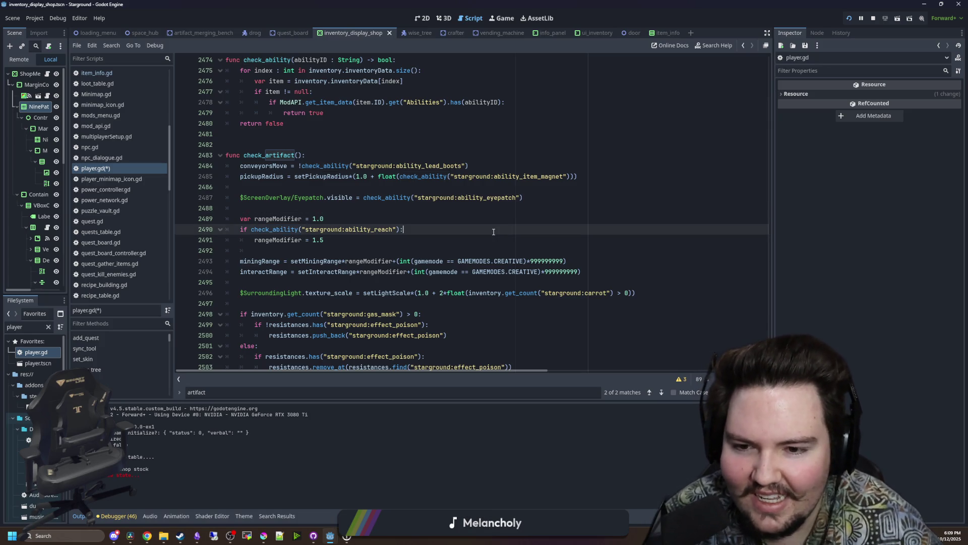
pyautogui.click(573, 293)
pyautogui.moveTo(629, 293); pyautogui.dragTo(469, 293)
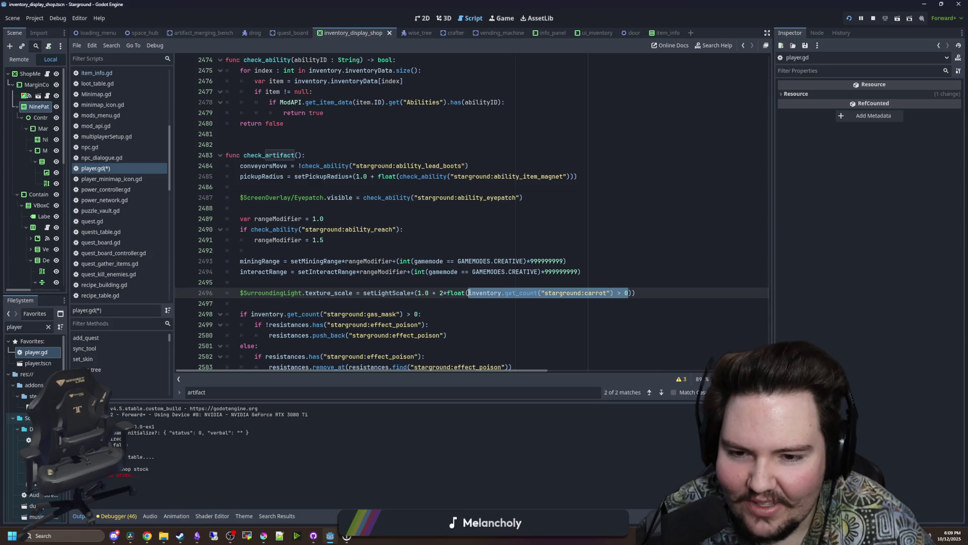
pyautogui.write('check_ability(')
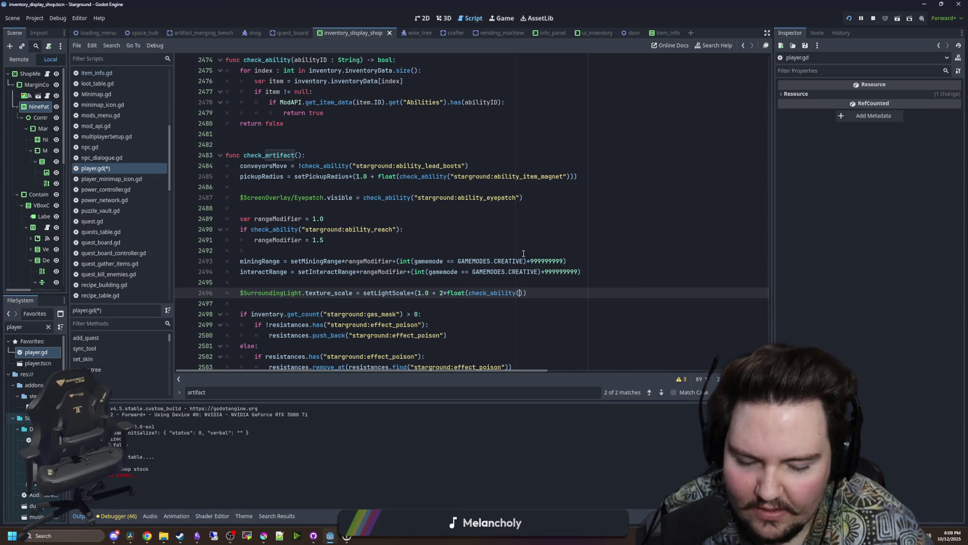
pyautogui.write('"starground:a')
pyautogui.write('bili')
pyautogui.write('ty_l')
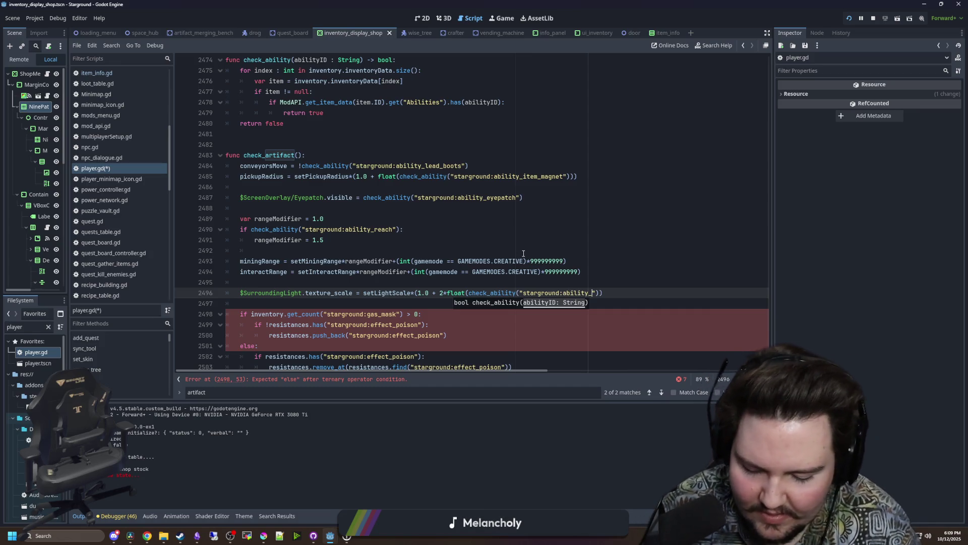
pyautogui.write('arge_light_')
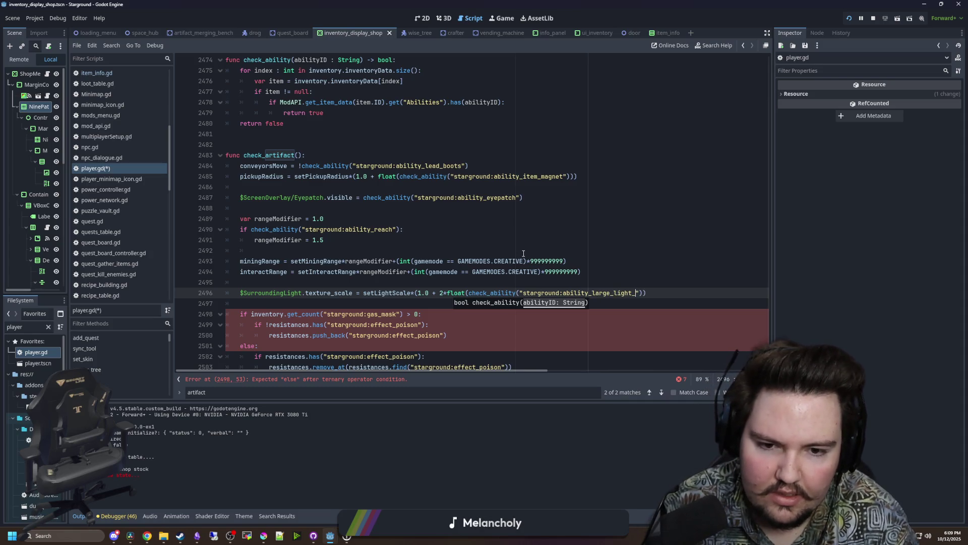
pyautogui.write('radius')
pyautogui.click(523, 254)
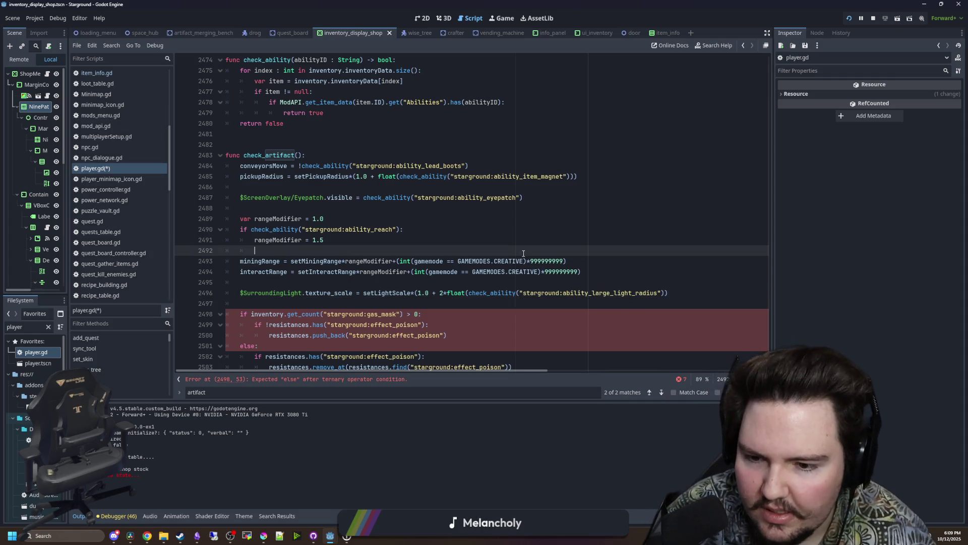
pyautogui.click(530, 304)
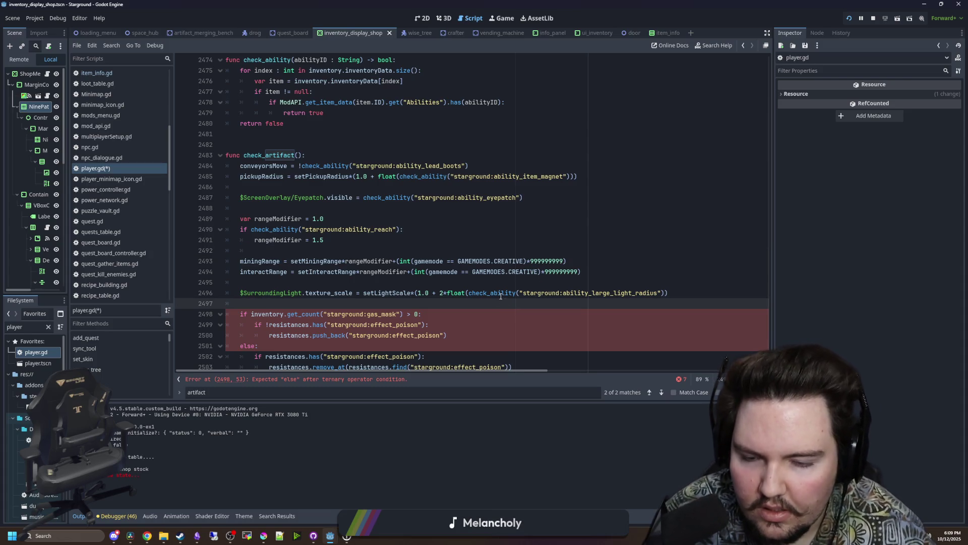
pyautogui.click(309, 380)
pyautogui.hotkey('ctrl', 'z')
pyautogui.hotkey('ctrl', 'z')
pyautogui.hotkey('ctrl', 'z')
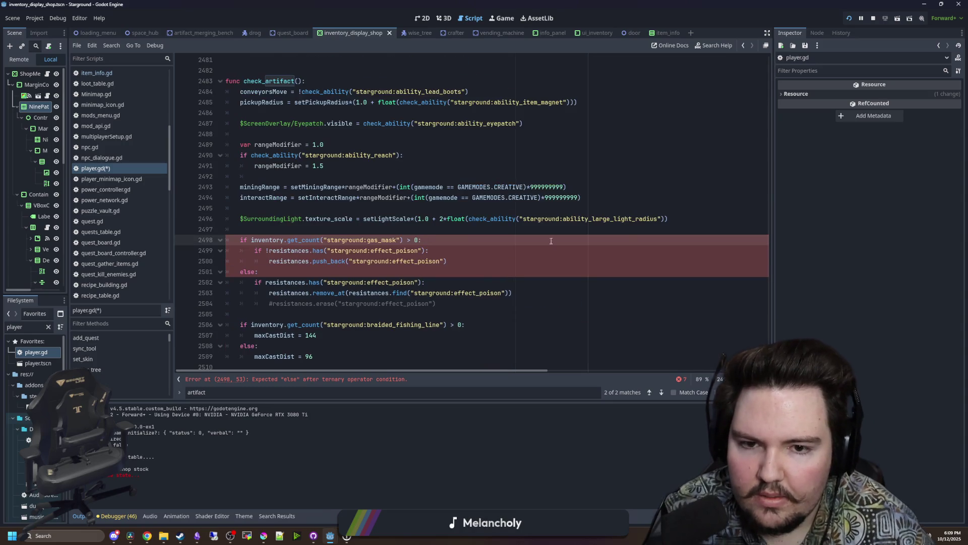
# Redo the float() carrot replacement with check_ability("starground:ability_large_light_radius").
pyautogui.click(641, 239)
pyautogui.scroll(1, 631, 243)
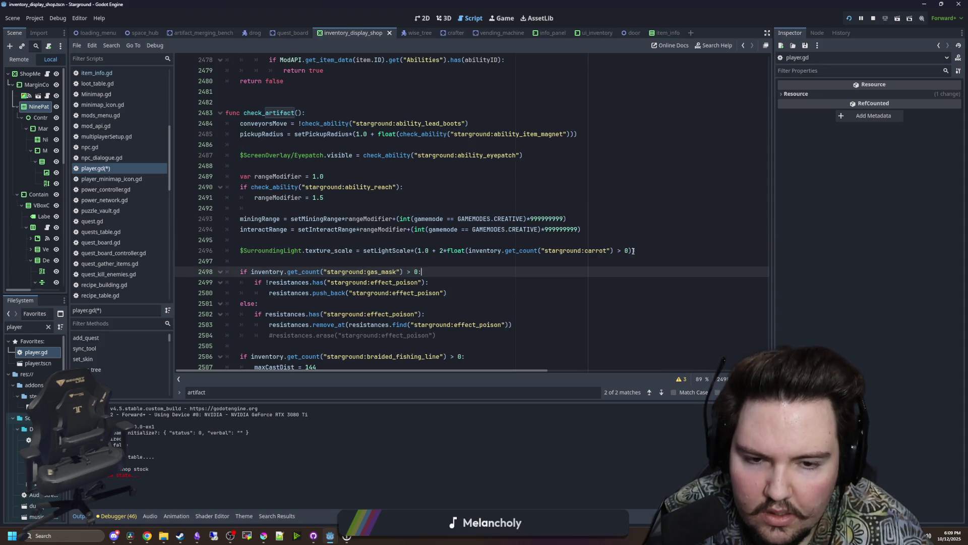
pyautogui.click(467, 250)
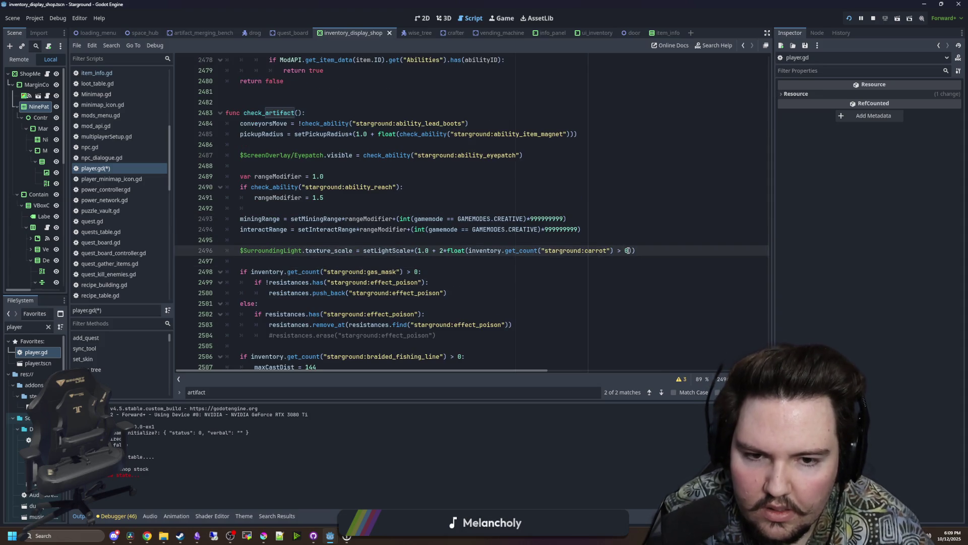
pyautogui.moveTo(629, 250); pyautogui.dragTo(469, 250)
pyautogui.press('BackSpace')
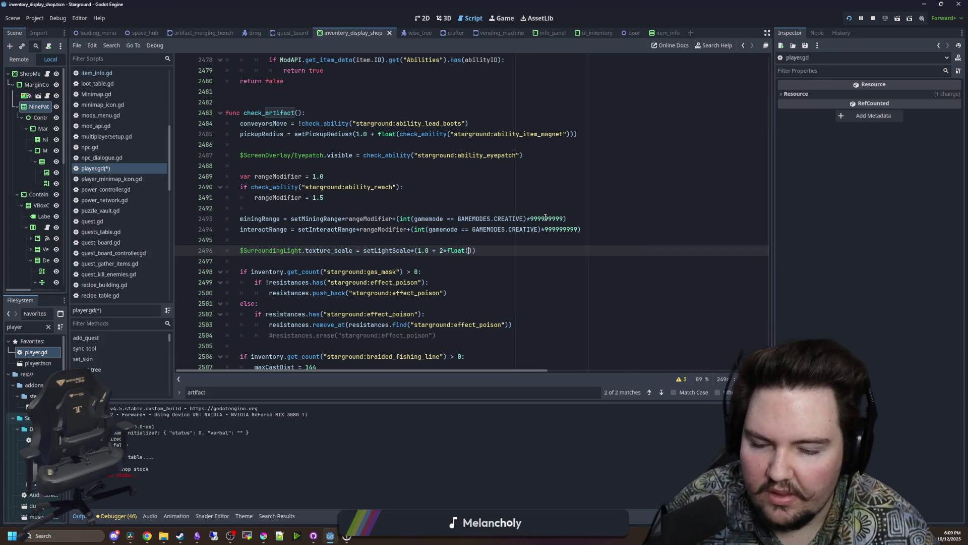
pyautogui.write('checKK')
pyautogui.write('k_ability(')
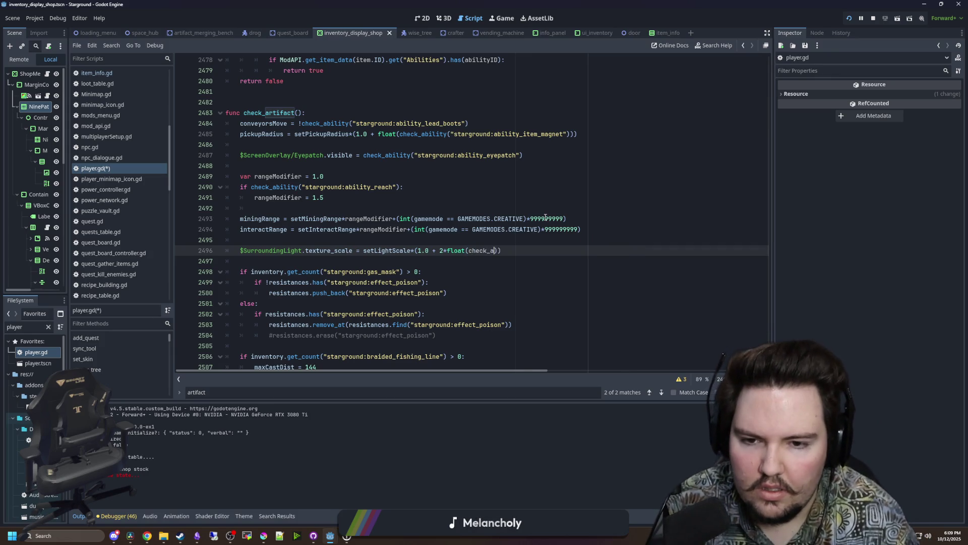
pyautogui.write('"starground:ability_')
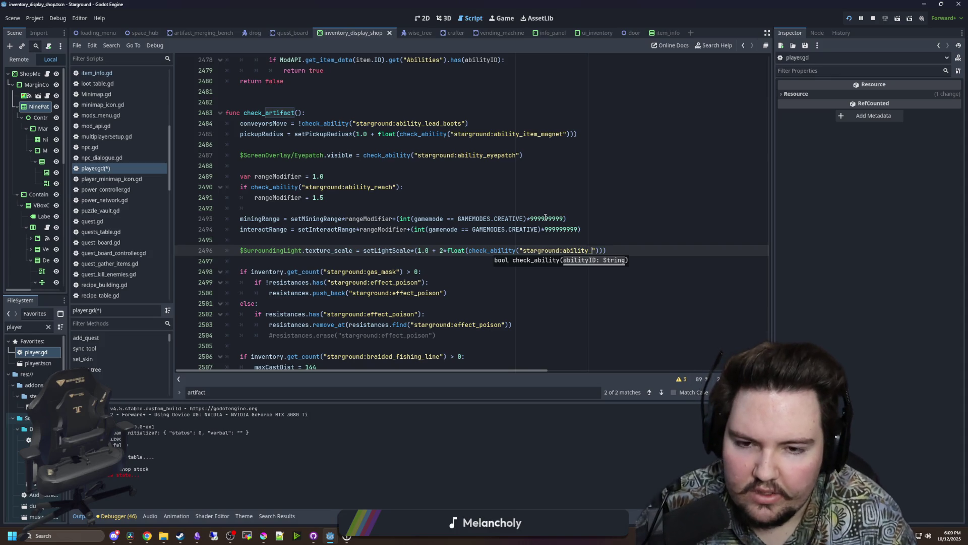
pyautogui.write('large_light_ra')
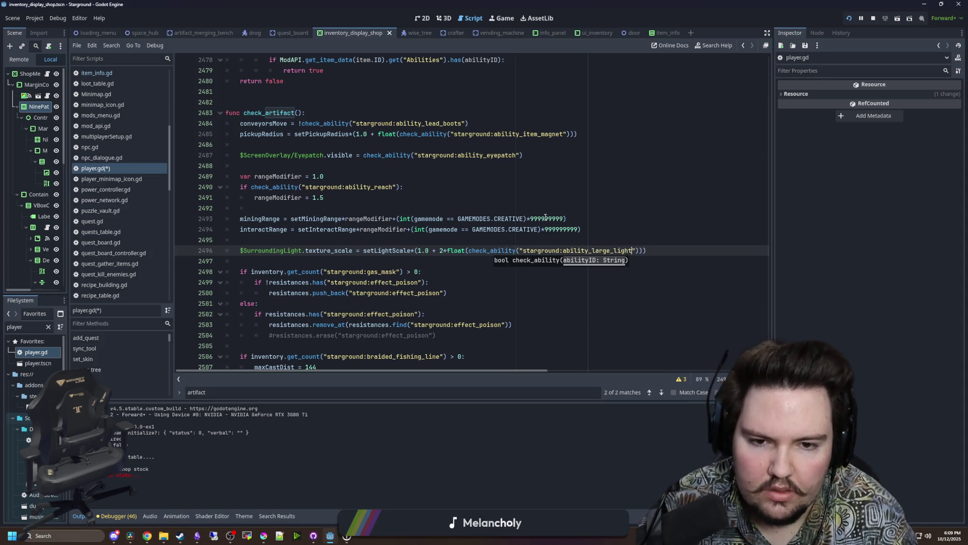
pyautogui.write('dius')
pyautogui.click(545, 208)
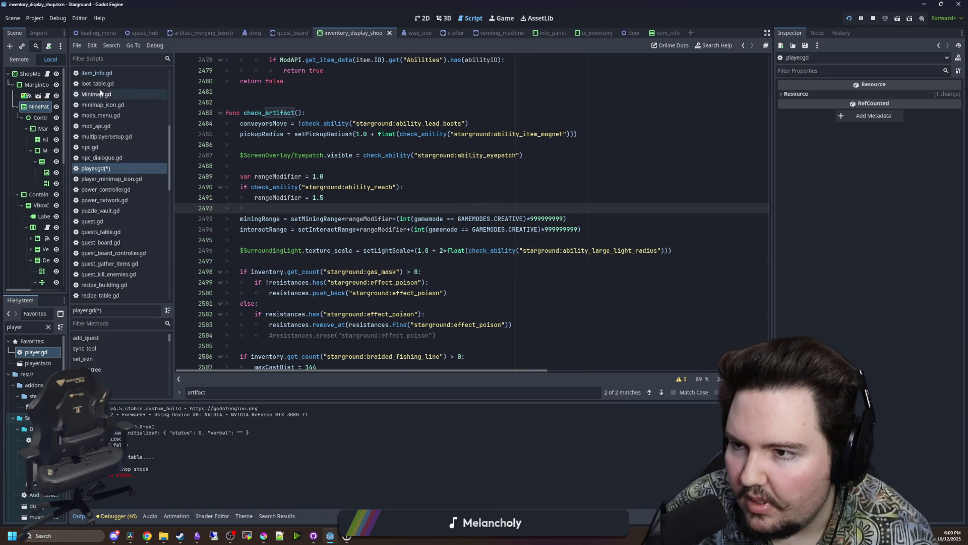
pyautogui.click(107, 74)
pyautogui.hotkey('ctrl', 'f')
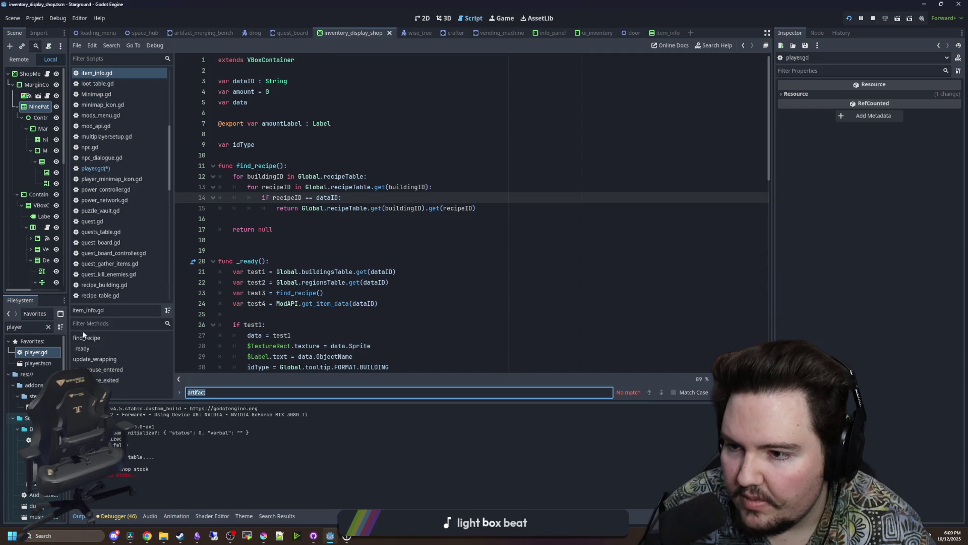
pyautogui.click(48, 327)
pyautogui.write('items_')
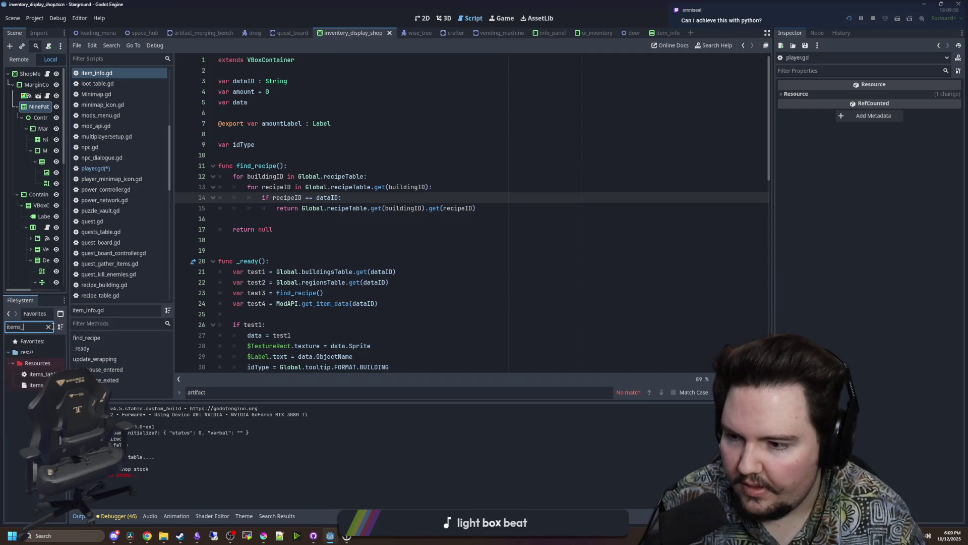
pyautogui.doubleClick(38, 373)
pyautogui.click(389, 257)
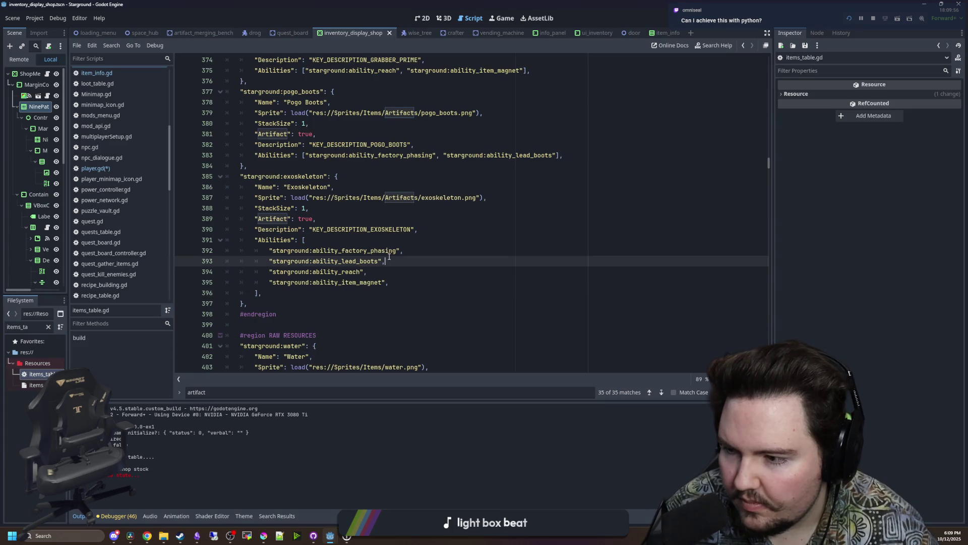
pyautogui.hotkey('ctrl', 'f')
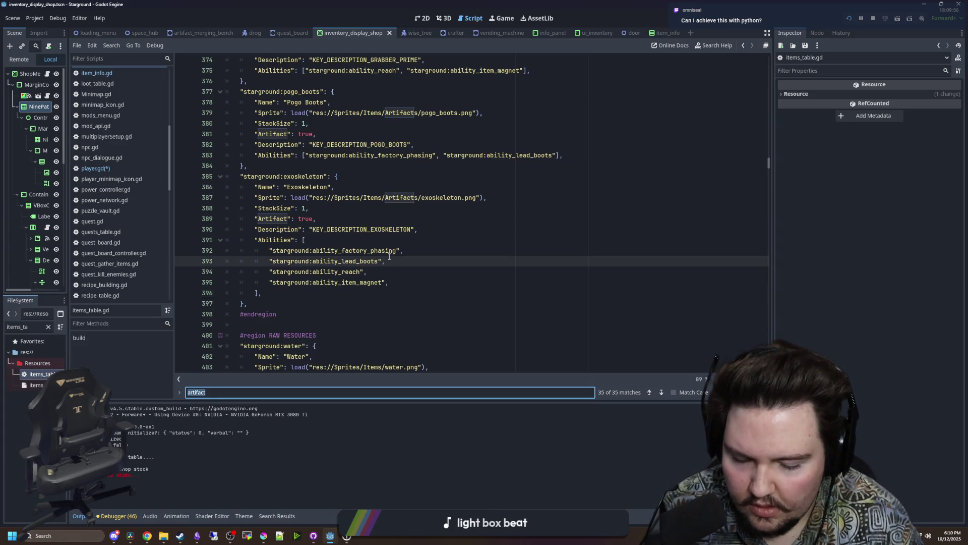
pyautogui.write('large_')
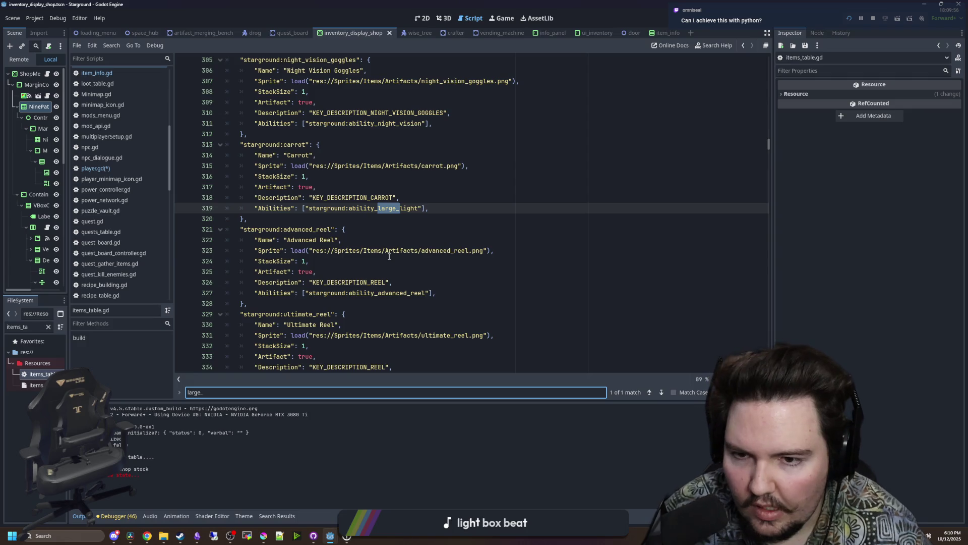
pyautogui.click(96, 168)
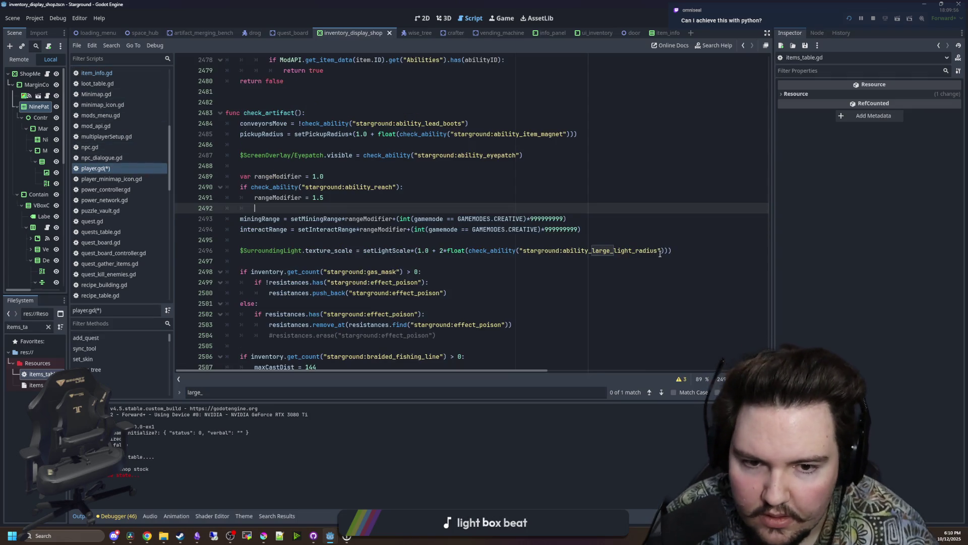
# Shorten the light ID to ability_large_light and copy the check_ability word.
pyautogui.click(660, 251)
pyautogui.press('BackSpace')
pyautogui.press('BackSpace')
pyautogui.press('BackSpace')
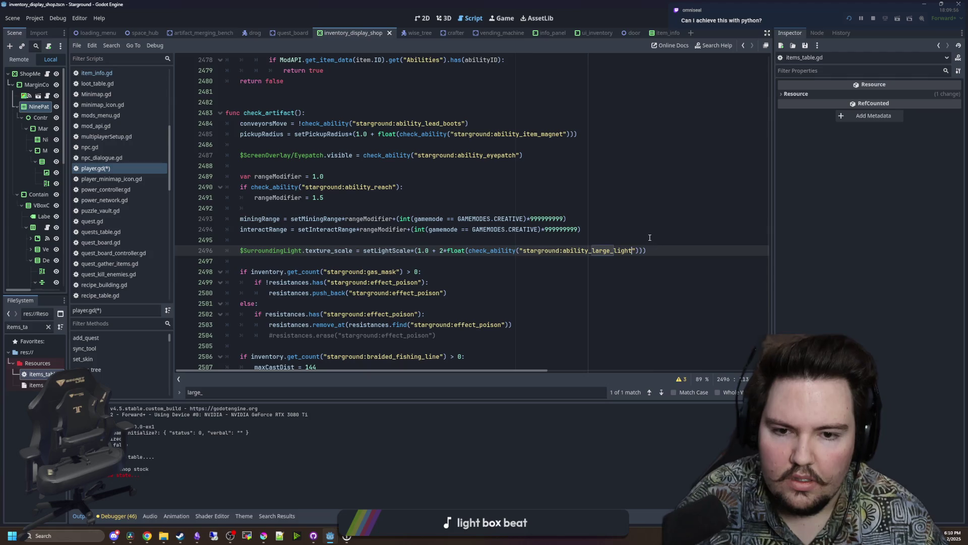
pyautogui.click(650, 237)
pyautogui.click(471, 253)
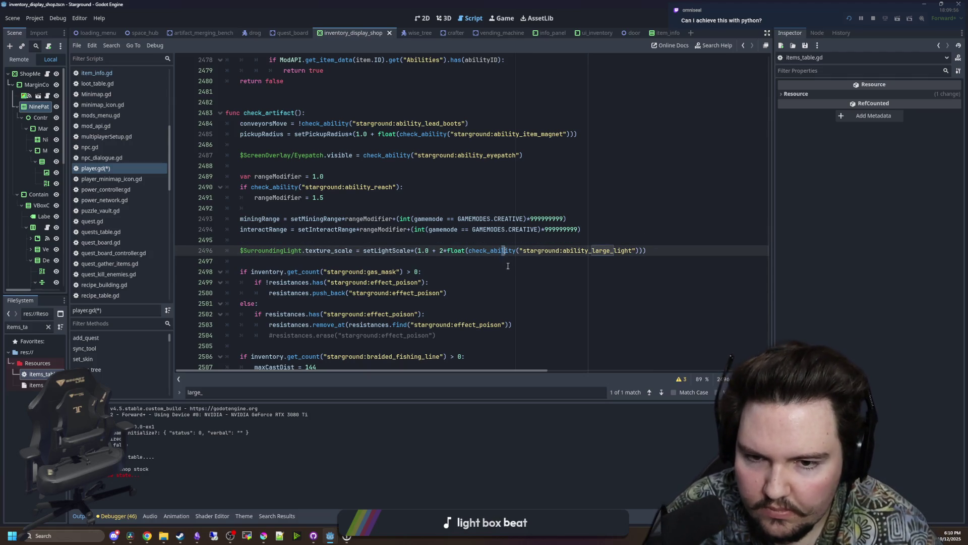
pyautogui.doubleClick(470, 251)
pyautogui.hotkey('ctrl', 'c')
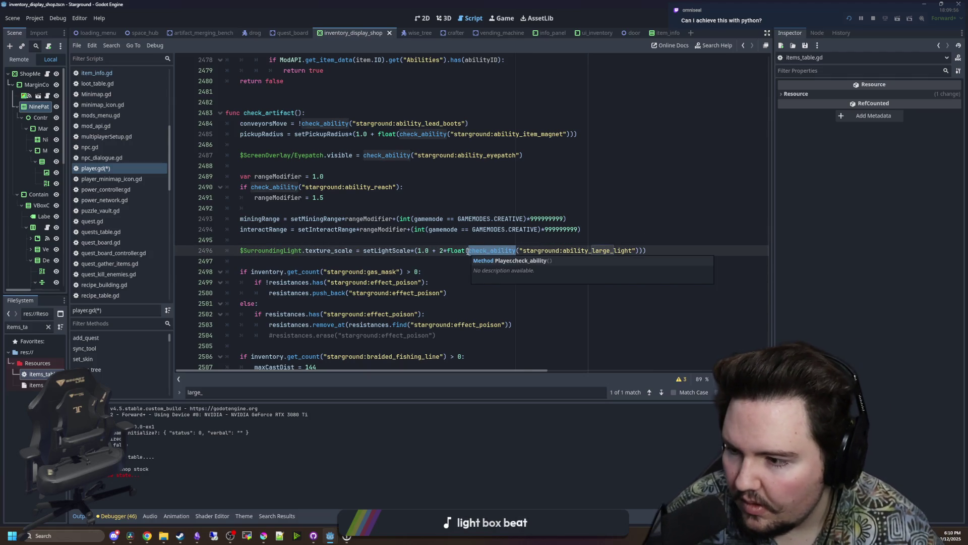
# Replace the gas mask count on line 2498 with check_ability("starground:ability_poison_resistance").
pyautogui.scroll(-2, 403, 257)
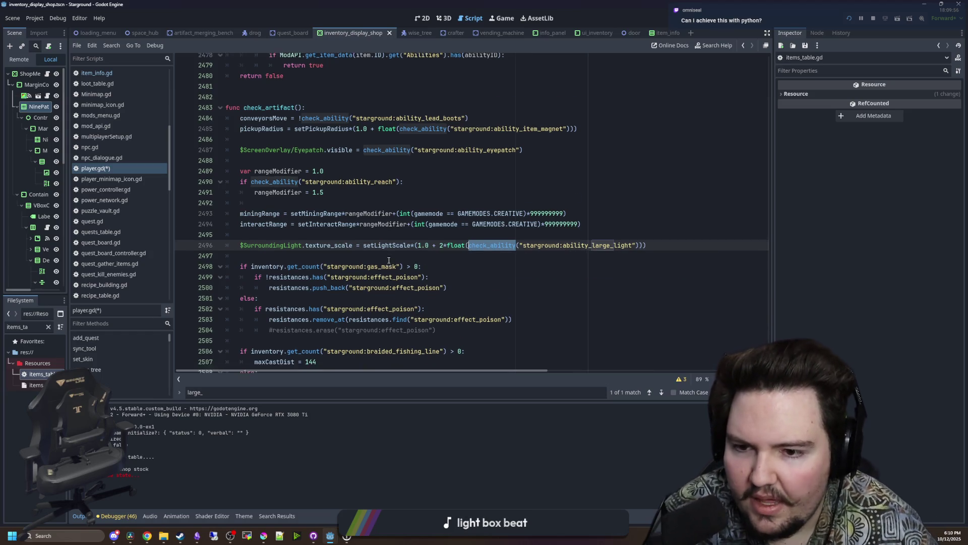
pyautogui.scroll(1, 421, 234)
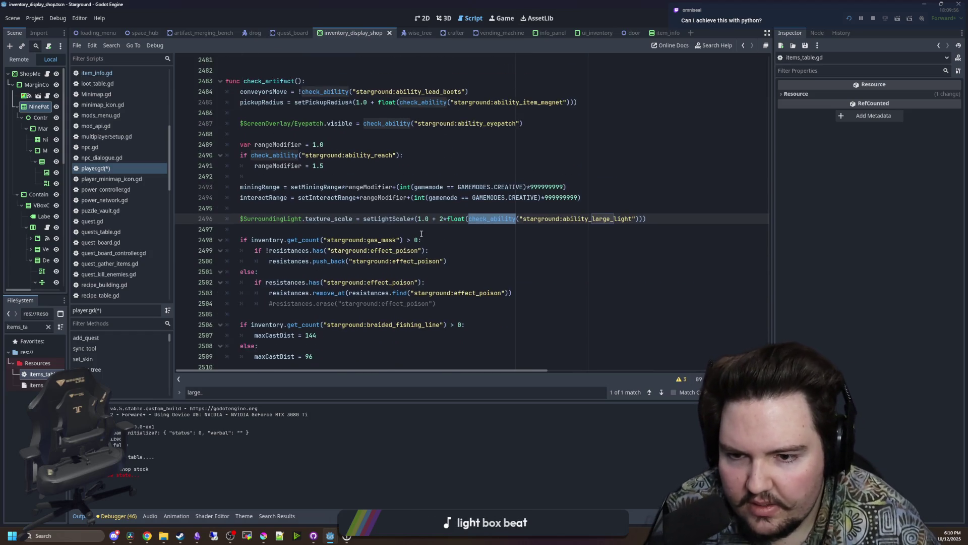
pyautogui.click(401, 272)
pyautogui.moveTo(417, 240); pyautogui.dragTo(251, 239)
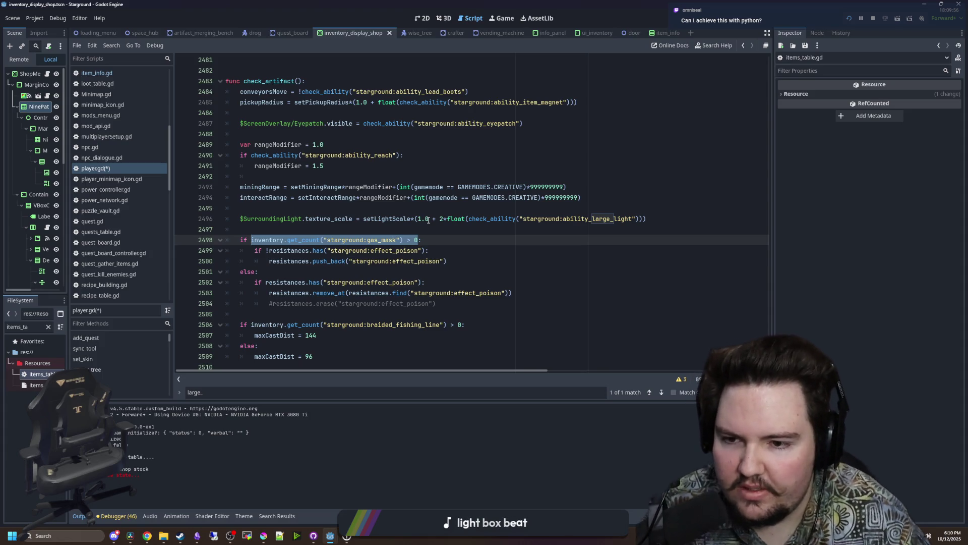
pyautogui.hotkey('ctrl', 'v')
pyautogui.write('()')
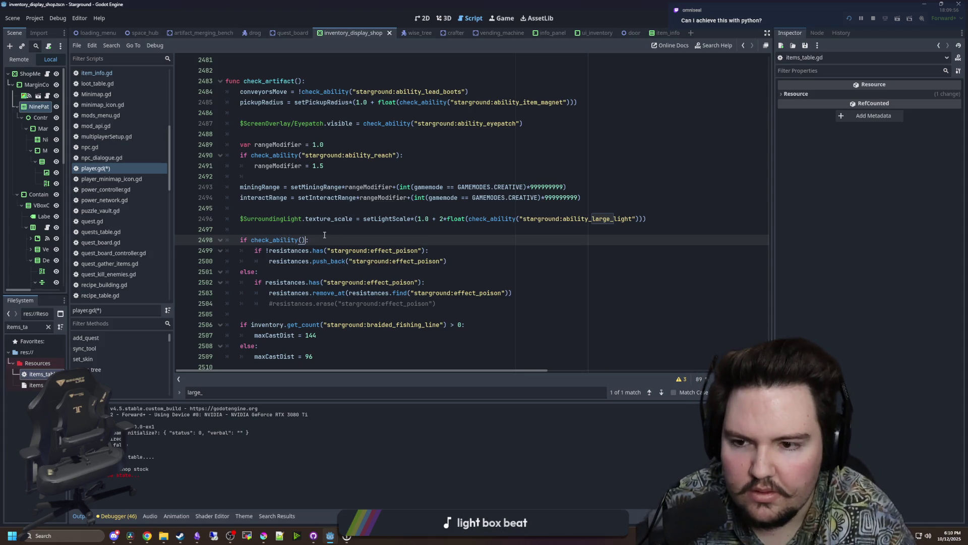
pyautogui.write('"starground:')
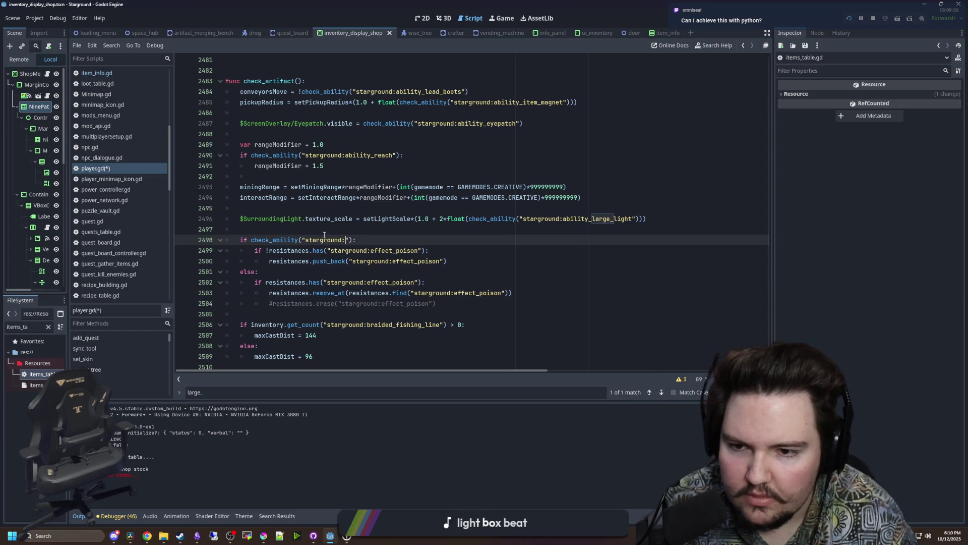
pyautogui.write('ability_posison')
pyautogui.press('BackSpace')
pyautogui.press('BackSpace')
pyautogui.press('BackSpace')
pyautogui.write('ison_resistance')
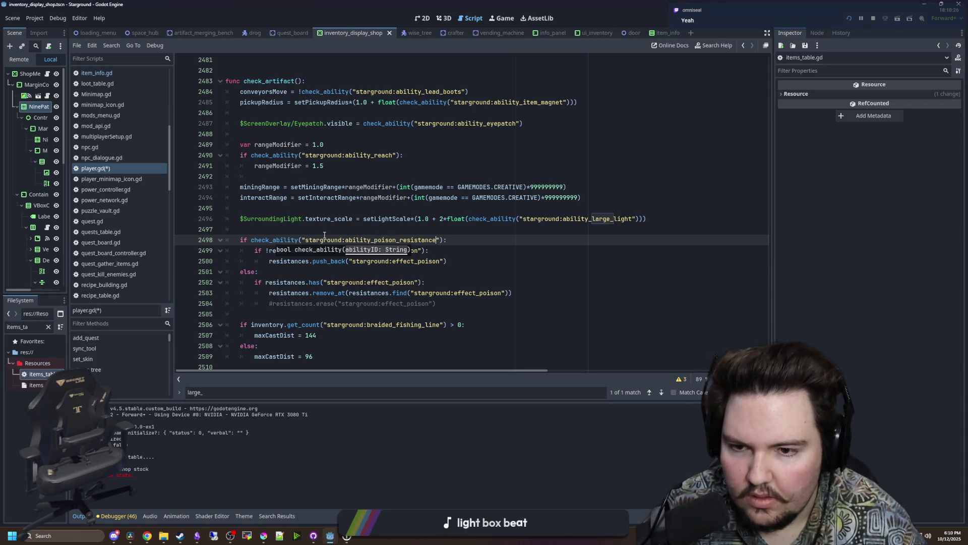
# Look up the ability IDs in items_table.gd and return to player.gd.
pyautogui.doubleClick(43, 380)
pyautogui.scroll(7, 409, 250)
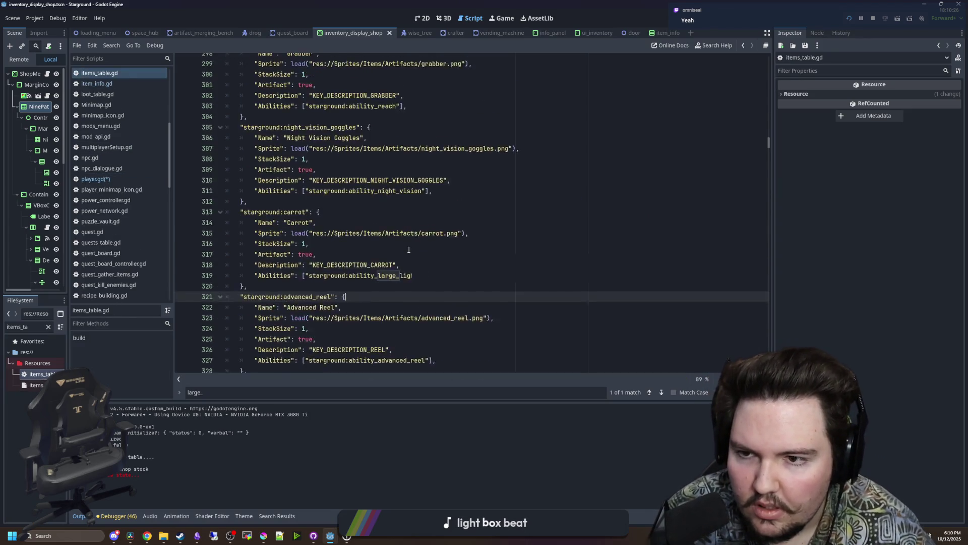
pyautogui.scroll(11, 409, 250)
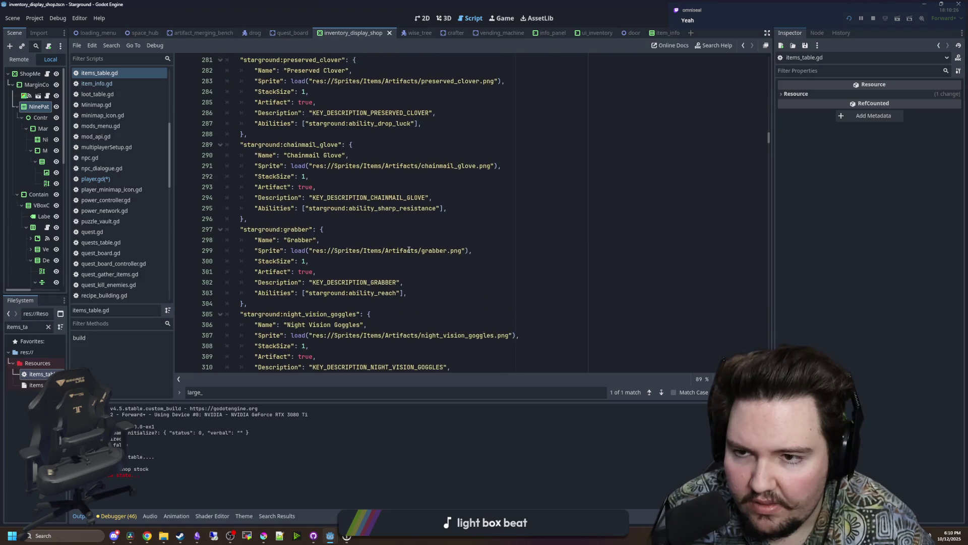
pyautogui.scroll(-16, 407, 249)
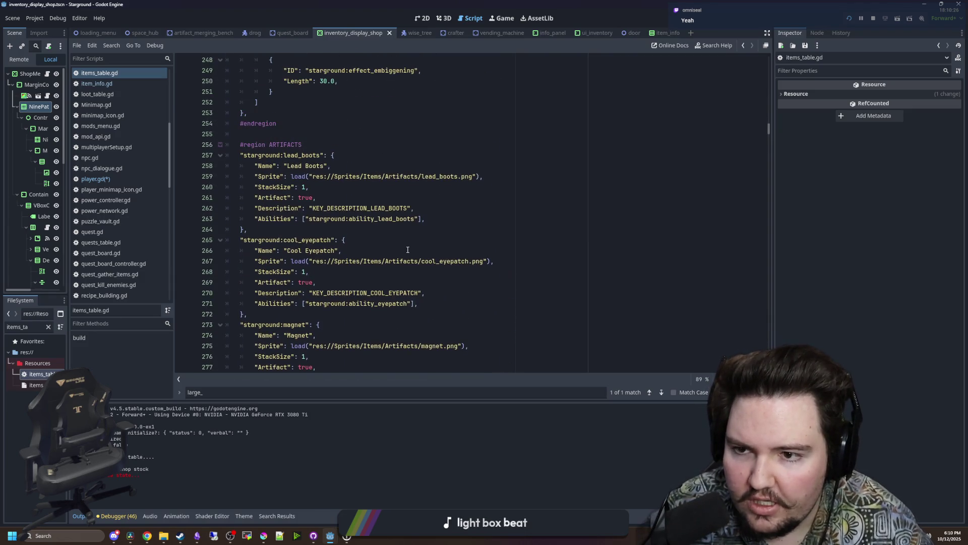
pyautogui.scroll(-11, 405, 257)
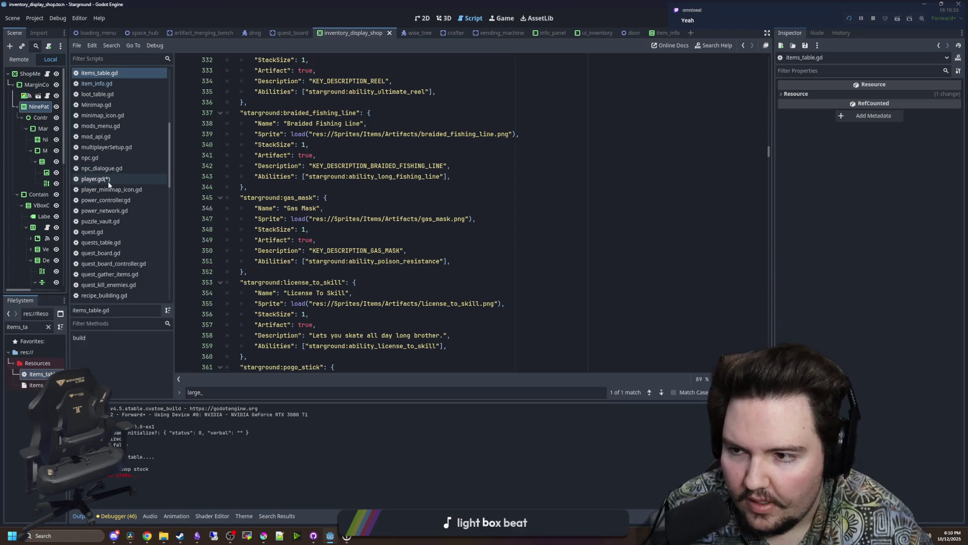
pyautogui.click(95, 179)
# Delete the commented-out #resistances.erase line from the poison resistance block.
pyautogui.click(448, 246)
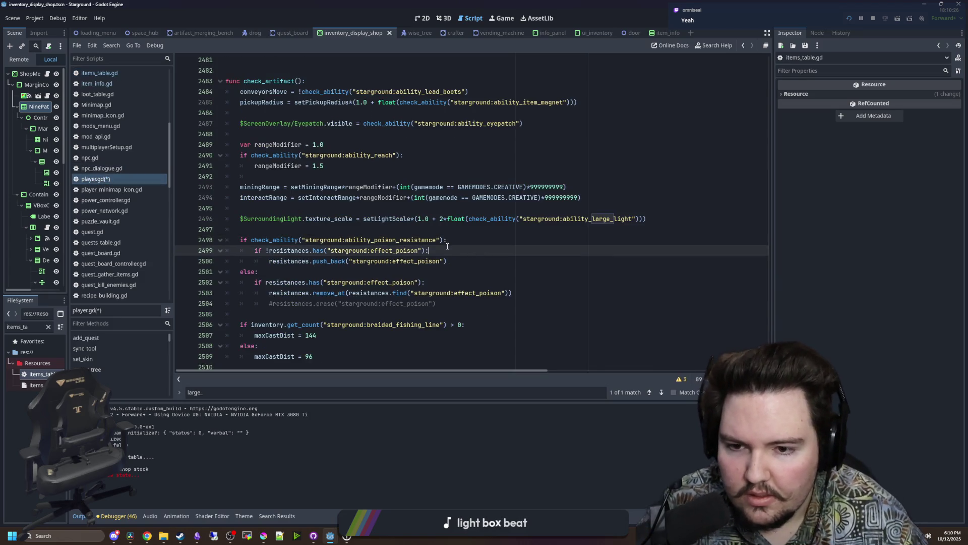
pyautogui.moveTo(444, 240); pyautogui.dragTo(251, 239)
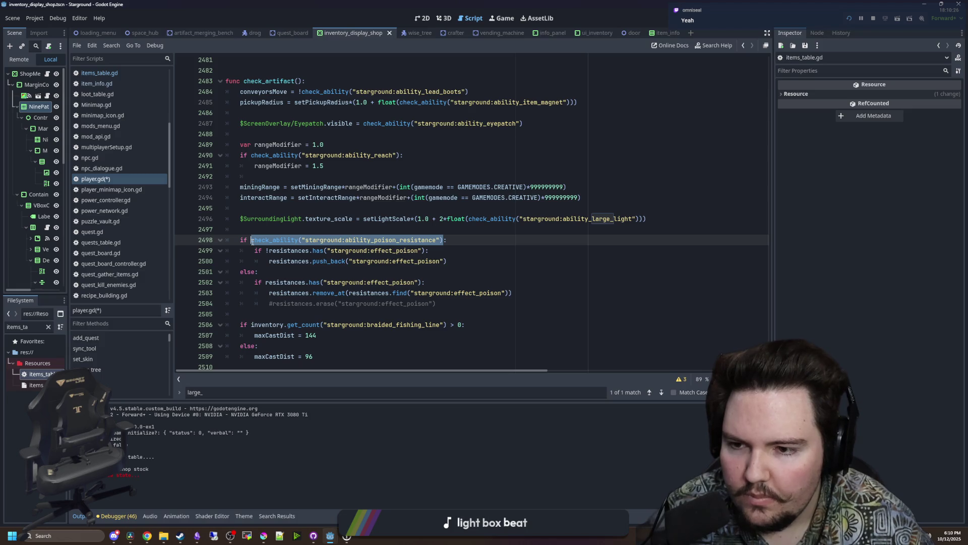
pyautogui.scroll(-1, 390, 261)
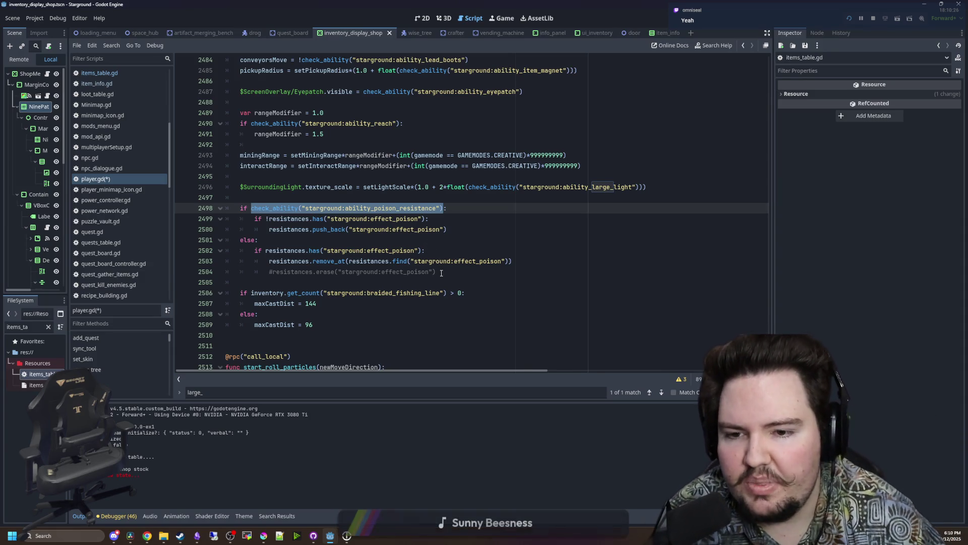
pyautogui.moveTo(436, 272); pyautogui.dragTo(223, 263)
pyautogui.click(223, 273)
pyautogui.hotkey('ctrl', 'shift', 'k')
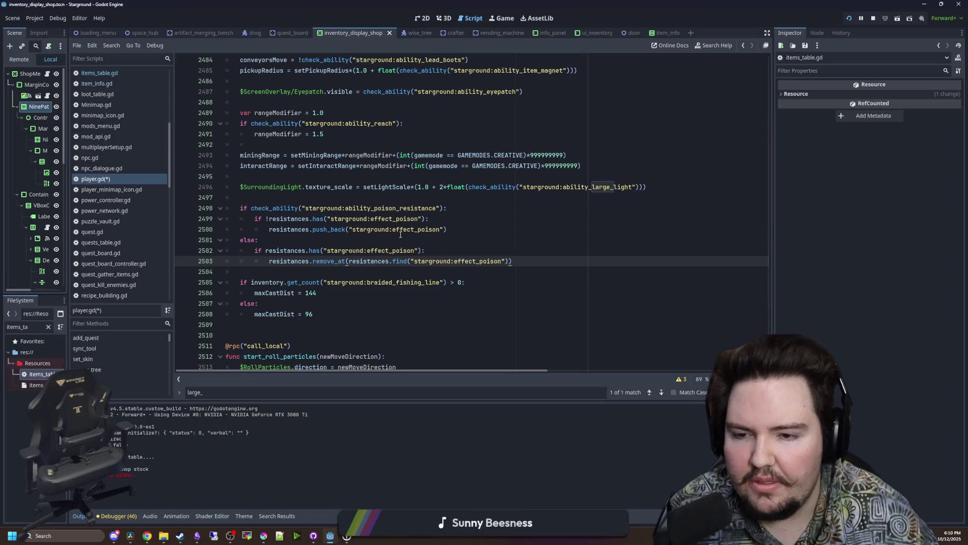
# Copy the poison resistance check_ability call and select the braided_fishing_line condition for maxCastDist.
pyautogui.click(401, 233)
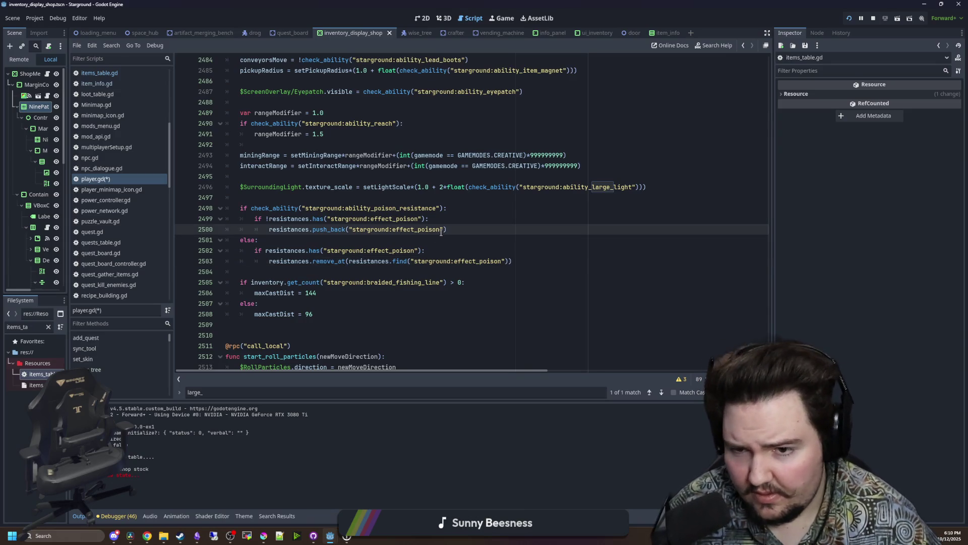
pyautogui.press('Down')
pyautogui.press('Up')
pyautogui.press('Down')
pyautogui.moveTo(444, 208); pyautogui.dragTo(251, 208)
pyautogui.hotkey('ctrl', 'c')
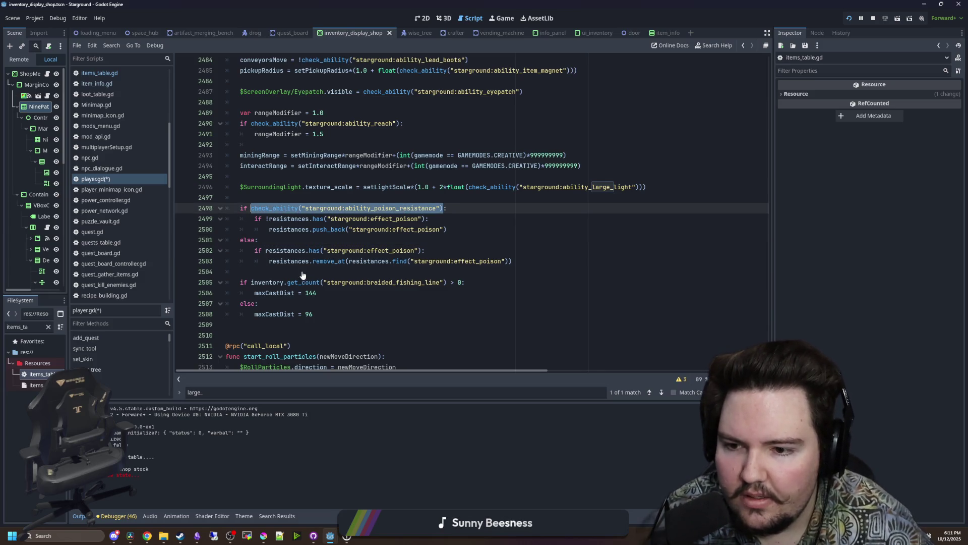
pyautogui.click(416, 297)
pyautogui.moveTo(461, 283); pyautogui.dragTo(251, 283)
# Replace the braided fishing line count on line 2505 with check_ability for long_fishing_line.
pyautogui.hotkey('ctrl', 'v')
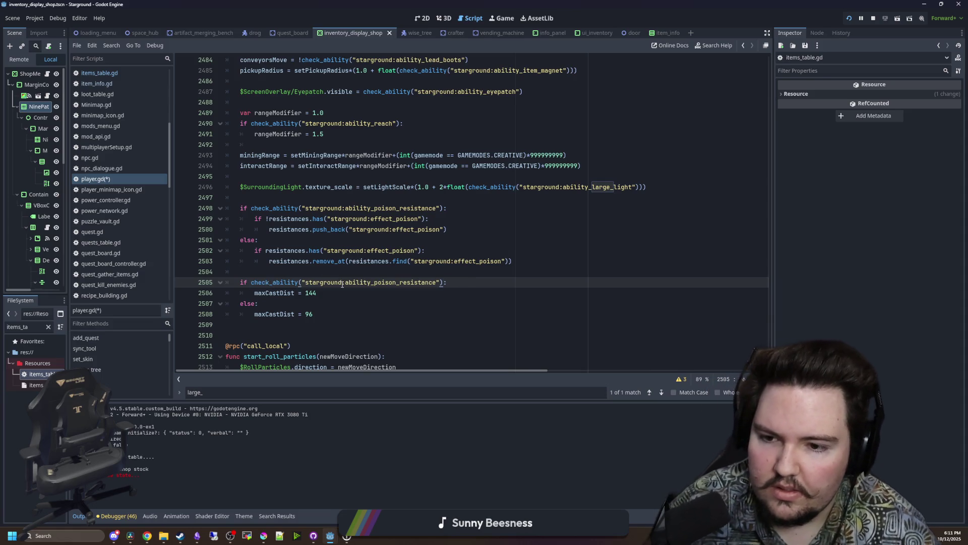
pyautogui.click(413, 290)
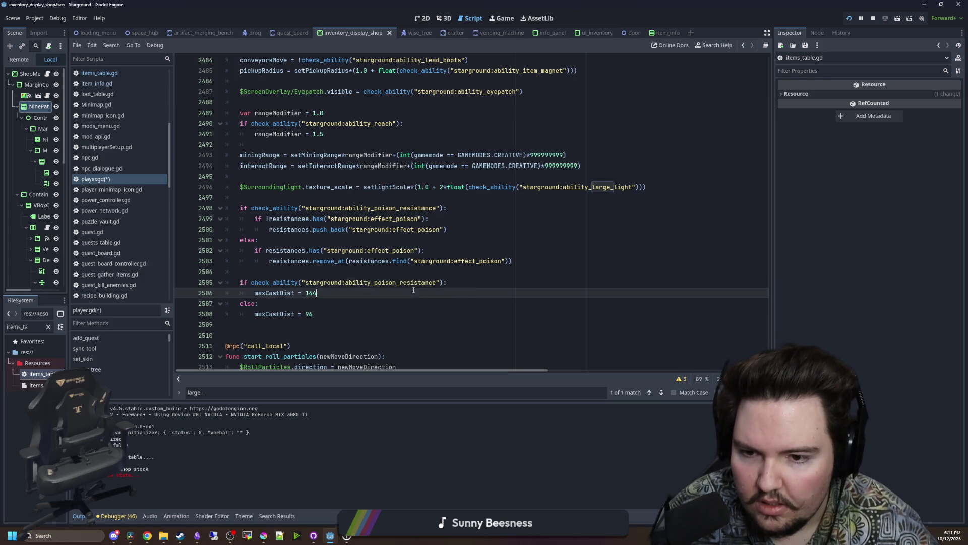
pyautogui.moveTo(436, 282); pyautogui.dragTo(375, 282)
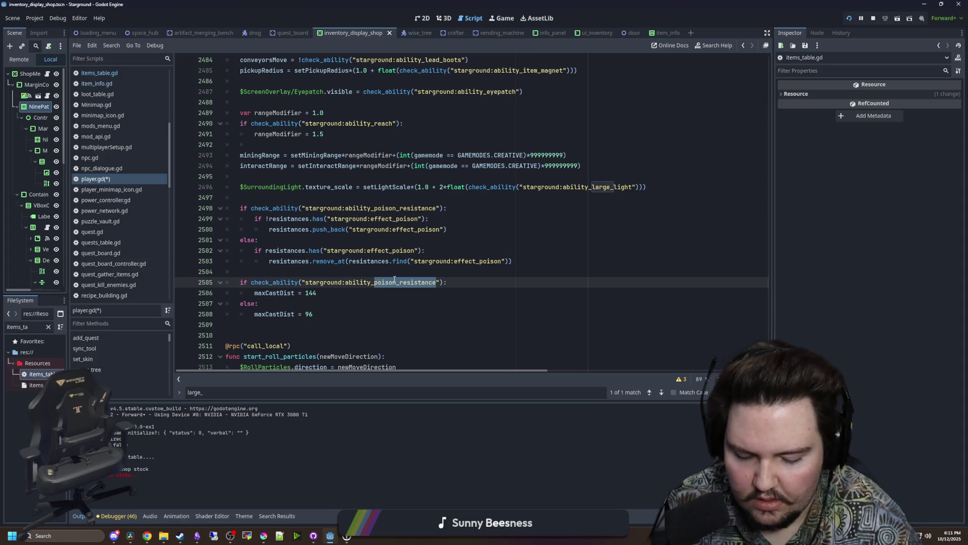
pyautogui.write('long_fishing_line')
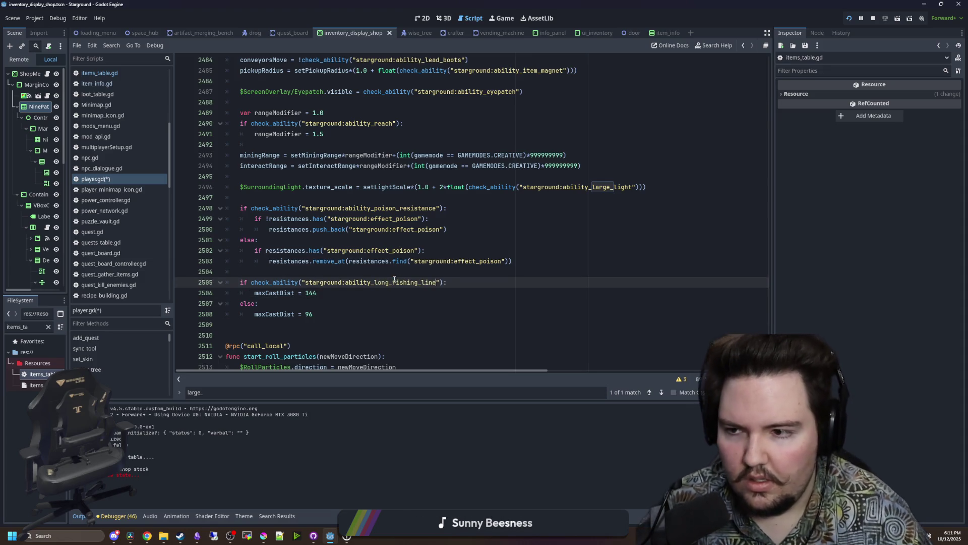
# Find the Braided Fishing Line entry in items_table.gd to confirm its ability ID.
pyautogui.doubleClick(40, 374)
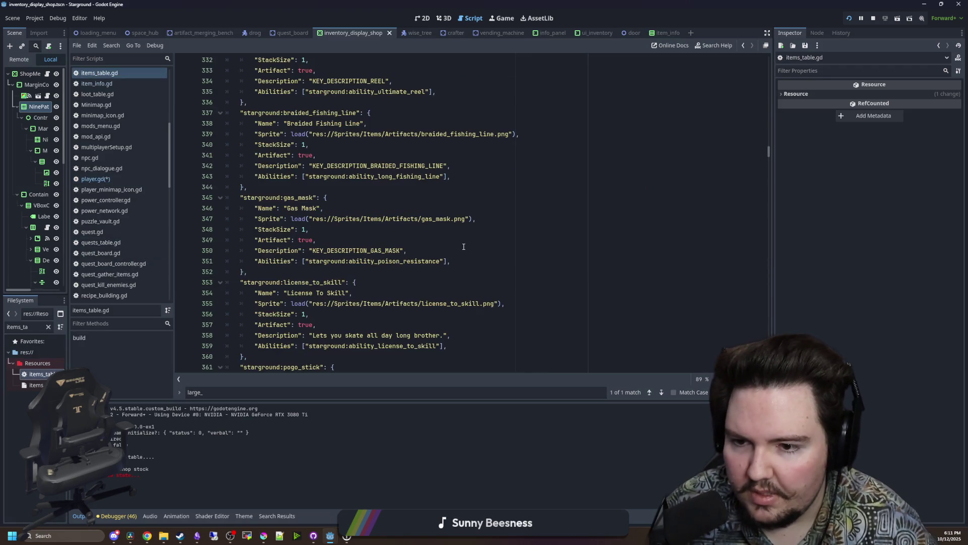
pyautogui.click(464, 246)
pyautogui.hotkey('ctrl', 'f')
pyautogui.write('braided')
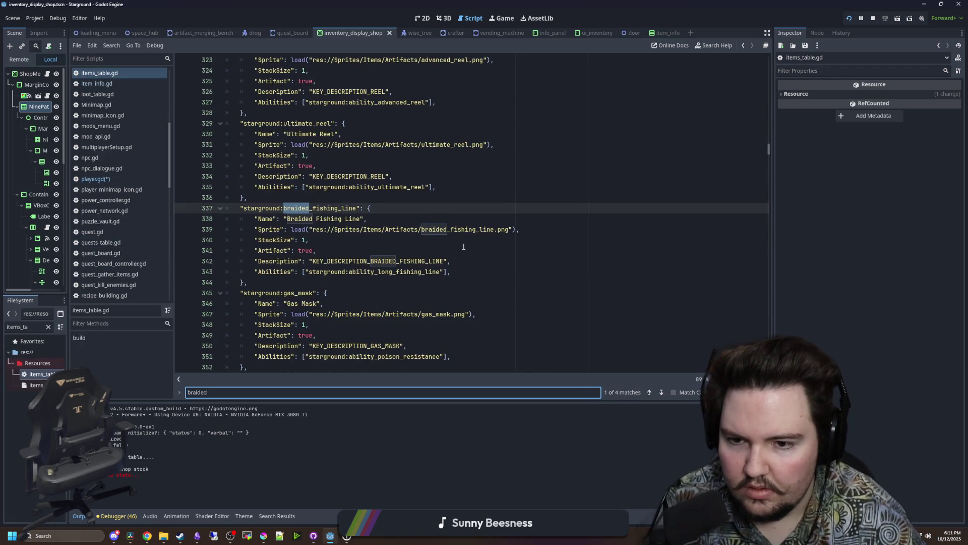
pyautogui.click(464, 246)
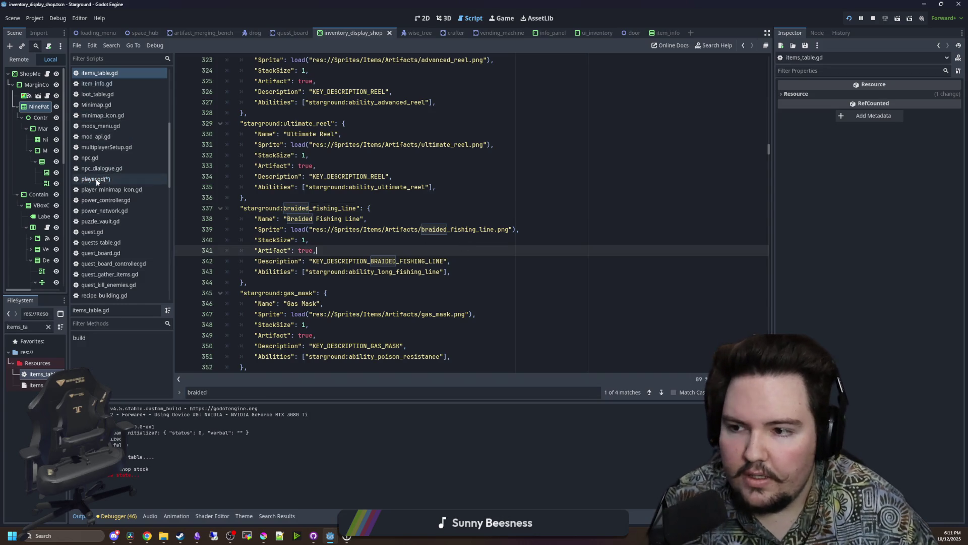
# Review the new check_ability call in player.gd and save the script.
pyautogui.click(96, 179)
pyautogui.click(491, 260)
pyautogui.doubleClick(251, 282)
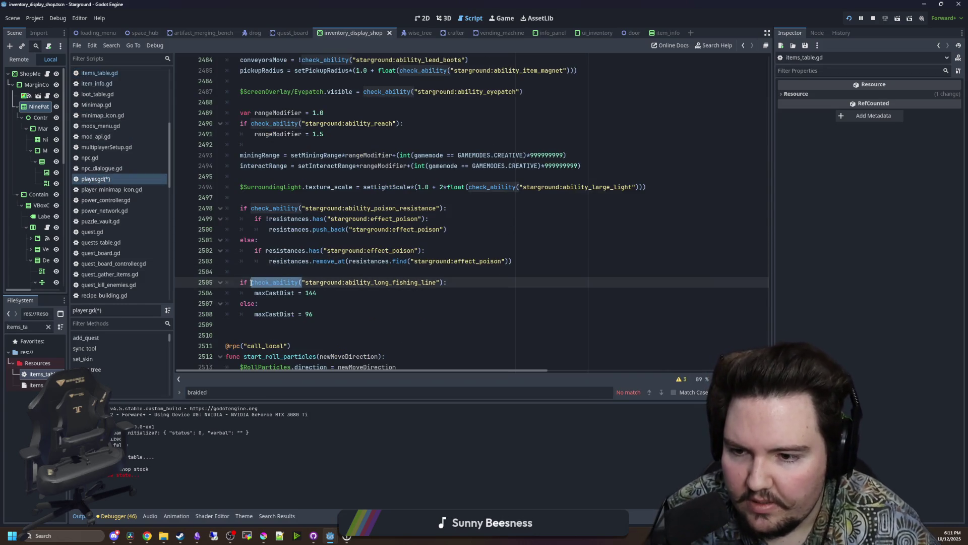
pyautogui.click(281, 265)
pyautogui.hotkey('ctrl', 's')
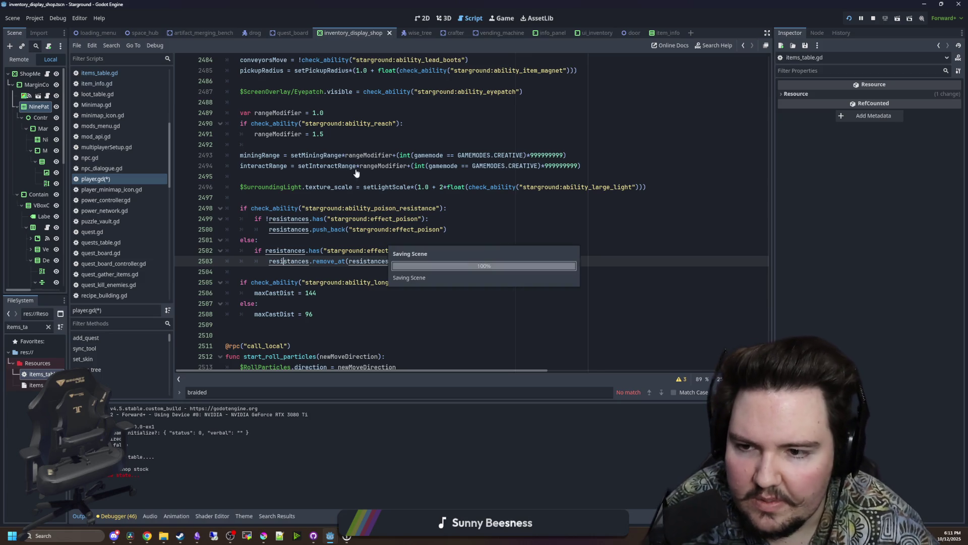
pyautogui.scroll(2, 500, 209)
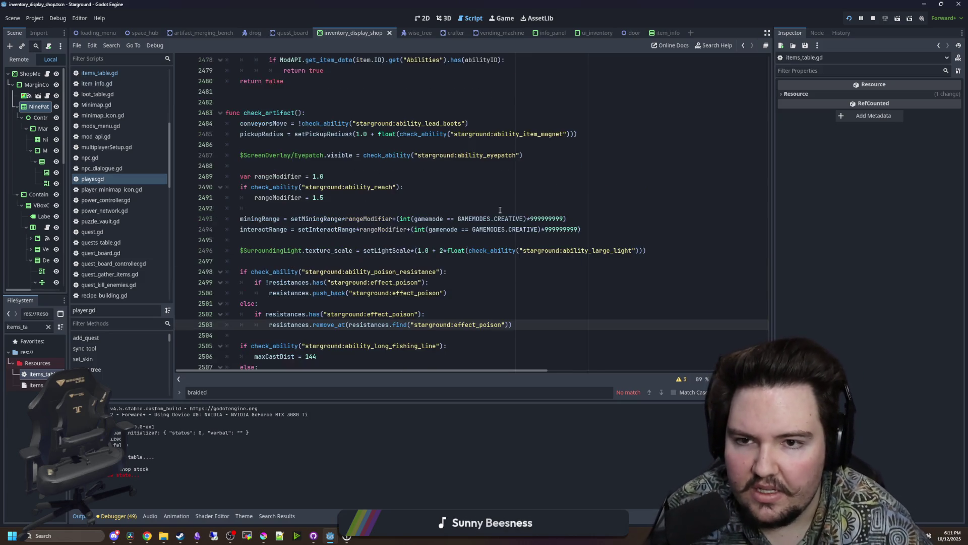
# Run a project-wide Find in Files search for remaining get_count( calls.
pyautogui.scroll(2, 499, 210)
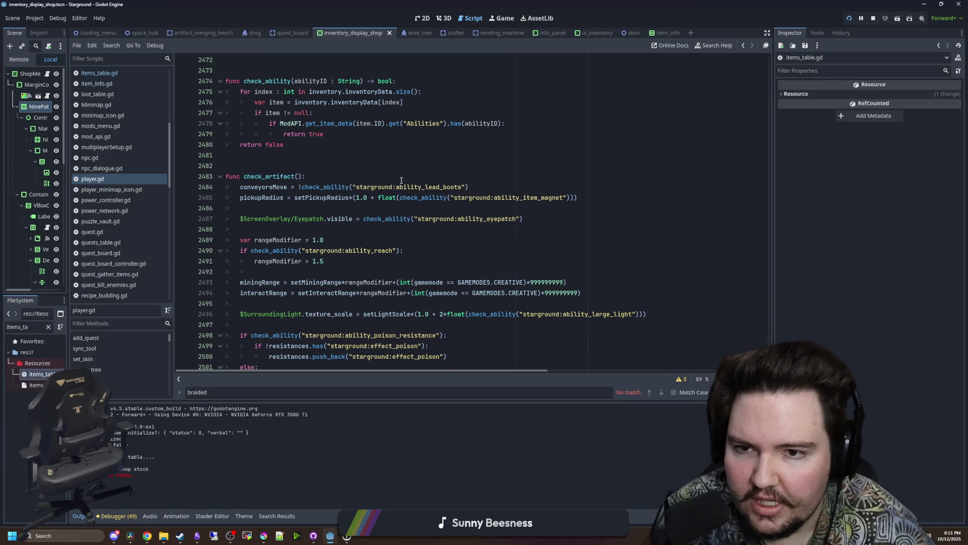
pyautogui.scroll(-13, 393, 178)
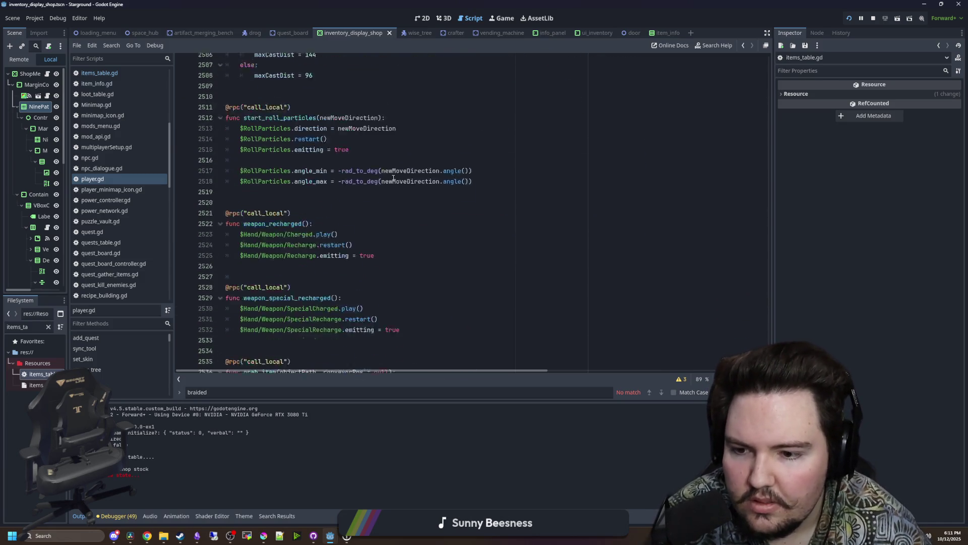
pyautogui.scroll(-3, 394, 178)
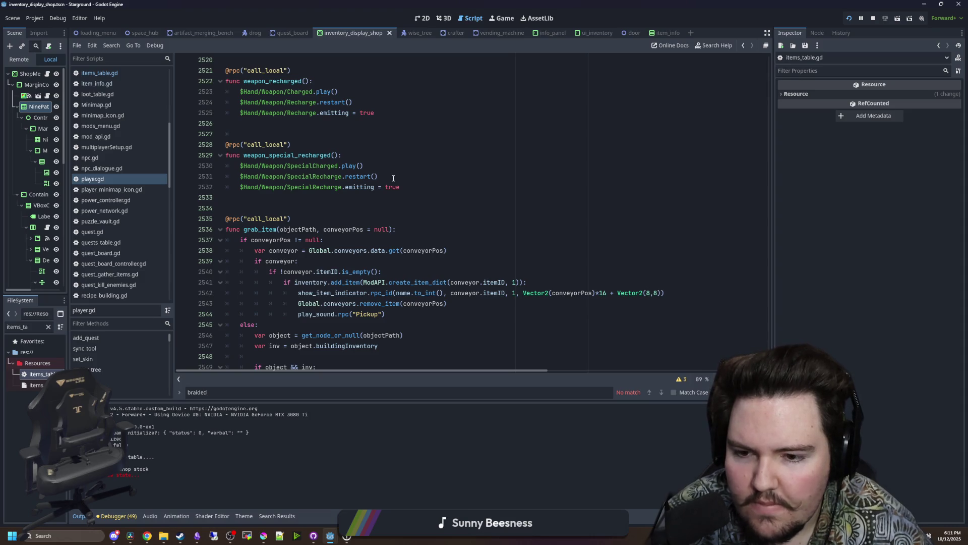
pyautogui.scroll(-6, 394, 178)
pyautogui.click(382, 230)
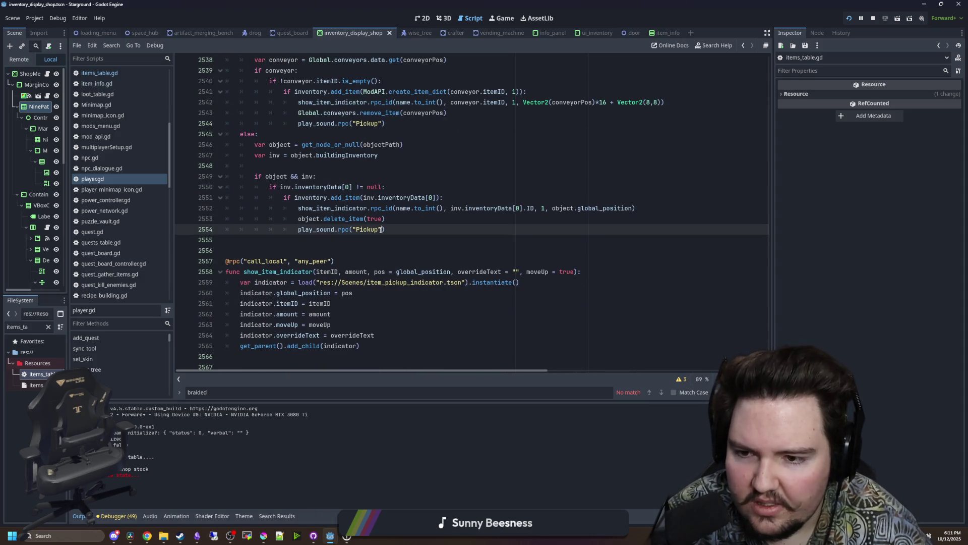
pyautogui.hotkey('ctrl', 'shift', 'f')
pyautogui.write('pickup')
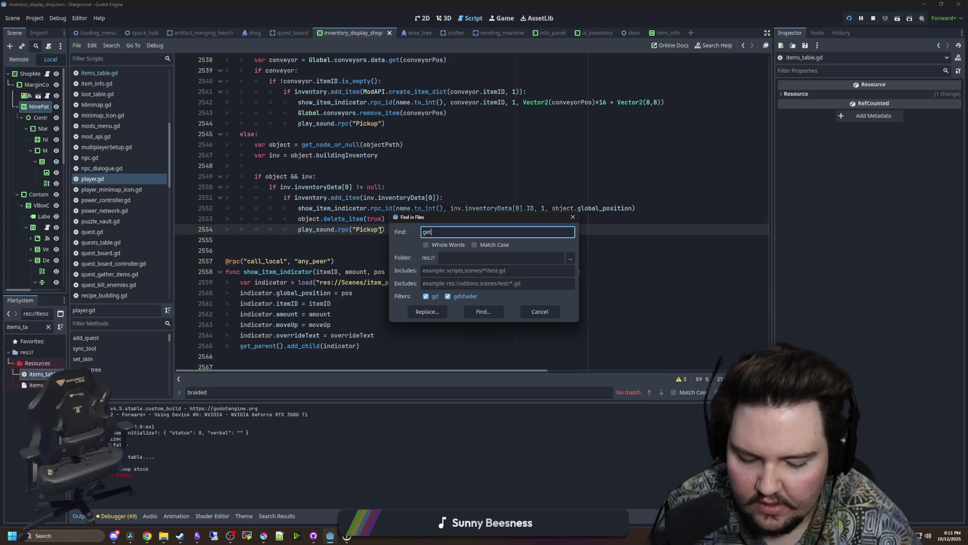
pyautogui.press('Escape')
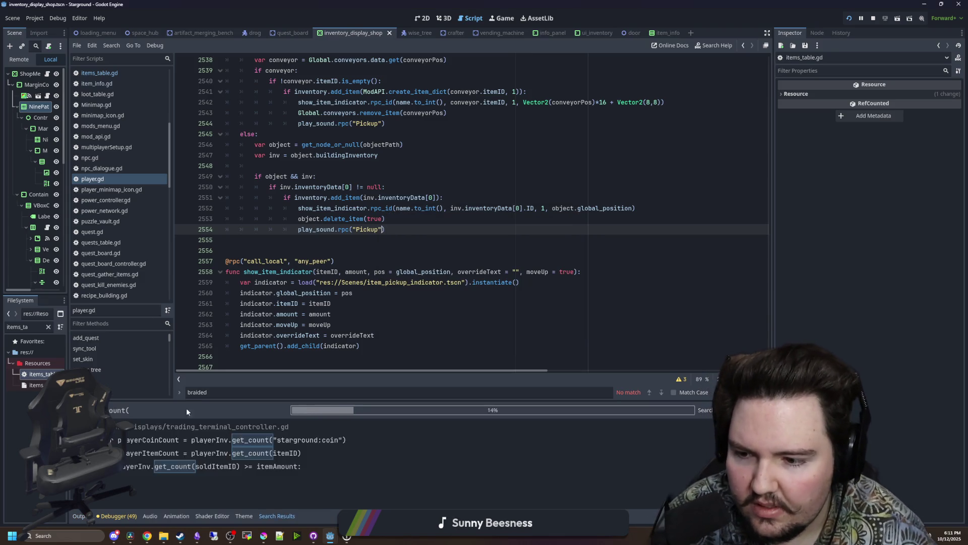
# Enlarge the Search Results panel and open enemy.gd at its preserved_clover check.
pyautogui.moveTo(198, 401); pyautogui.dragTo(205, 317)
pyautogui.scroll(-8, 276, 396)
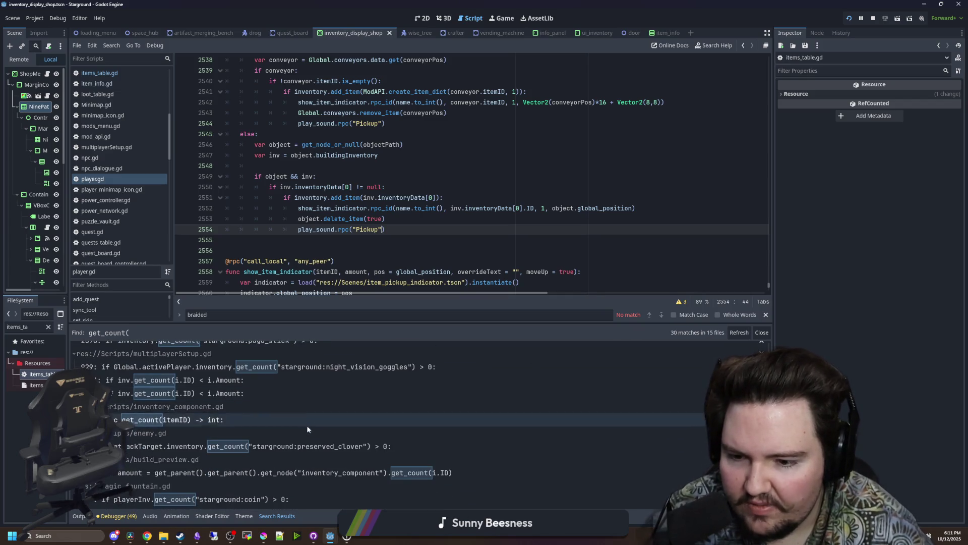
pyautogui.click(297, 447)
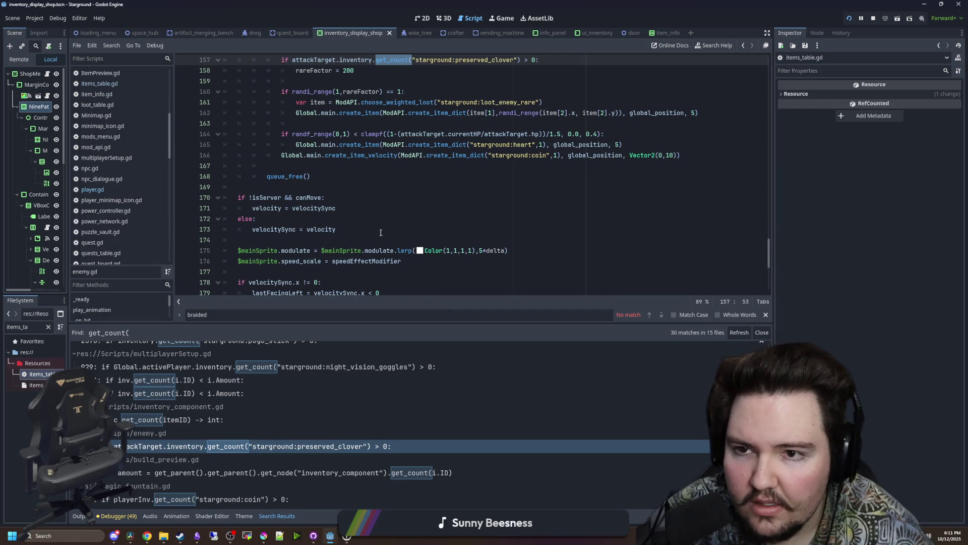
# Start rewriting line 157 as an attackTarget.check_ability call with a luck ability ID.
pyautogui.click(455, 187)
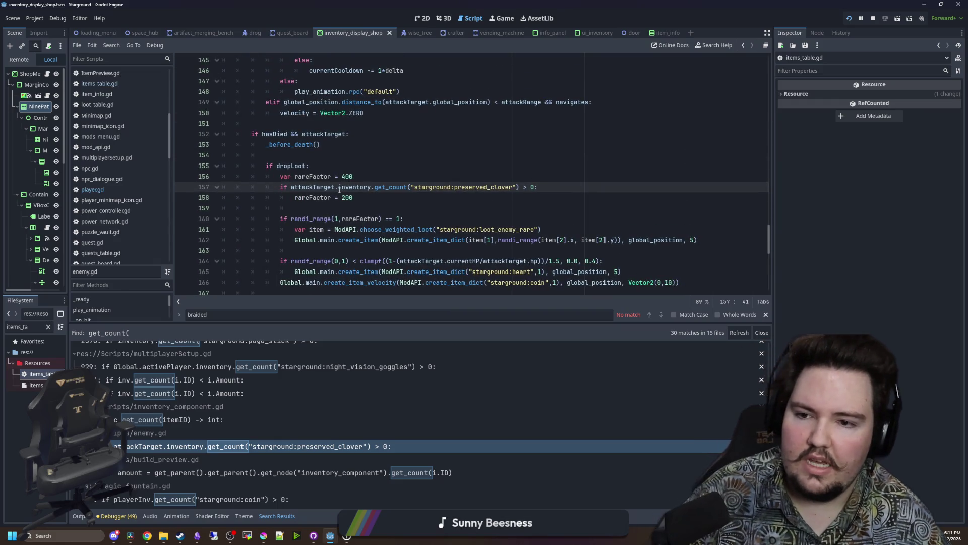
pyautogui.hotkey('ctrl', 'Left')
pyautogui.press('Return')
pyautogui.press('Return')
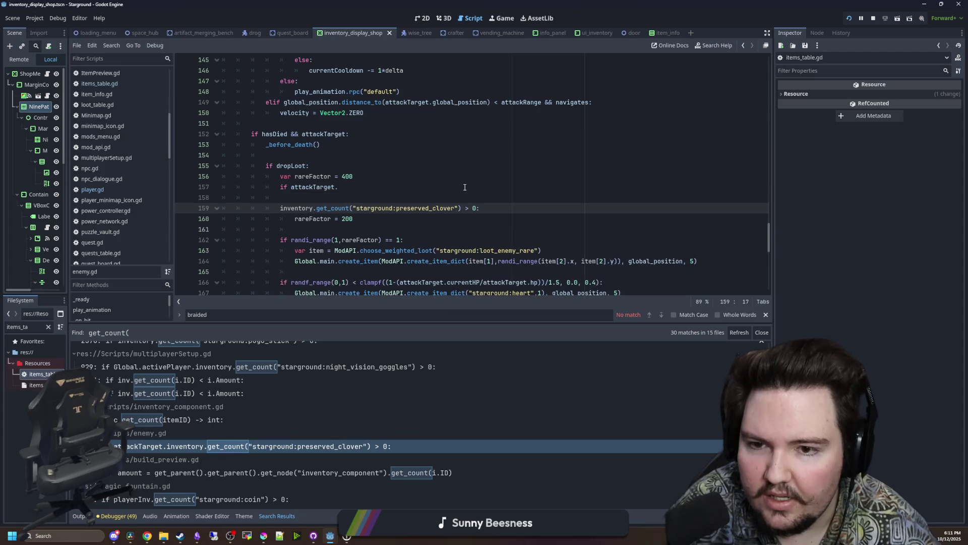
pyautogui.click(384, 191)
pyautogui.write('check_ability(')
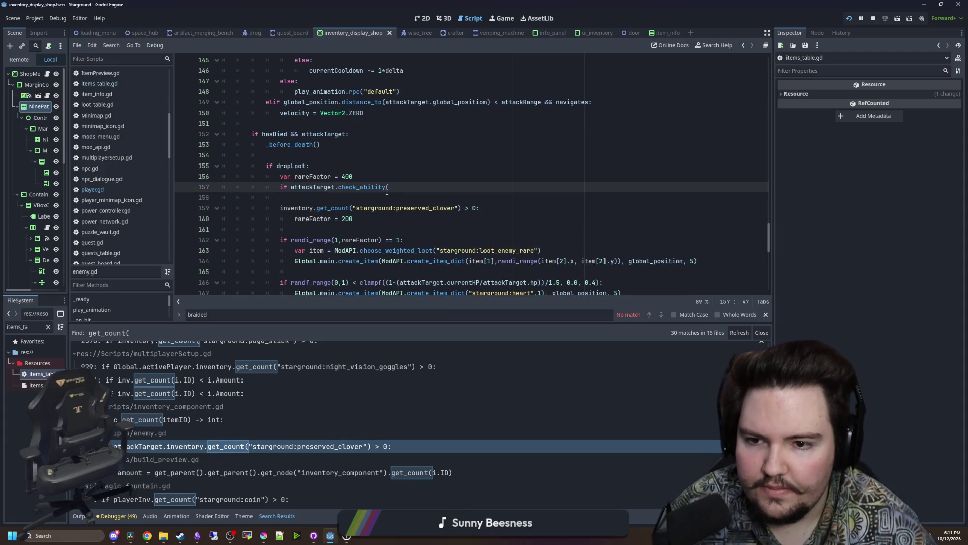
pyautogui.write('"starground:pres')
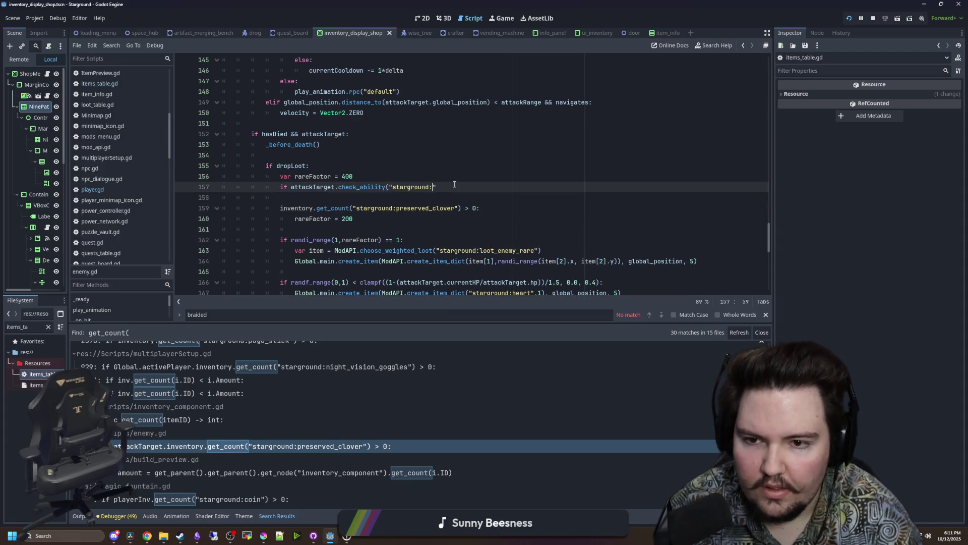
pyautogui.write('erved_clover')
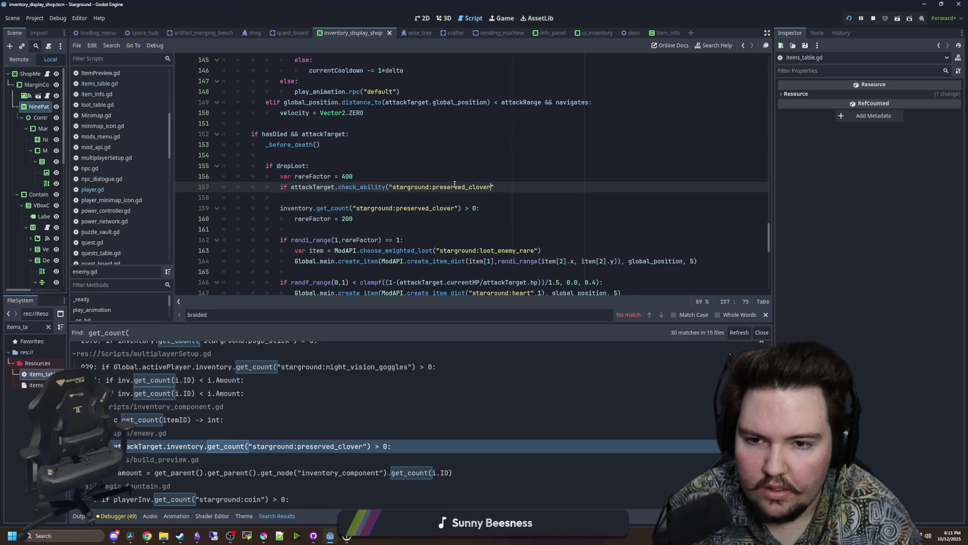
pyautogui.press('BackSpace')
pyautogui.press('BackSpace')
pyautogui.press('BackSpace')
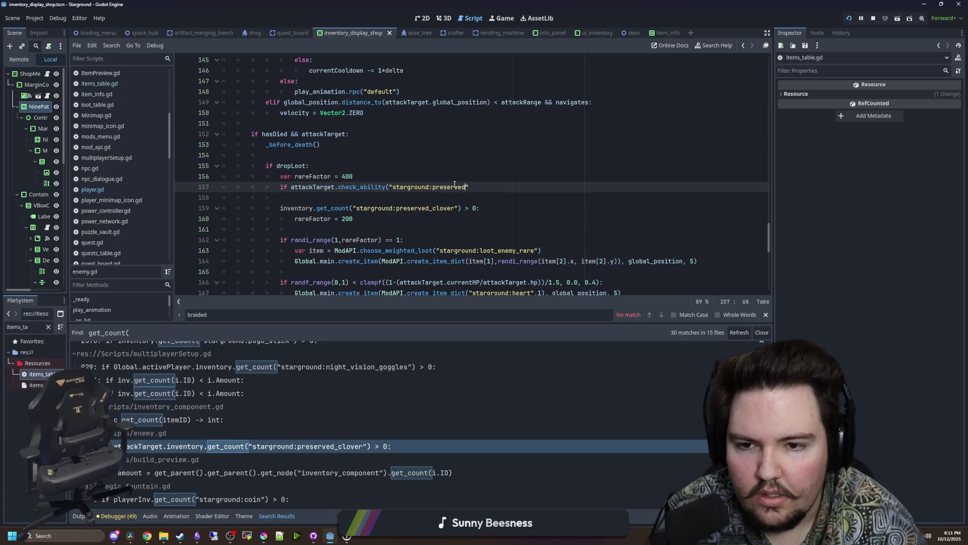
pyautogui.write('ability_luck_d')
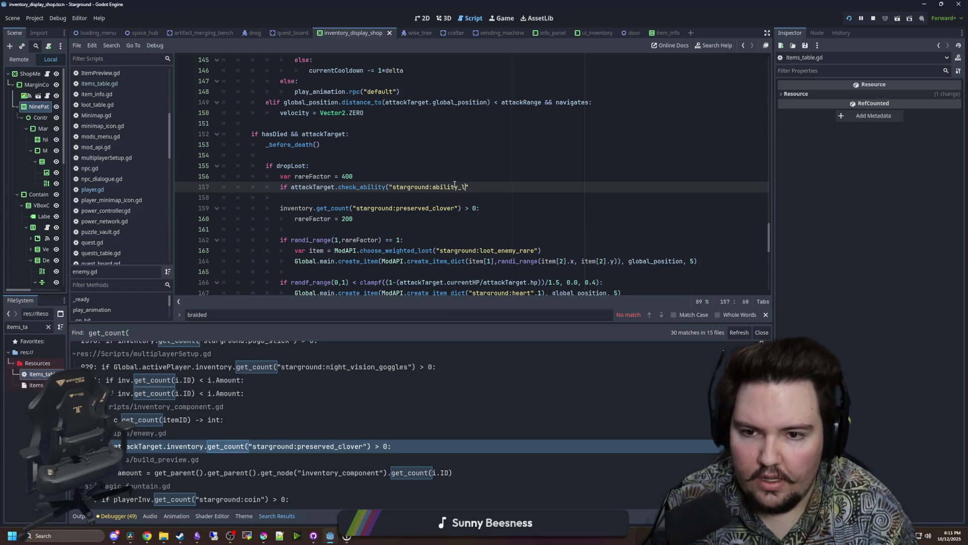
pyautogui.write('rop')
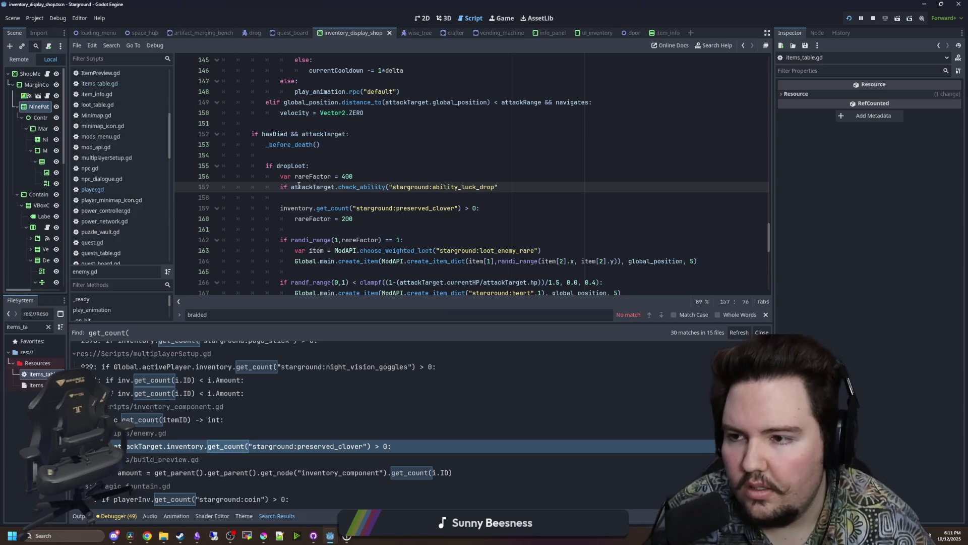
# Search items_table.gd for the preserved clover entry to look up its ability ID.
pyautogui.doubleClick(30, 377)
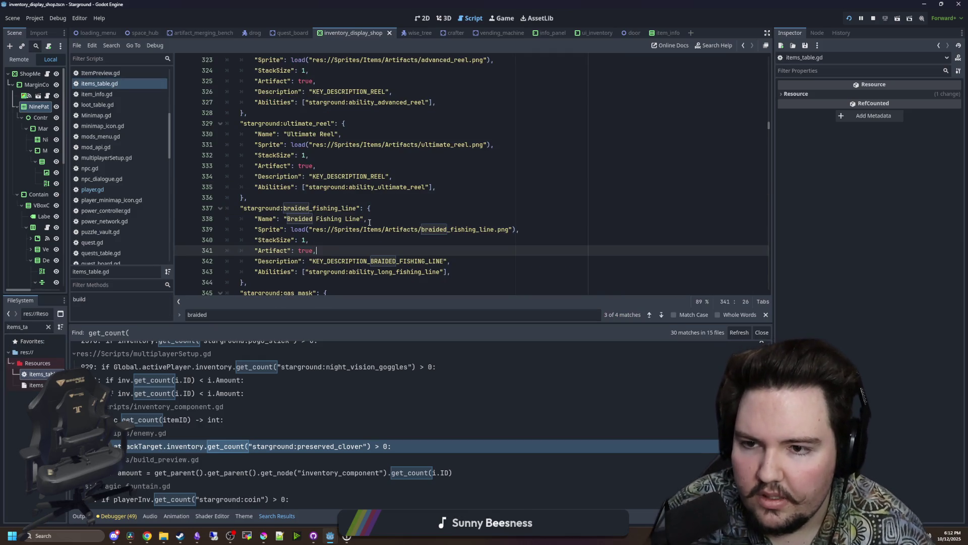
pyautogui.scroll(-3, 370, 222)
pyautogui.hotkey('ctrl', 'f')
pyautogui.write('pres')
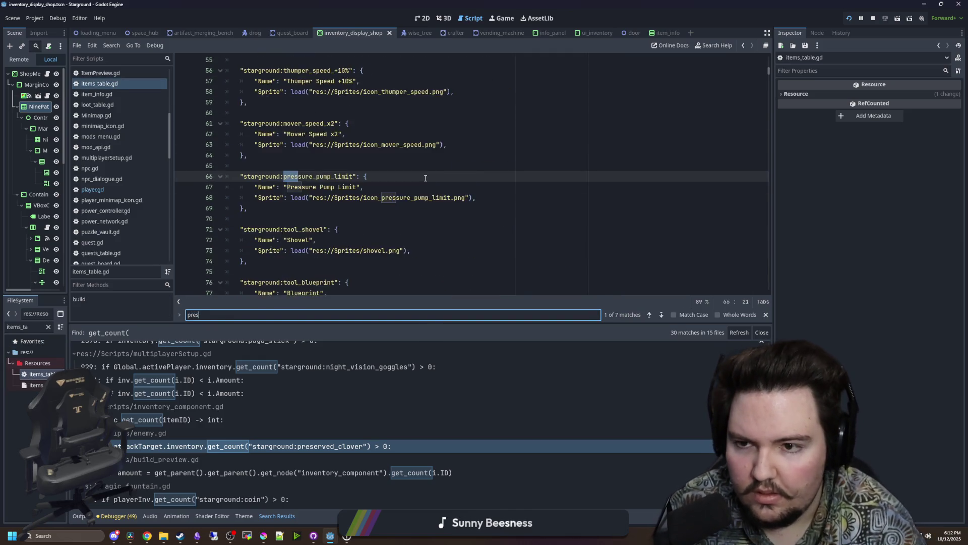
pyautogui.write('erved')
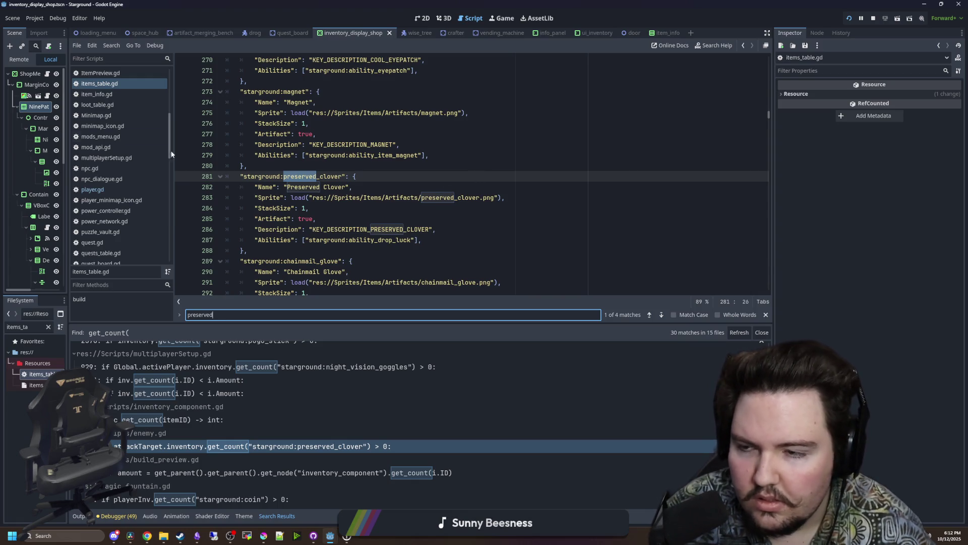
# Correct the ability ID on line 157 to starground:ability_drop_luck.
pyautogui.doubleClick(189, 445)
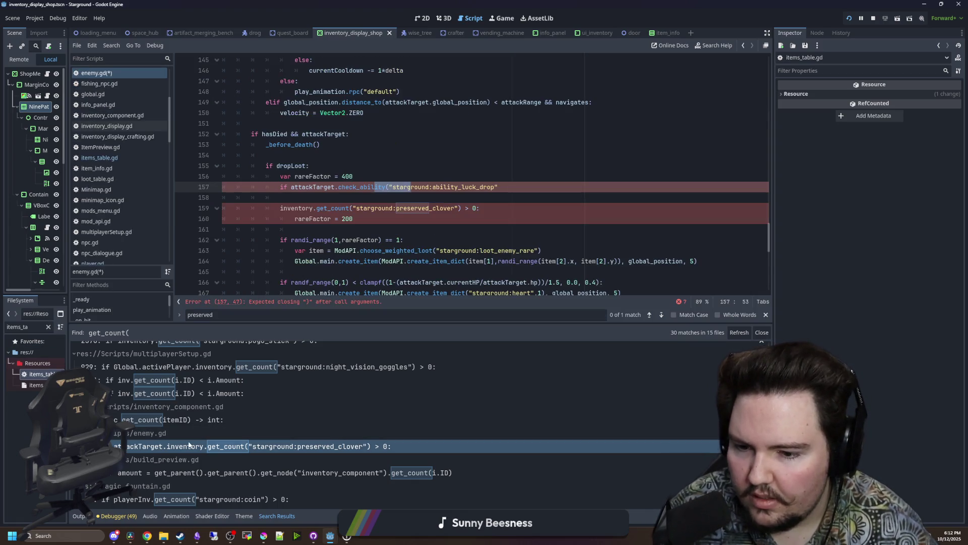
pyautogui.doubleClick(451, 187)
pyautogui.write('abil')
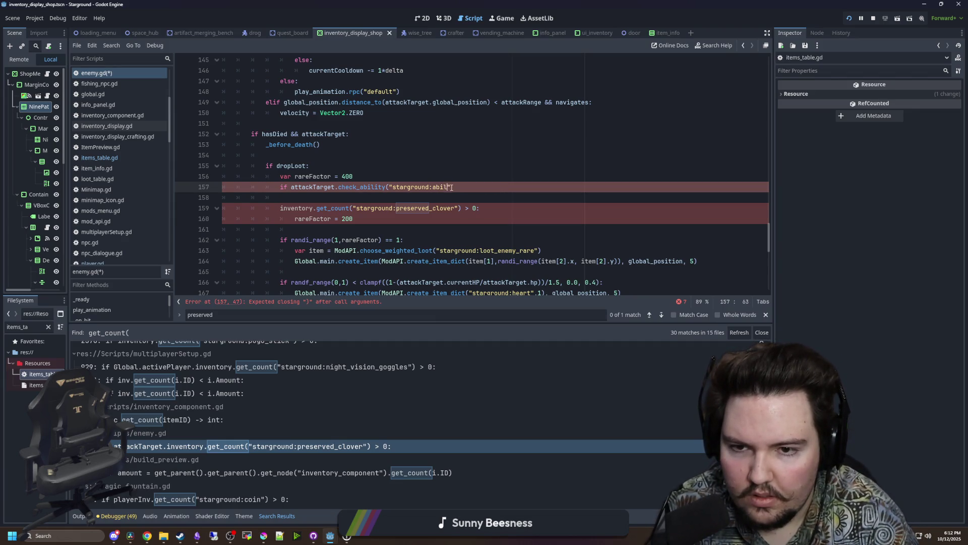
pyautogui.write('ity_drtop')
pyautogui.press('BackSpace')
pyautogui.press('BackSpace')
pyautogui.press('BackSpace')
pyautogui.write('op_luck')
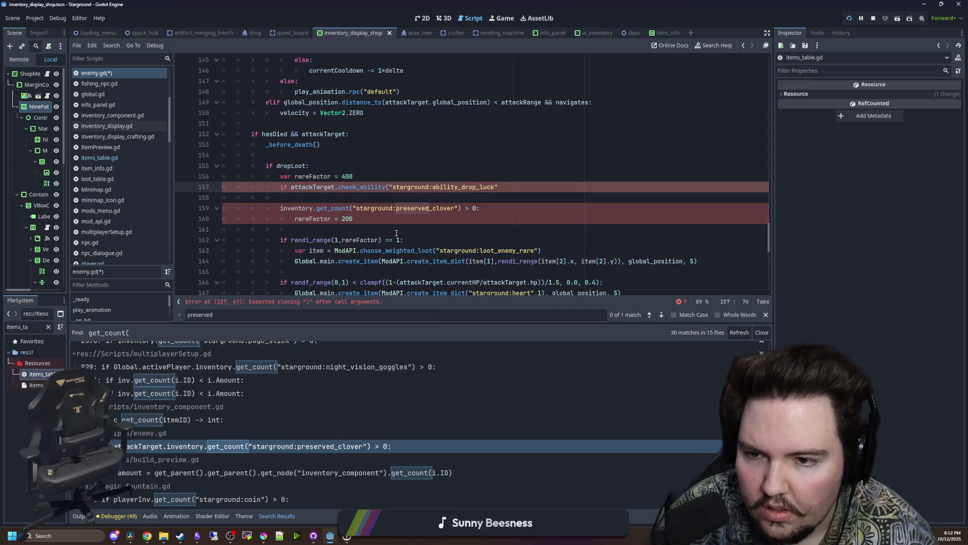
# Delete the old preserved_clover get_count lines and close the check_ability call.
pyautogui.moveTo(480, 208); pyautogui.dragTo(503, 186)
pyautogui.press('BackSpace')
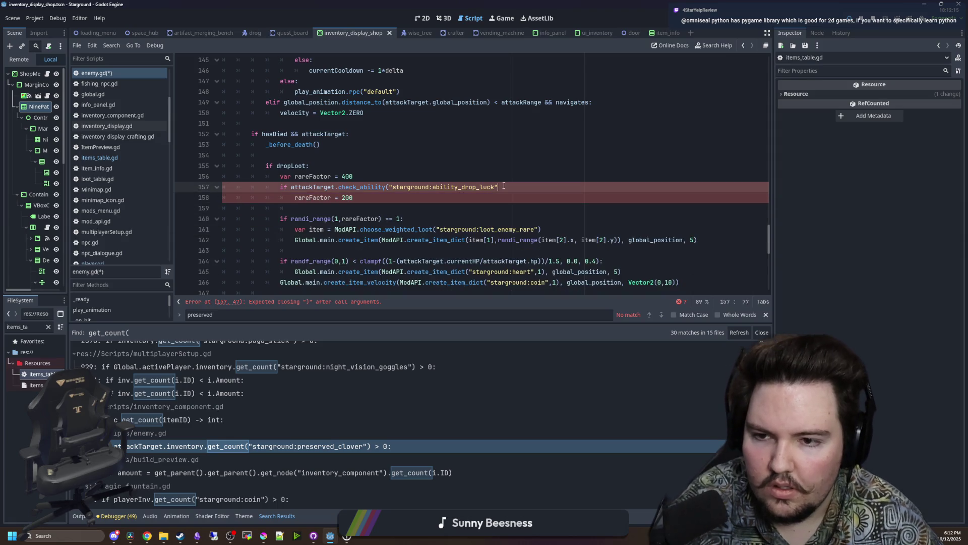
pyautogui.write(':')
pyautogui.click(463, 175)
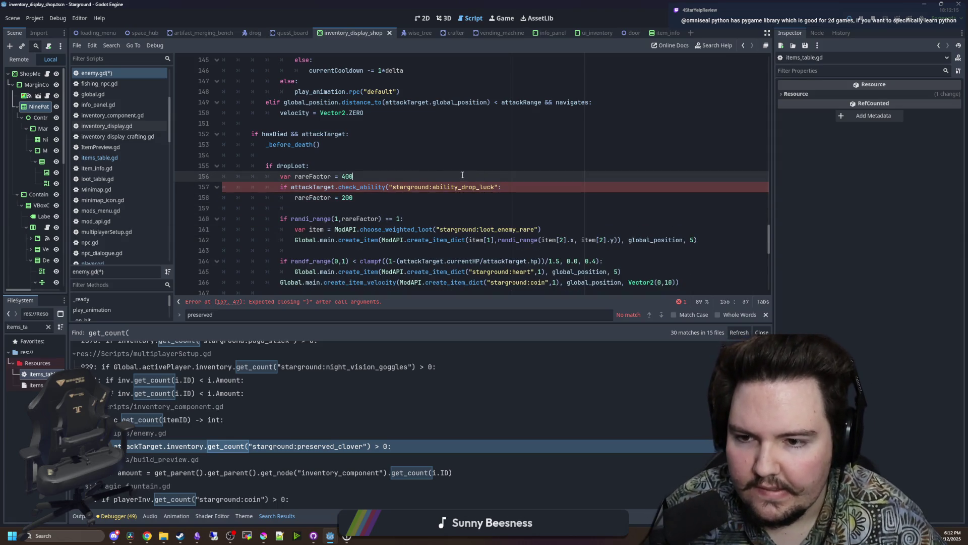
pyautogui.click(496, 187)
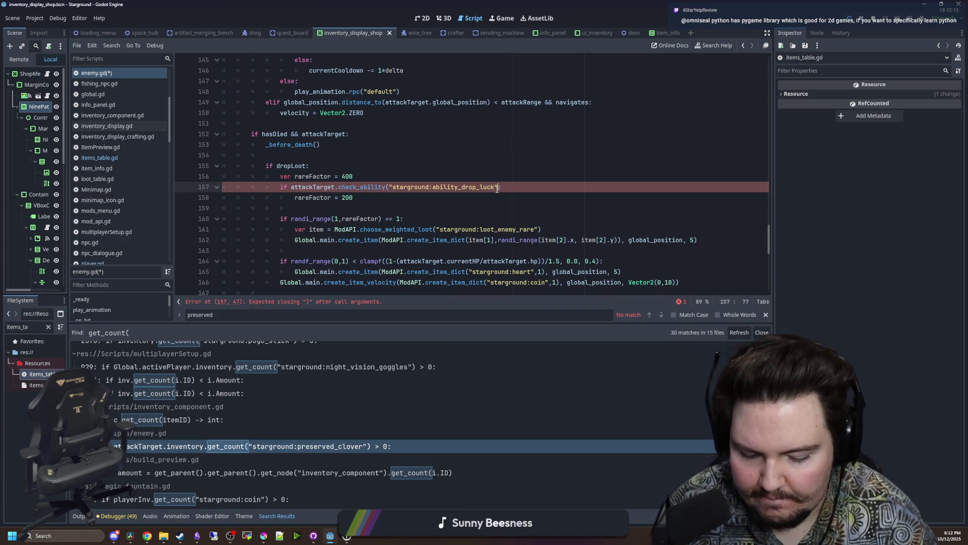
pyautogui.write(')')
pyautogui.click(490, 171)
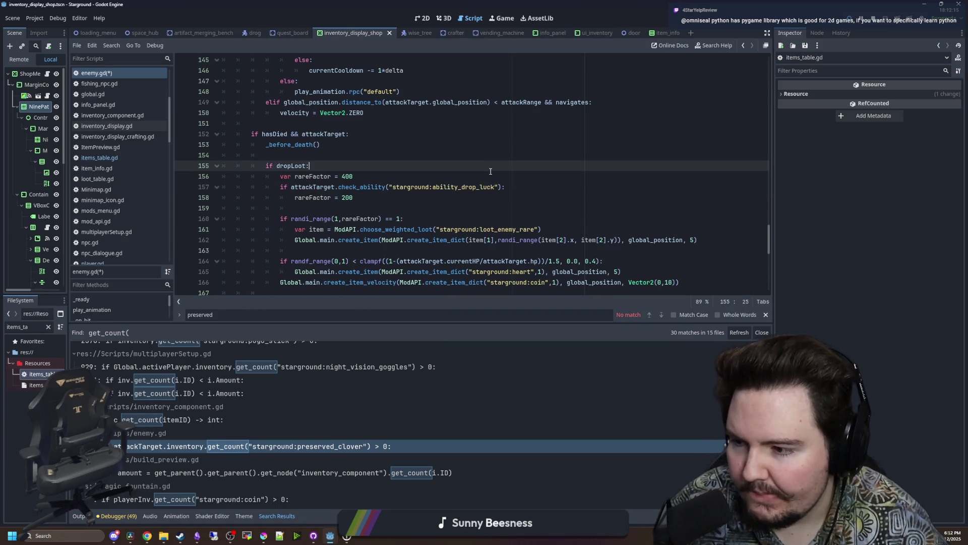
pyautogui.click(376, 202)
pyautogui.moveTo(392, 187)
pyautogui.mouseDown()
pyautogui.moveTo(282, 187)
pyautogui.moveTo(338, 187)
pyautogui.mouseUp()
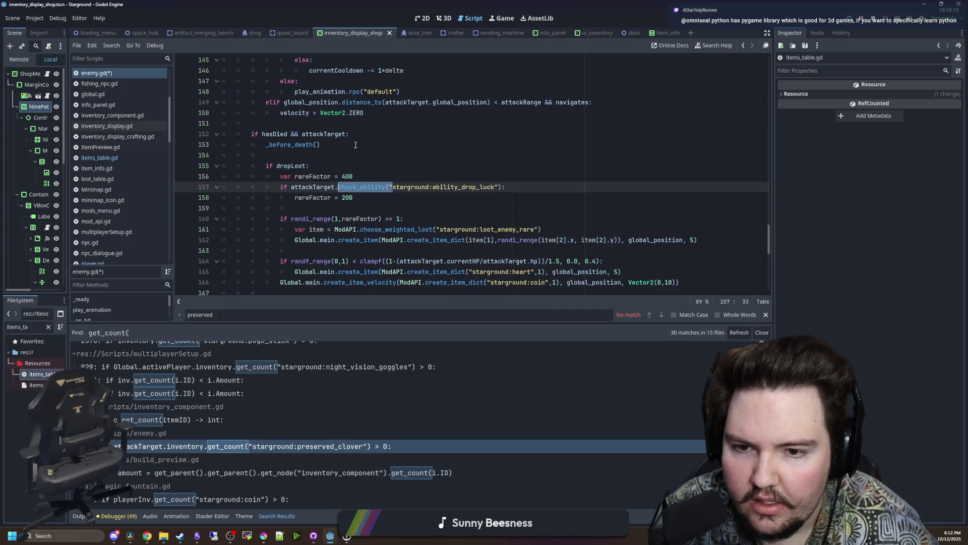
# Save enemy.gd and rerun the get_count( search, now 29 matches in 14 files.
pyautogui.scroll(-10, 405, 194)
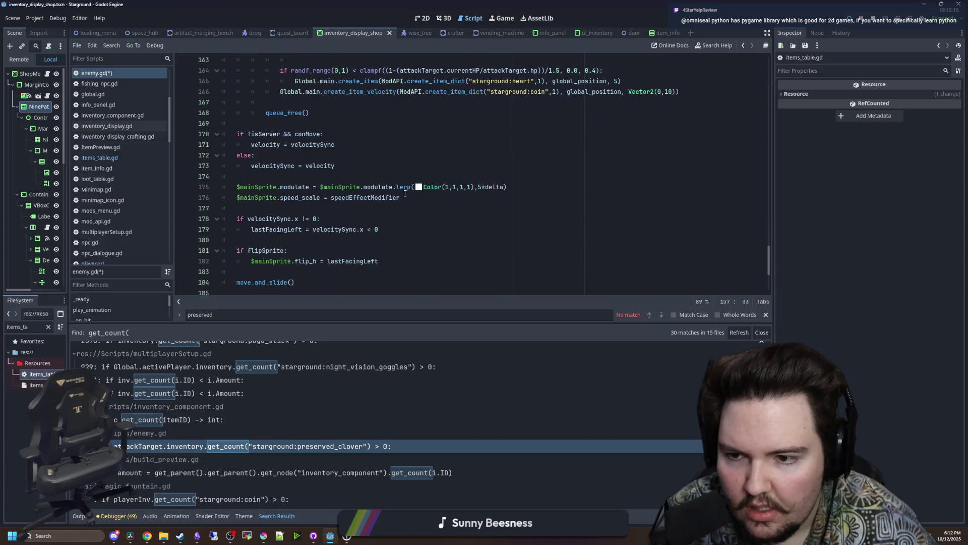
pyautogui.click(417, 226)
pyautogui.hotkey('ctrl', 's')
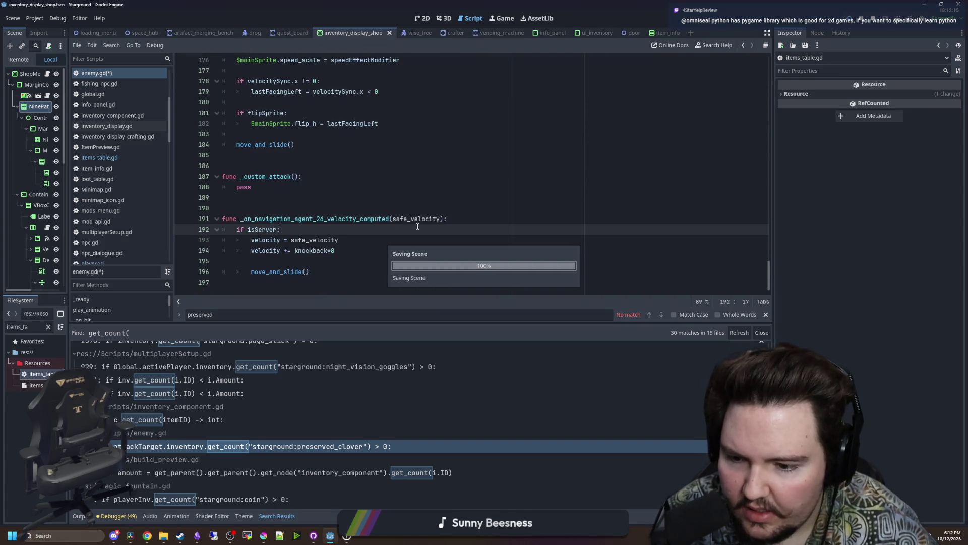
pyautogui.hotkey('ctrl', 'shift', 'f')
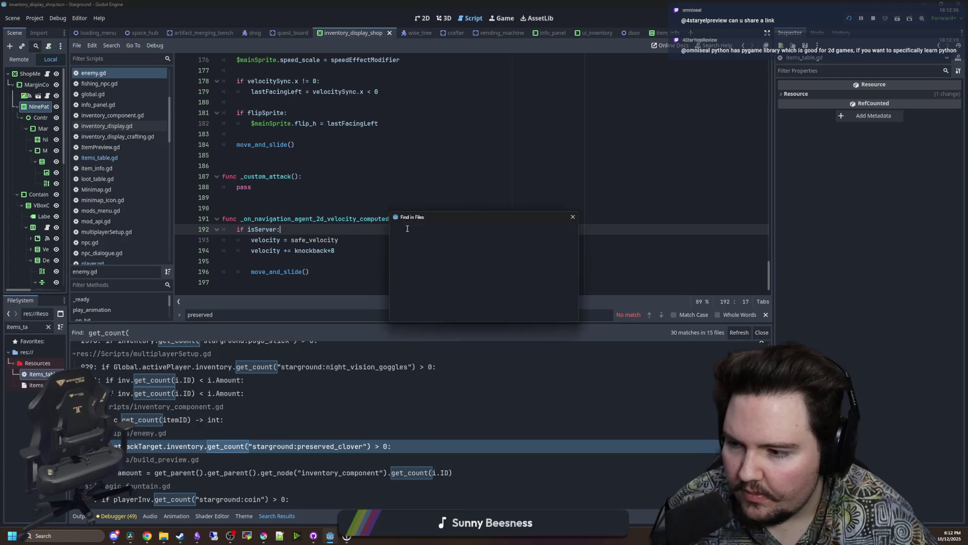
pyautogui.press('Return')
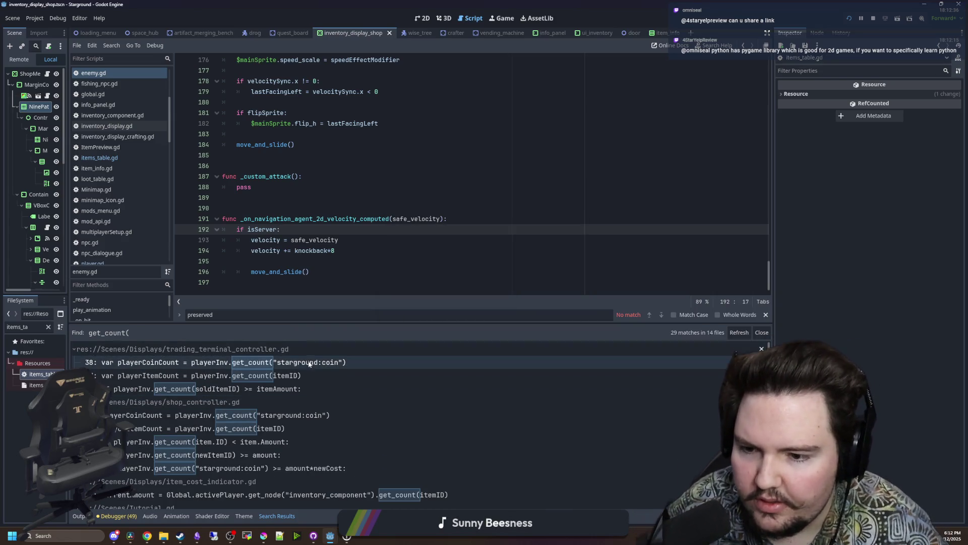
# Step through the get_count( results to fishing_minigame.gd's advanced_reel check.
pyautogui.click(246, 376)
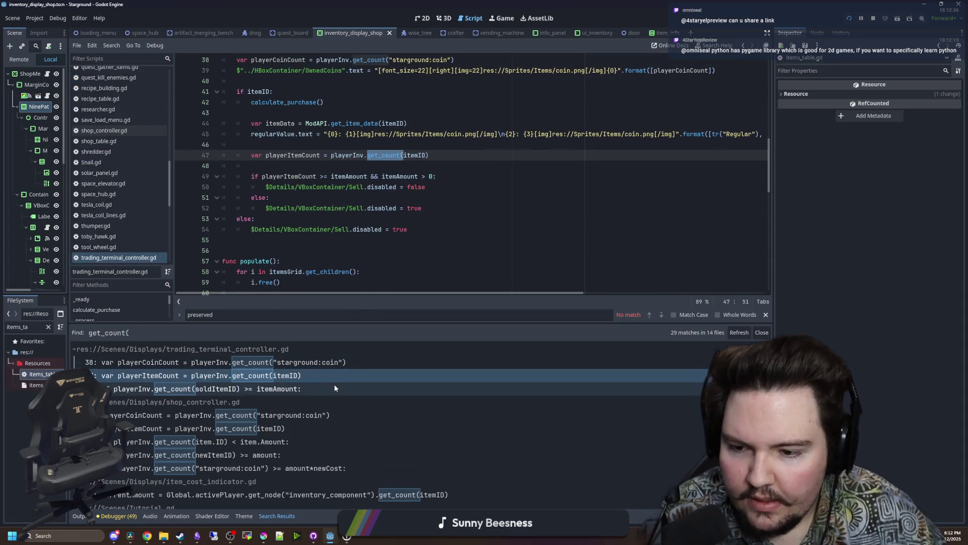
pyautogui.scroll(-4, 294, 401)
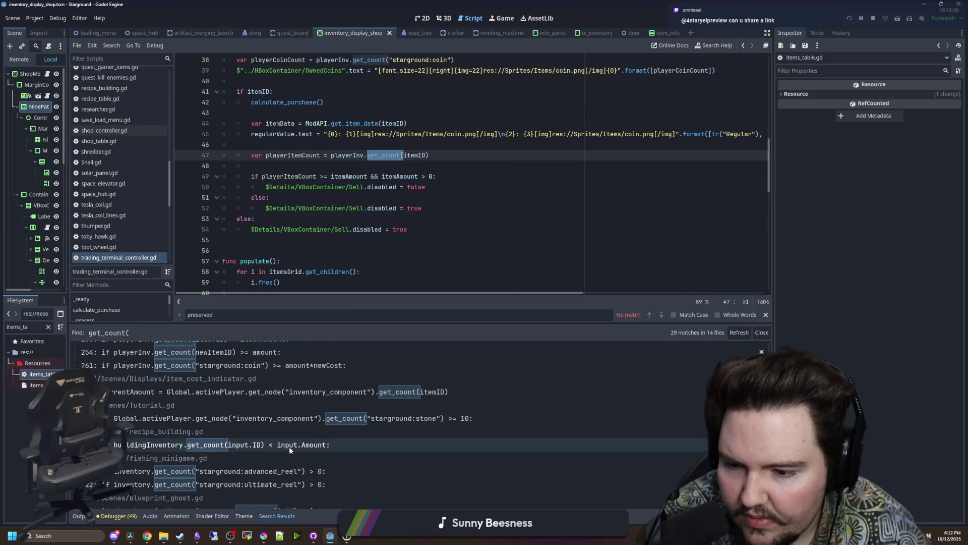
pyautogui.scroll(-2, 248, 427)
pyautogui.click(257, 432)
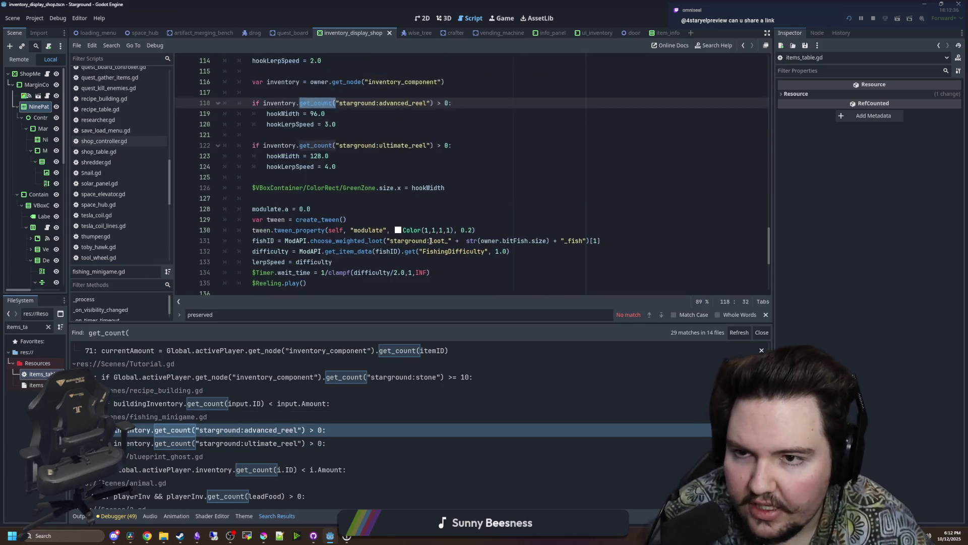
# Rewrite line 118 as inventory.check_ability("starground:ability_advanced_reel").
pyautogui.click(434, 157)
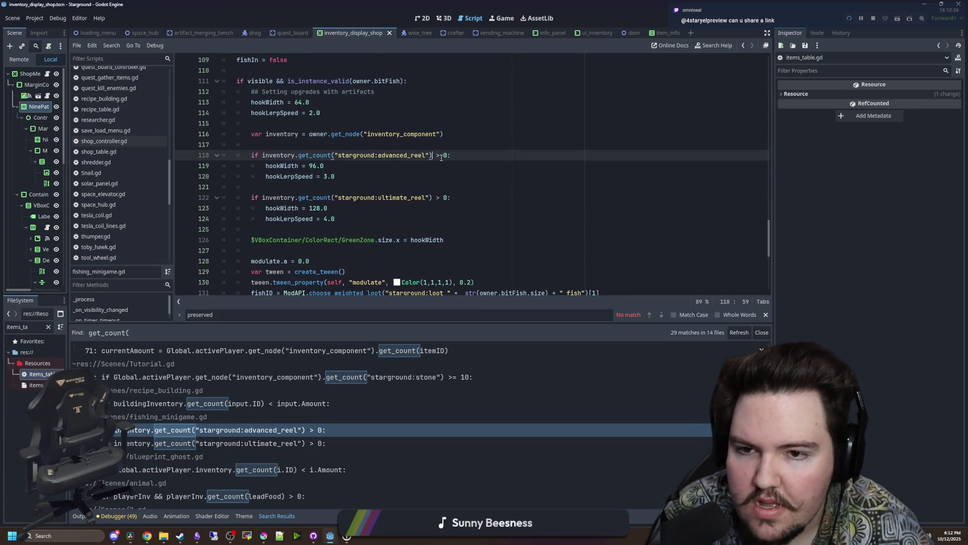
pyautogui.click(447, 155)
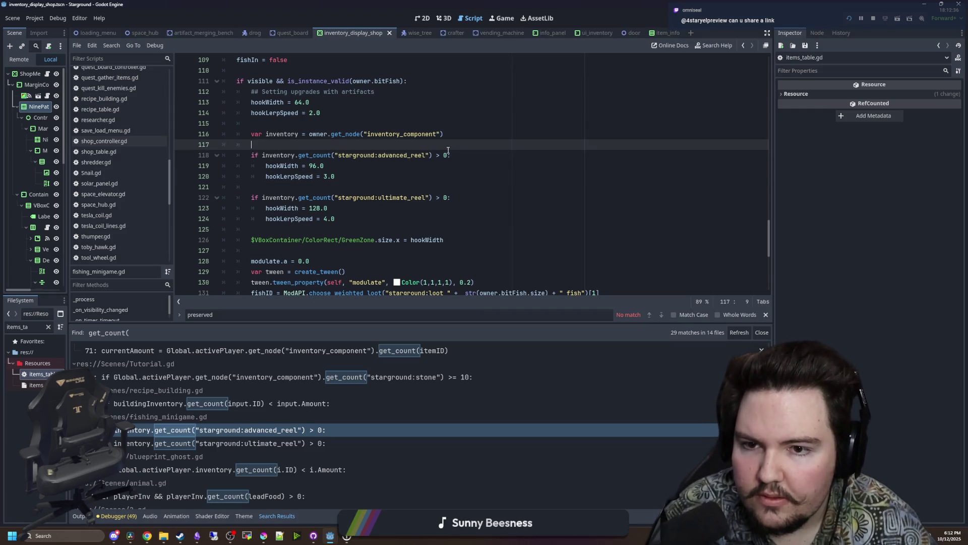
pyautogui.keyDown('shift'); pyautogui.click(262, 155); pyautogui.keyUp('shift')
pyautogui.write('check_ability(":')
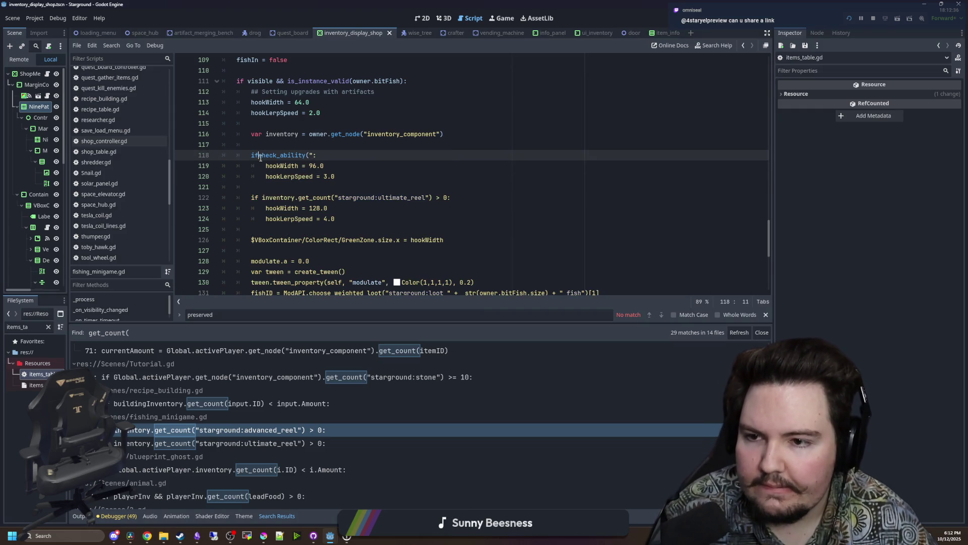
pyautogui.write(' starground')
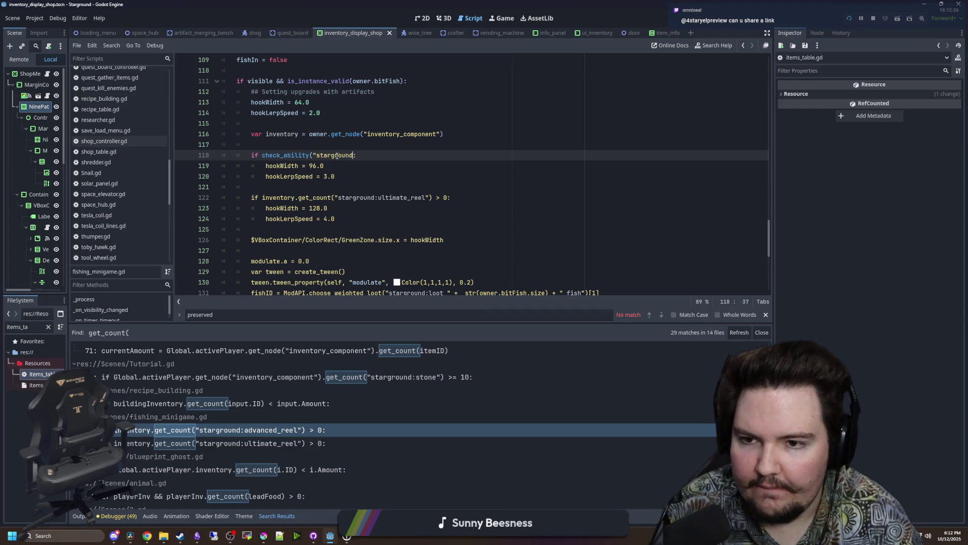
pyautogui.write('bility_advan')
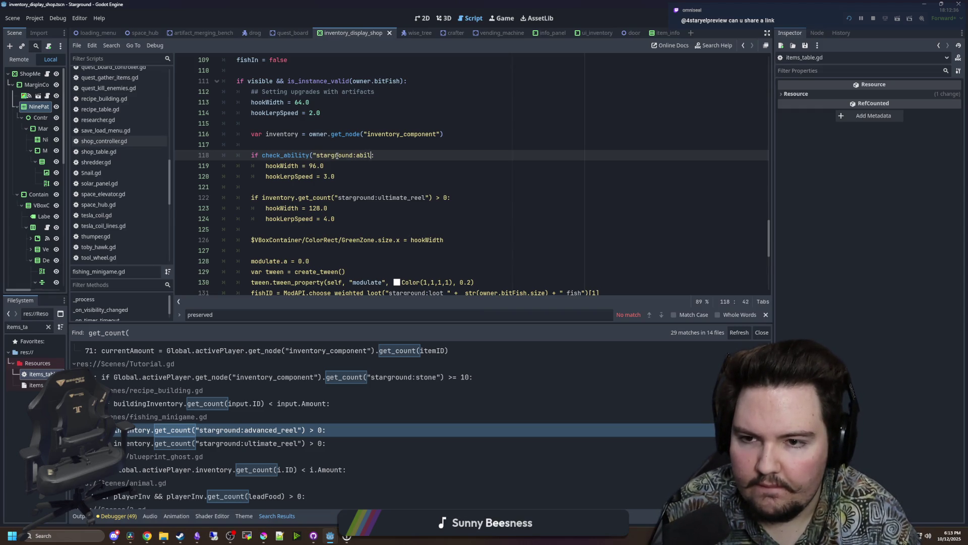
pyautogui.write('ced_reel"')
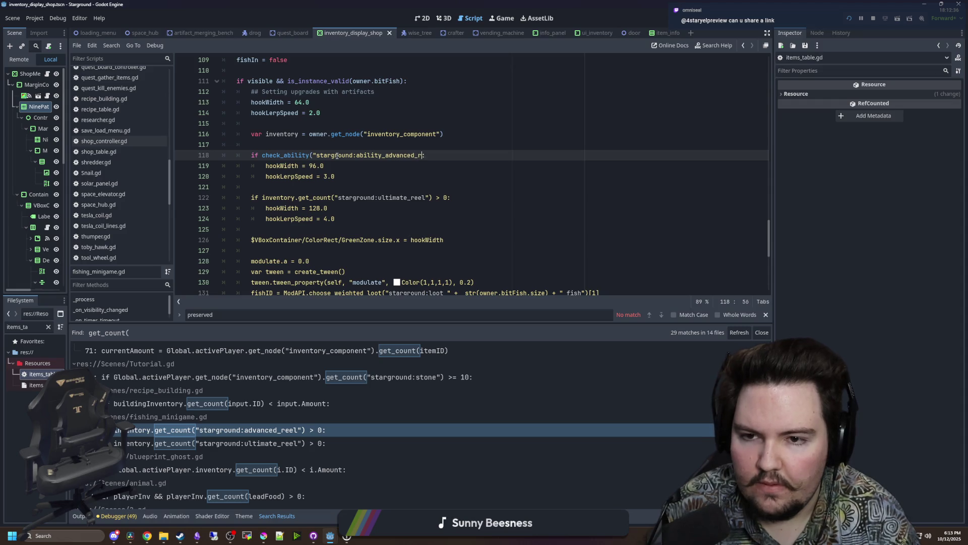
pyautogui.write(')')
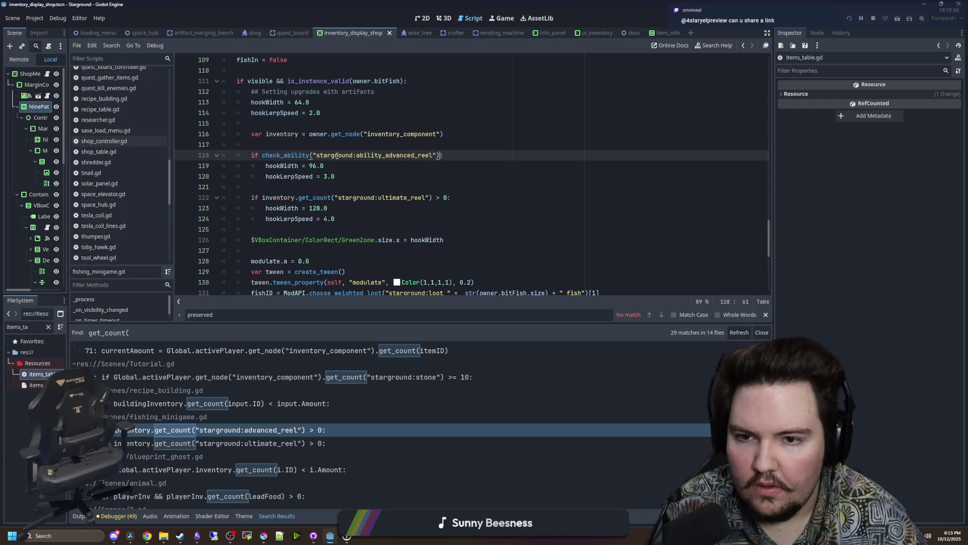
pyautogui.click(478, 164)
pyautogui.moveTo(444, 155); pyautogui.dragTo(261, 160)
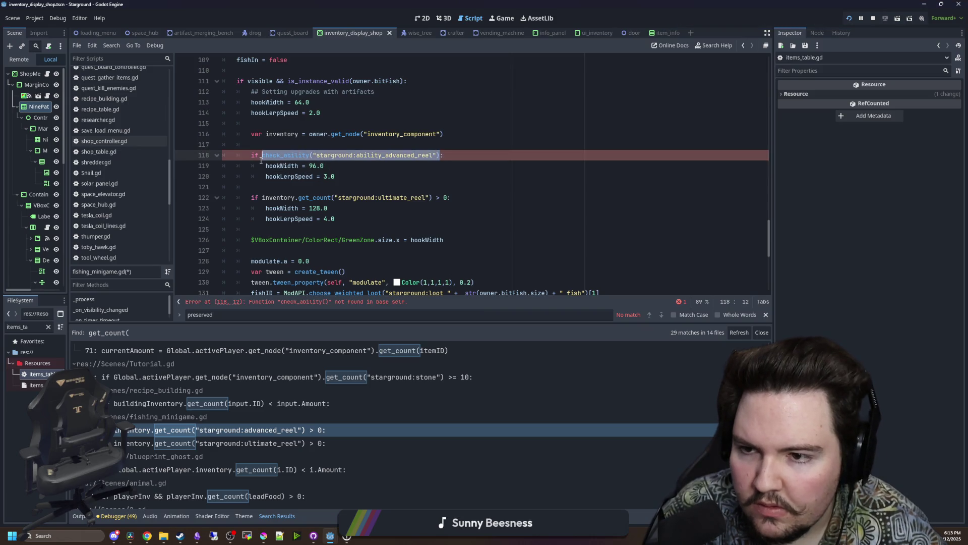
pyautogui.press('Down')
pyautogui.press('Down')
pyautogui.press('End')
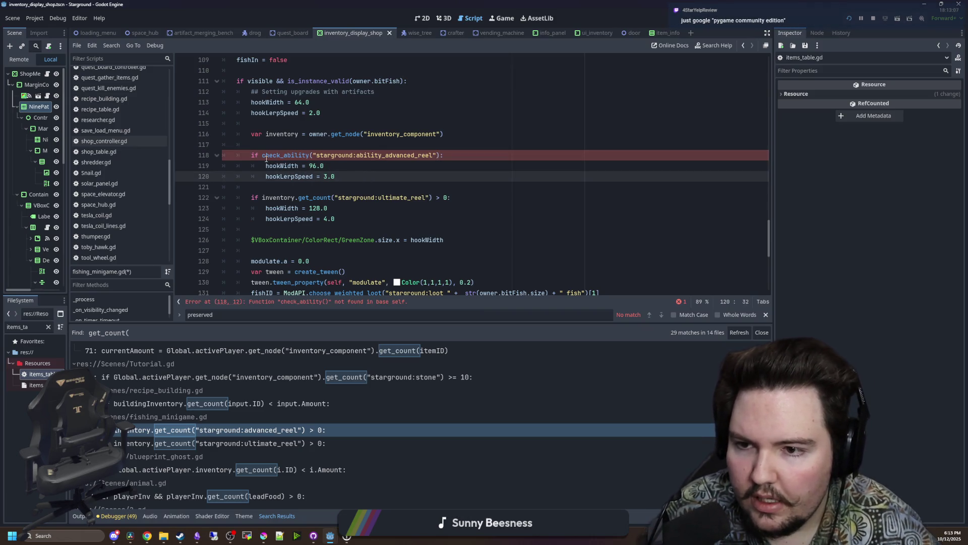
pyautogui.click(262, 158)
pyautogui.write('inventory.')
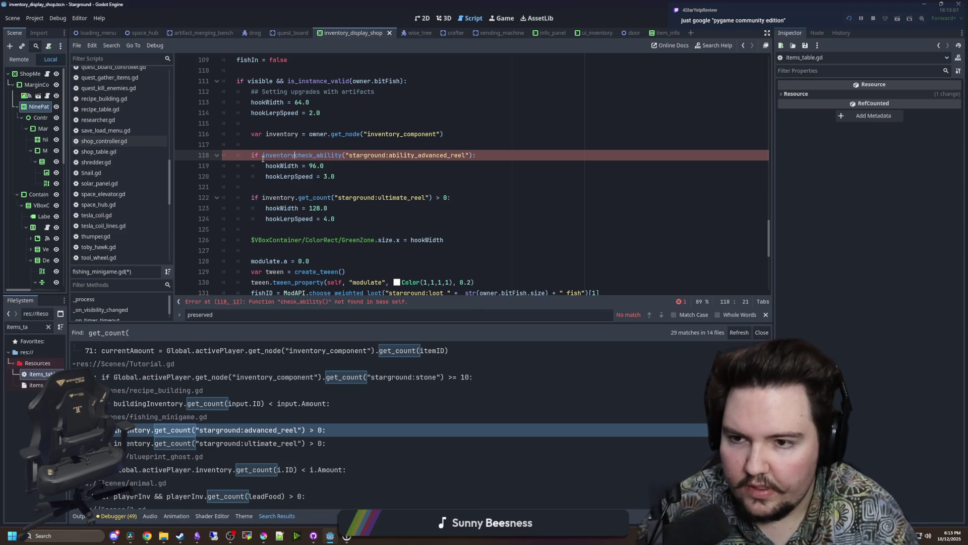
pyautogui.press('Escape')
# Copy line 118's condition over line 122's ultimate_reel get_count condition.
pyautogui.moveTo(475, 156); pyautogui.dragTo(261, 156)
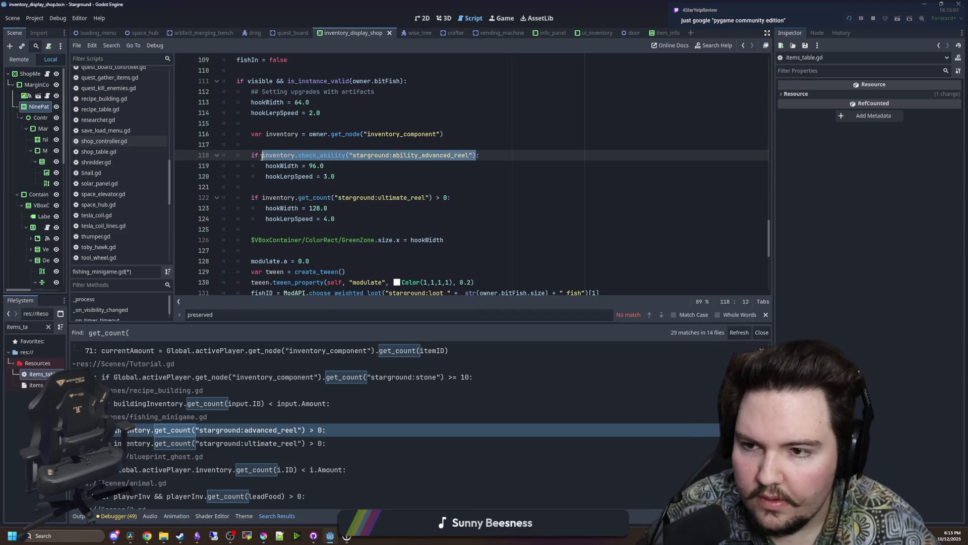
pyautogui.hotkey('ctrl', 'c')
pyautogui.moveTo(443, 197); pyautogui.dragTo(262, 197)
pyautogui.hotkey('ctrl', 'v')
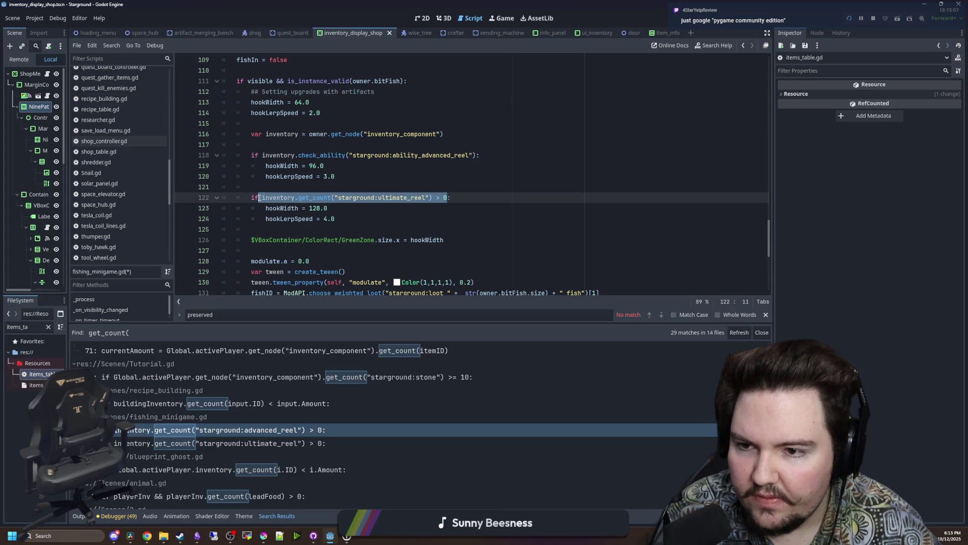
# Change the pasted ability ID on line 122 to ability_ultimate_reel.
pyautogui.doubleClick(428, 197)
pyautogui.click(428, 197)
pyautogui.hotkey('shift', 'Right')
pyautogui.hotkey('shift', 'Right')
pyautogui.hotkey('shift', 'Right')
pyautogui.write('d')
pyautogui.press('BackSpace')
pyautogui.press('BackSpace')
pyautogui.press('Delete')
pyautogui.write('ultimate')
pyautogui.moveTo(475, 197); pyautogui.dragTo(262, 197)
pyautogui.click(286, 183)
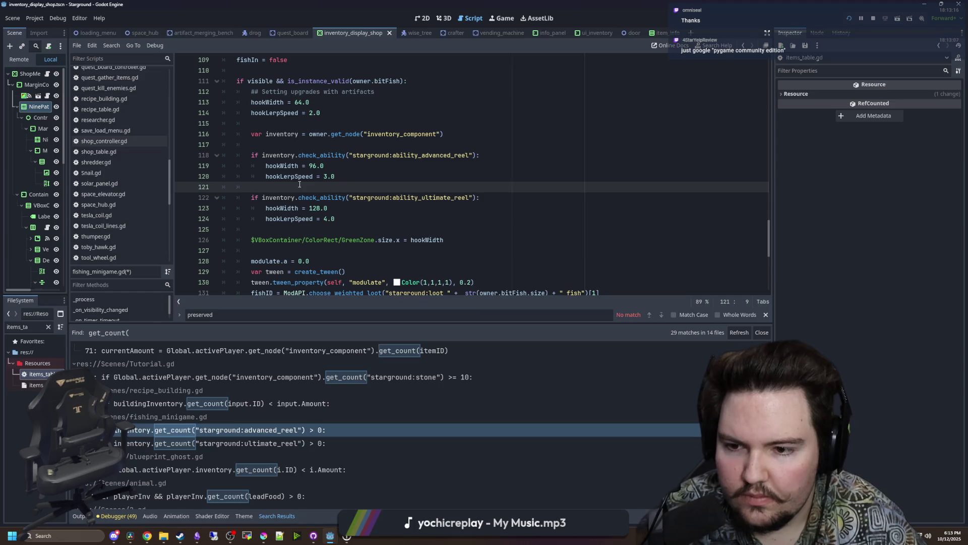
# Save fishing_minigame.gd, then go to player.gd's cool_eyepatch search result.
pyautogui.hotkey('ctrl', 's')
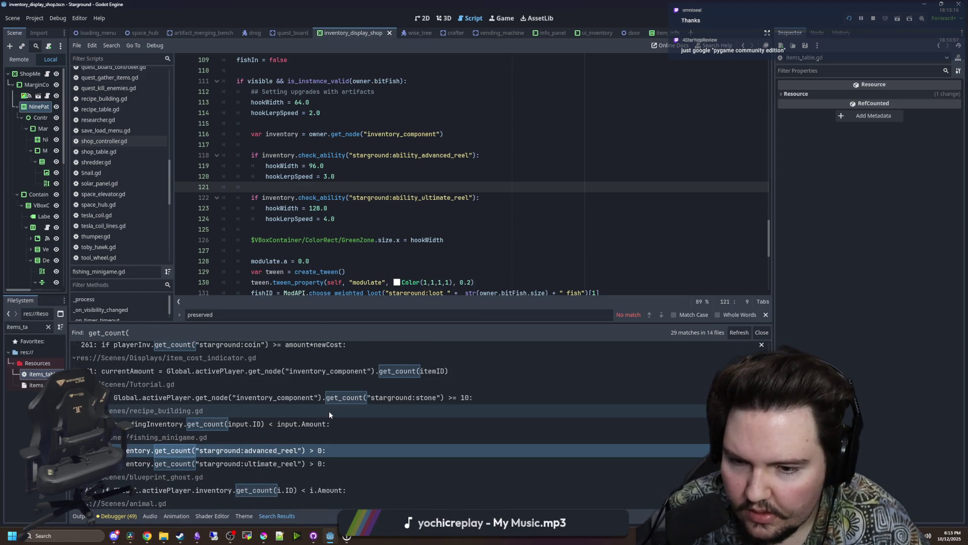
pyautogui.scroll(-3, 329, 410)
pyautogui.scroll(-2, 329, 413)
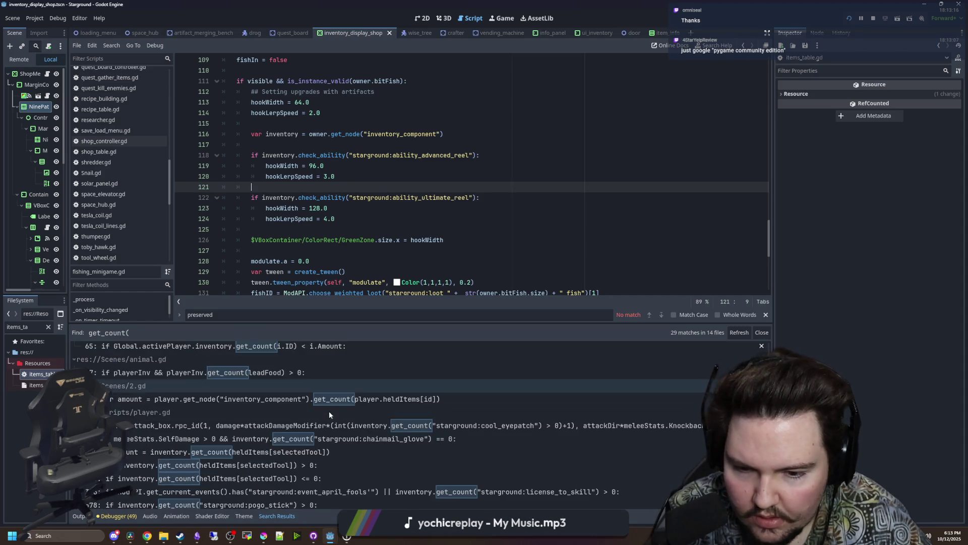
pyautogui.click(491, 426)
# Paste the check_ability condition over the cool_eyepatch get_count check on line 665.
pyautogui.scroll(4, 575, 279)
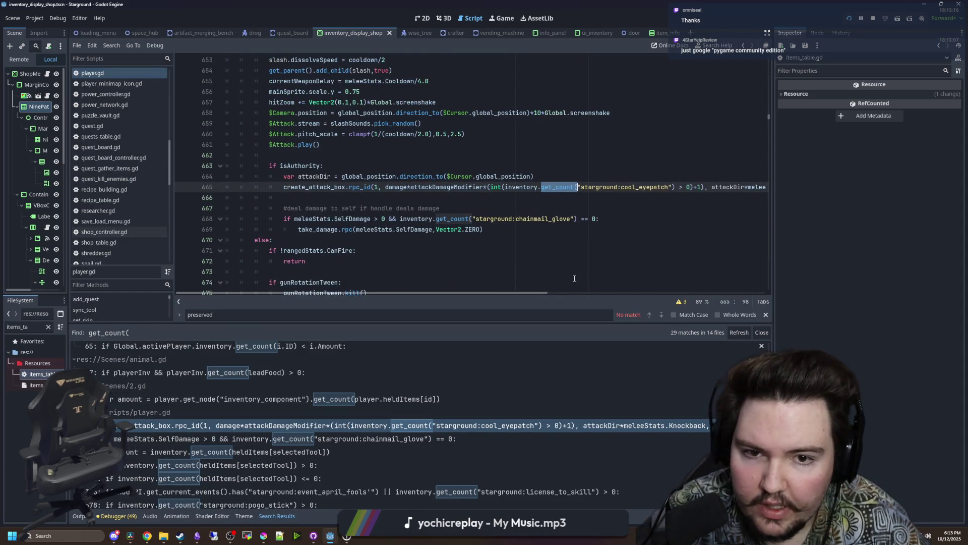
pyautogui.click(773, 214)
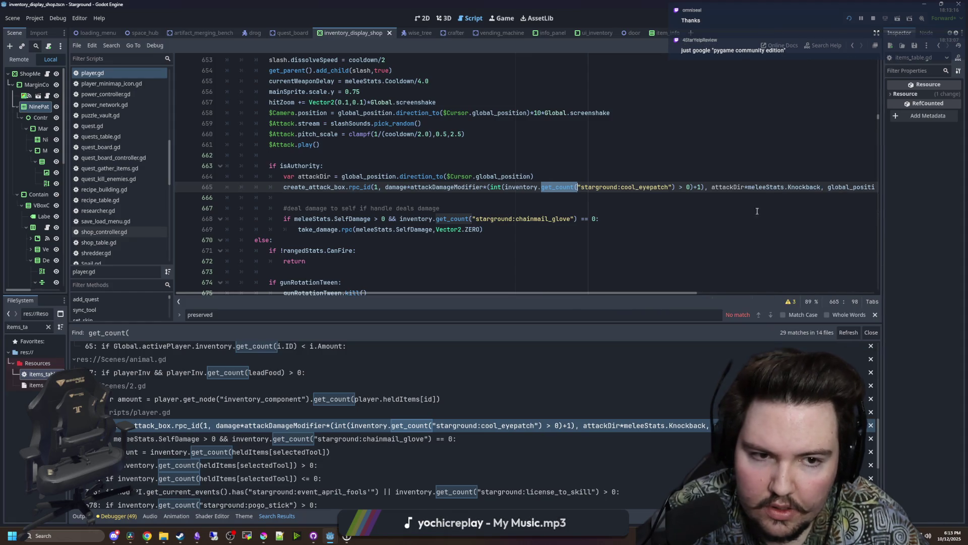
pyautogui.click(627, 187)
pyautogui.moveTo(689, 186); pyautogui.dragTo(561, 190)
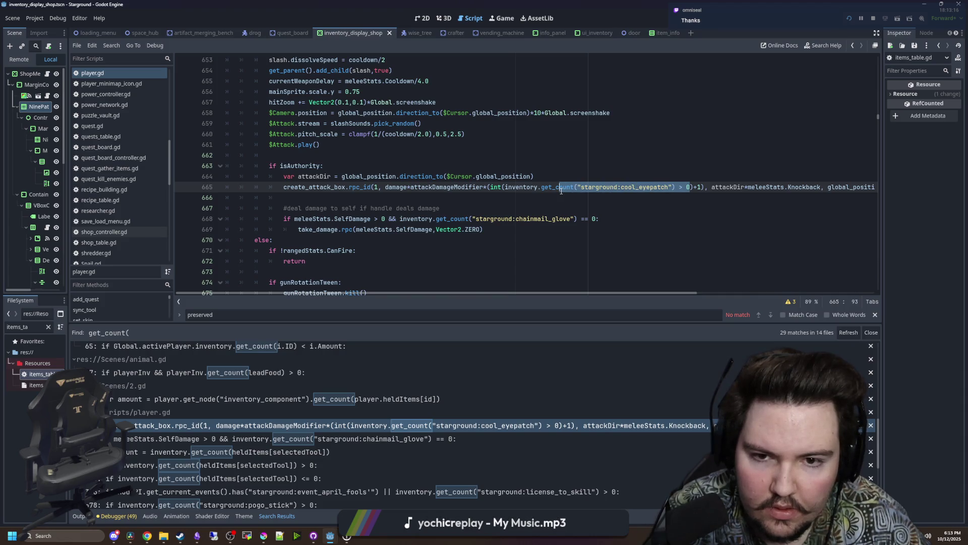
pyautogui.moveTo(561, 190)
pyautogui.mouseDown()
pyautogui.moveTo(527, 190)
pyautogui.moveTo(539, 190)
pyautogui.mouseUp()
pyautogui.hotkey('ctrl', 'v')
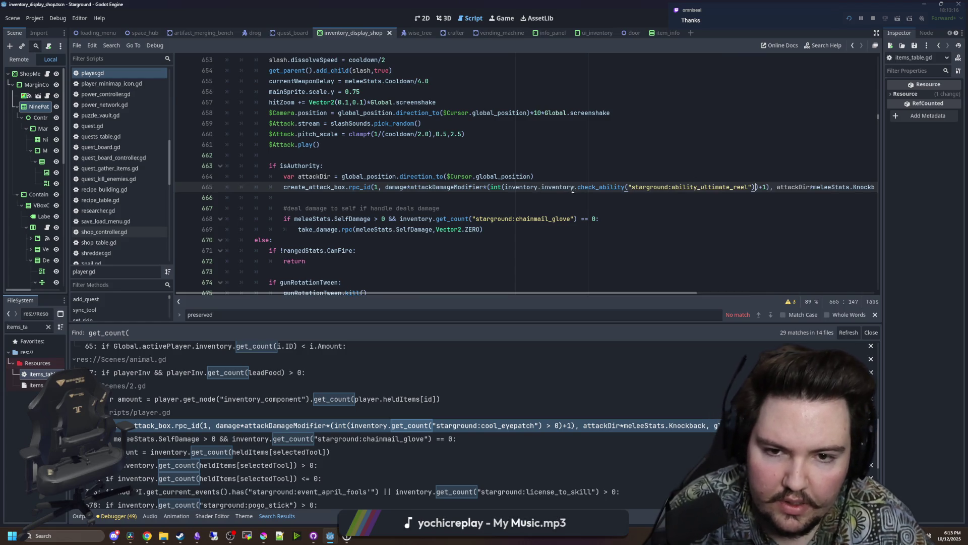
# Remove the duplicate inventory prefix and rename the ability to ability_eyepatch.
pyautogui.keyDown('shift'); pyautogui.click(544, 187); pyautogui.keyUp('shift')
pyautogui.press('BackSpace')
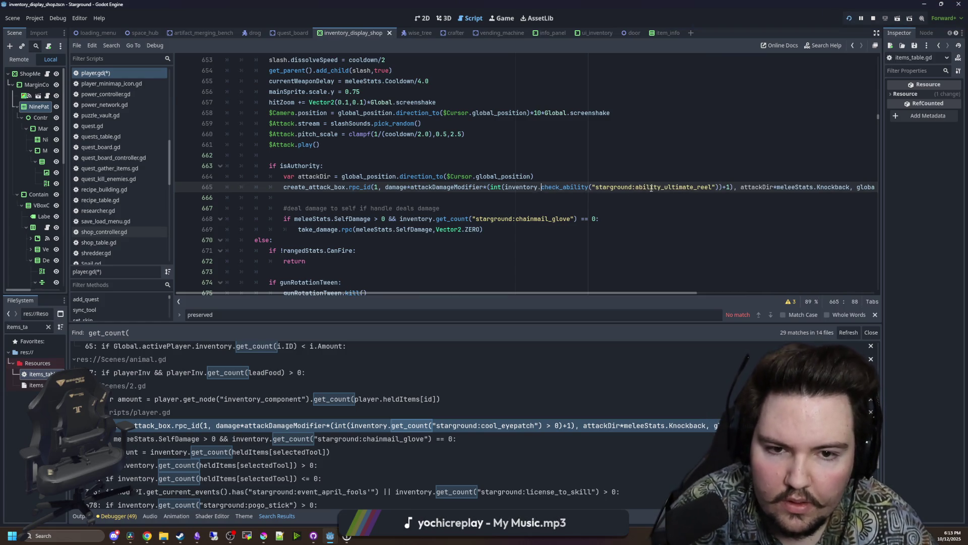
pyautogui.moveTo(711, 187); pyautogui.dragTo(665, 188)
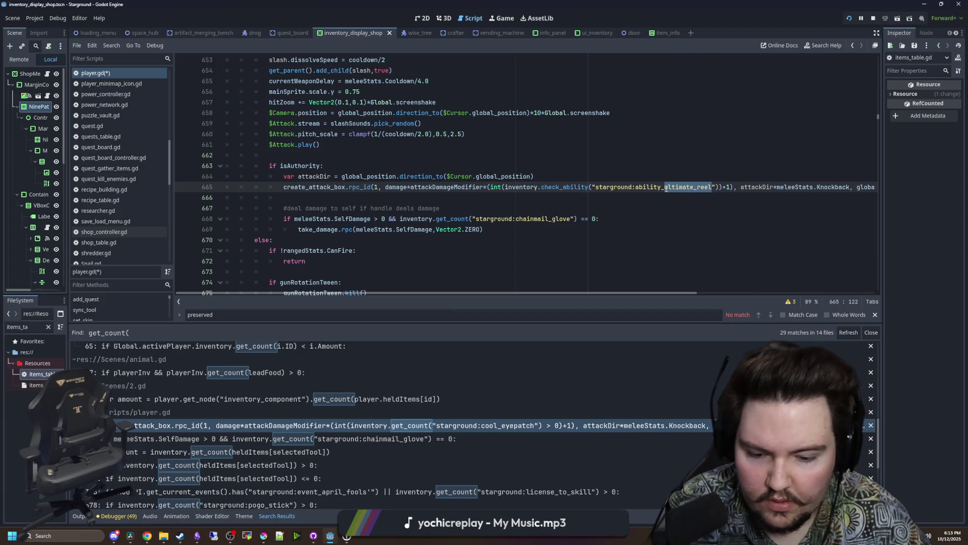
pyautogui.write('eyepatch')
pyautogui.click(683, 173)
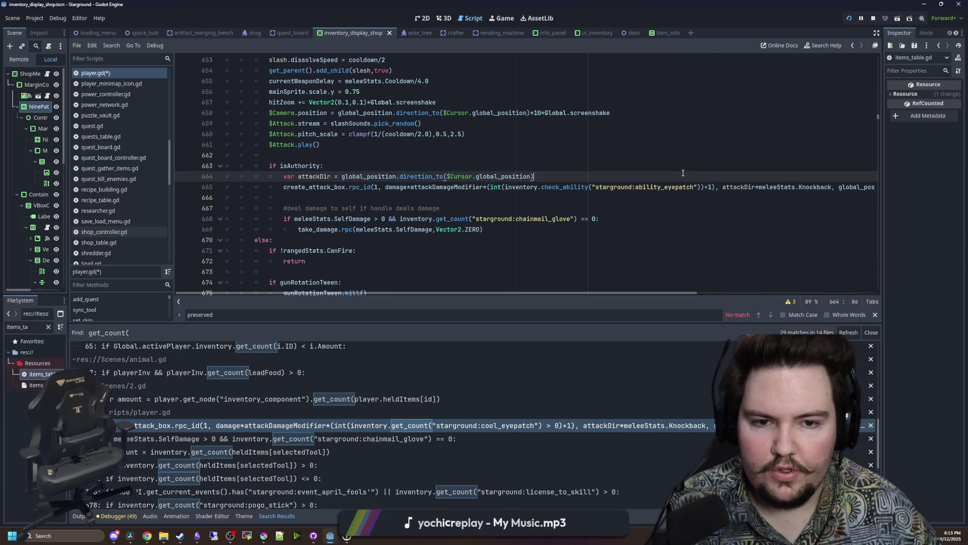
pyautogui.press('Left')
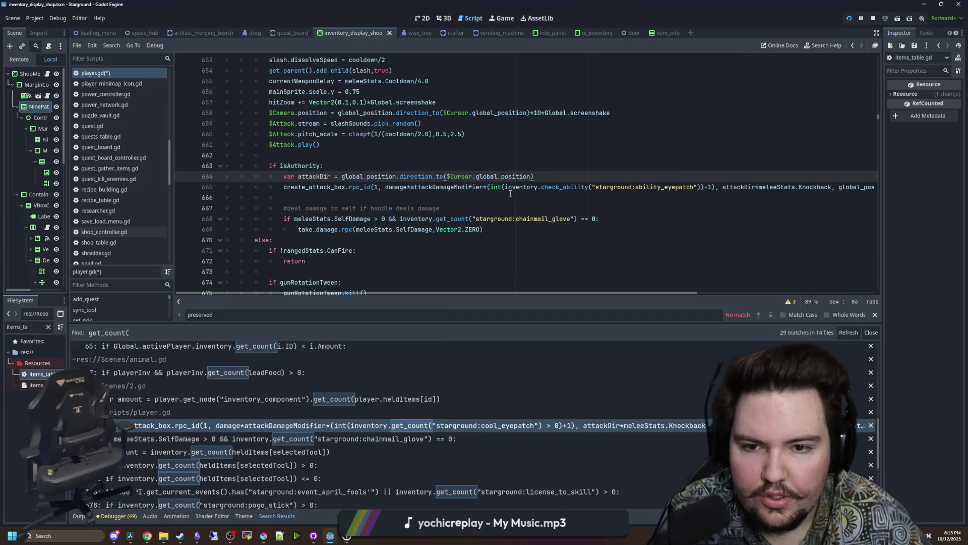
# Verify 'eyepatch' in items_table.gd, then return to player.gd's chainmail_glove check.
pyautogui.doubleClick(41, 374)
pyautogui.click(380, 205)
pyautogui.hotkey('ctrl', 'f')
pyautogui.write('eyepatch')
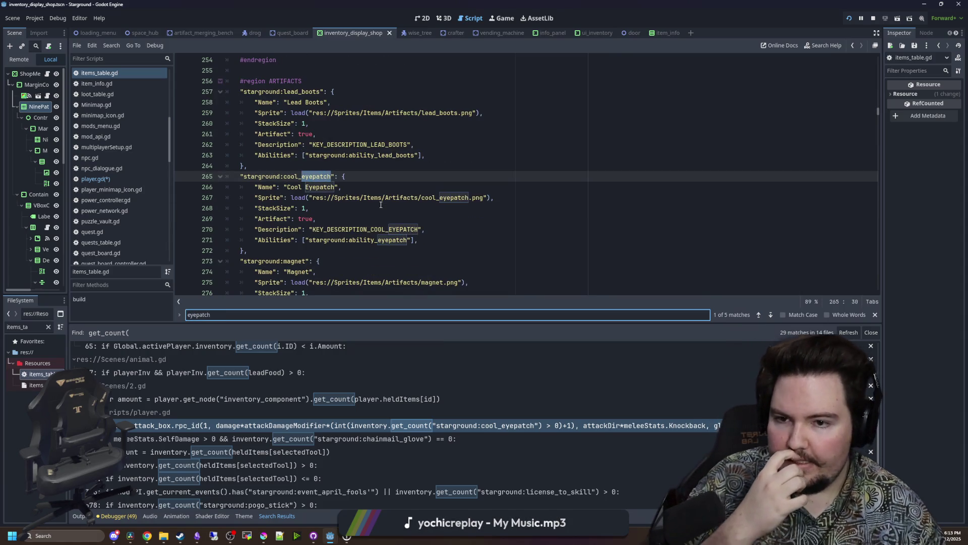
pyautogui.click(380, 205)
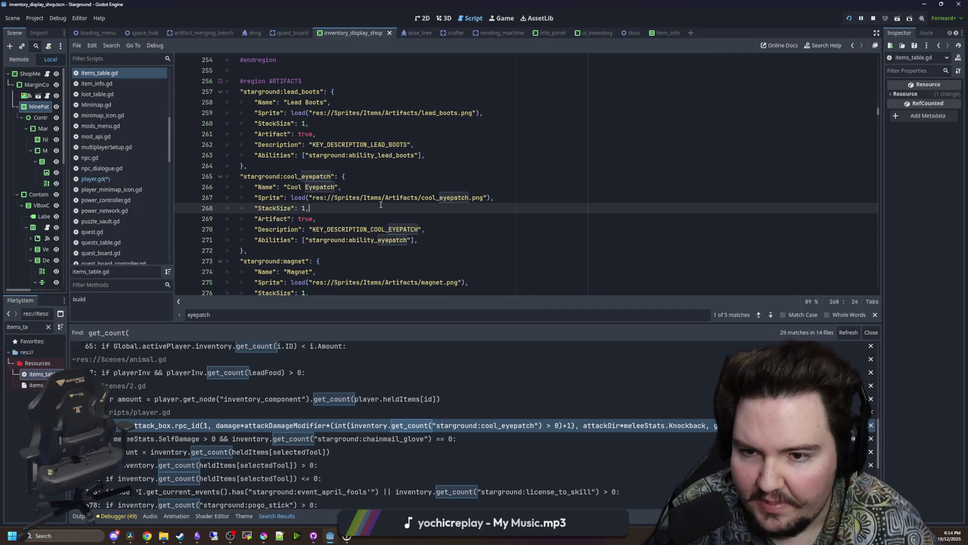
pyautogui.click(276, 425)
pyautogui.click(276, 438)
pyautogui.click(513, 219)
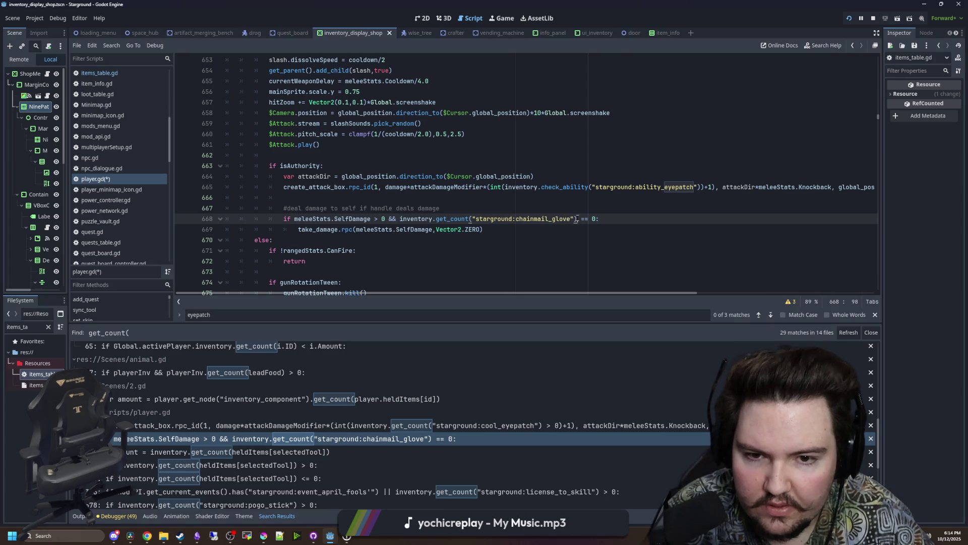
# Replace line 668's chainmail_glove check with !inventory.check_ability("starground:ability_sharp_resistance").
pyautogui.click(551, 242)
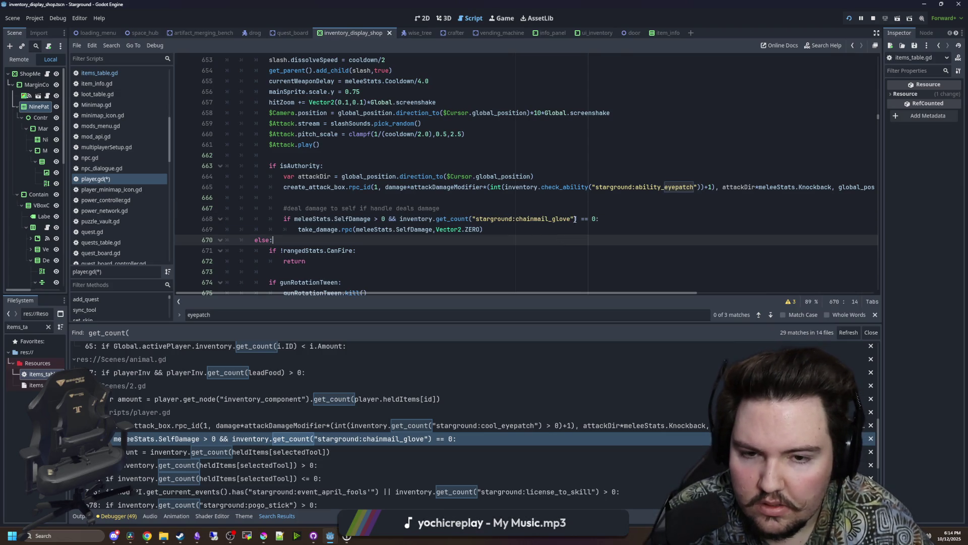
pyautogui.moveTo(595, 219); pyautogui.dragTo(400, 218)
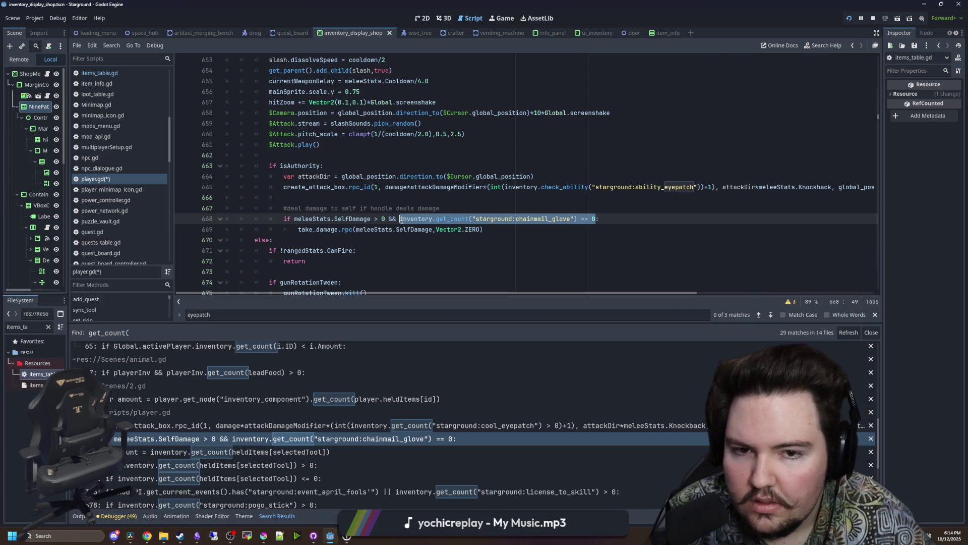
pyautogui.hotkey('ctrl', 'v')
pyautogui.click(610, 219)
pyautogui.keyDown('shift'); pyautogui.click(534, 219); pyautogui.keyUp('shift')
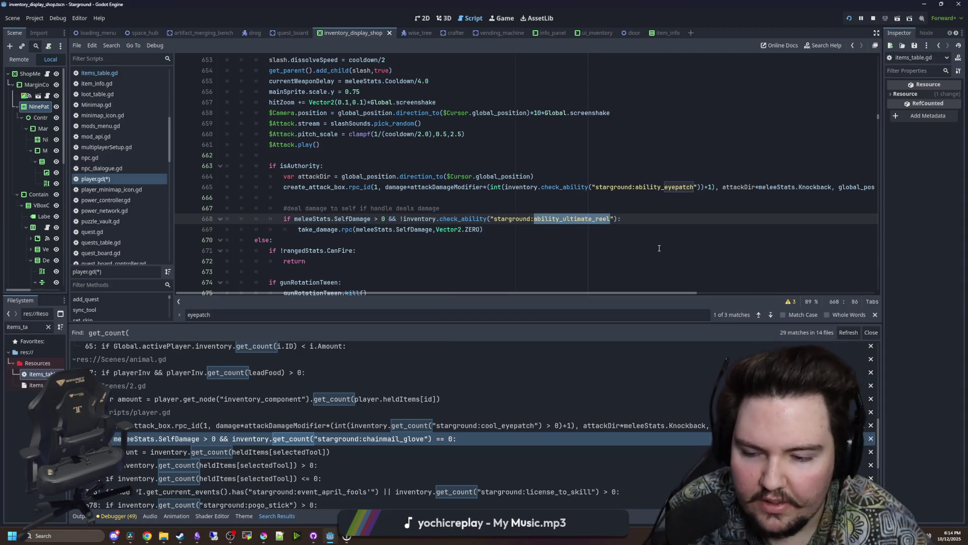
pyautogui.click(612, 219)
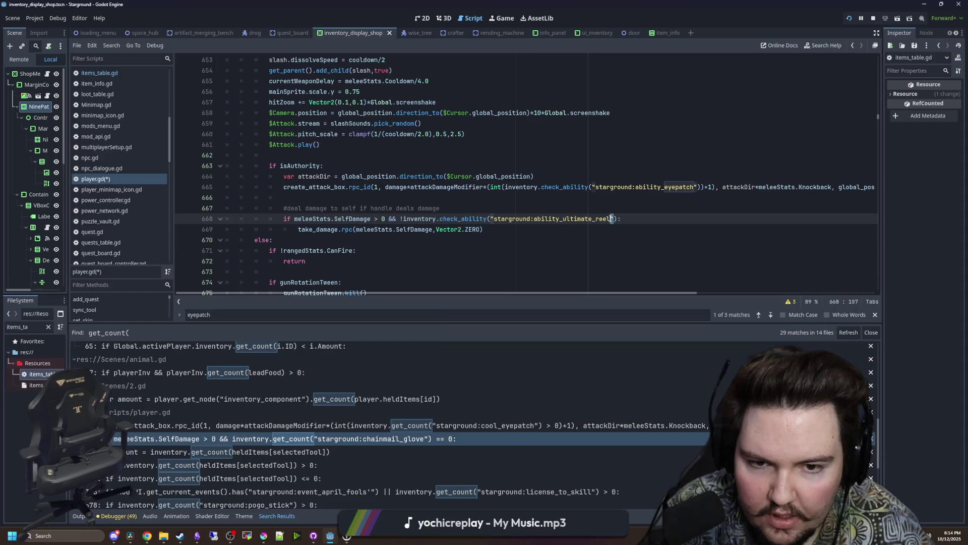
pyautogui.moveTo(611, 219); pyautogui.dragTo(561, 220)
pyautogui.write('sharp_resistance')
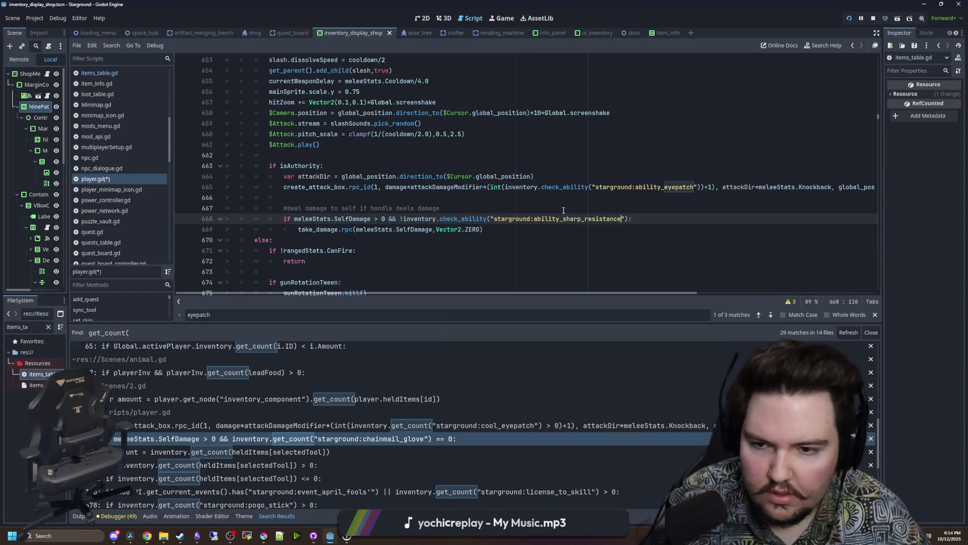
# Confirm sharp_resistance in items_table.gd and save player.gd.
pyautogui.doubleClick(35, 374)
pyautogui.hotkey('ctrl', 'f')
pyautogui.write('sharp_res')
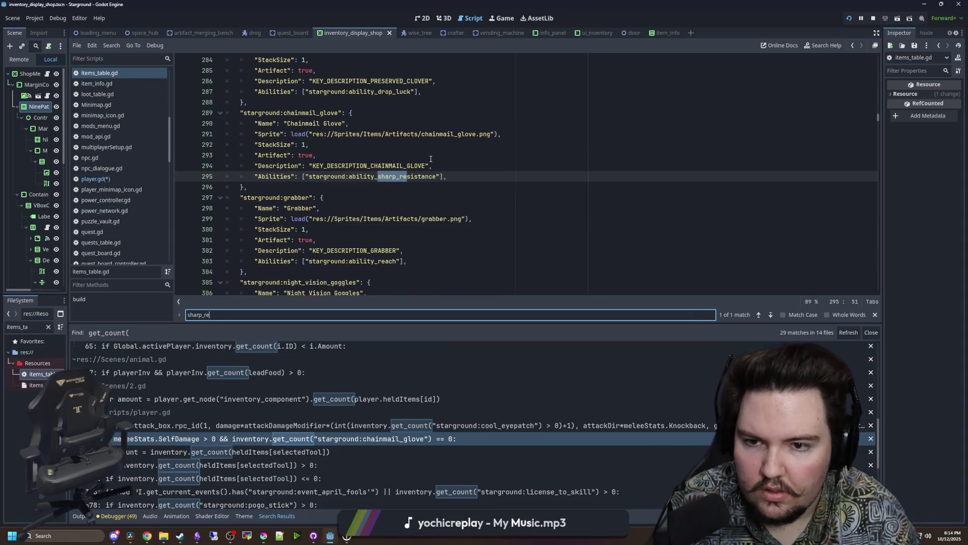
pyautogui.click(430, 159)
pyautogui.hotkey('alt', 'Left')
pyautogui.click(602, 174)
pyautogui.hotkey('ctrl', 's')
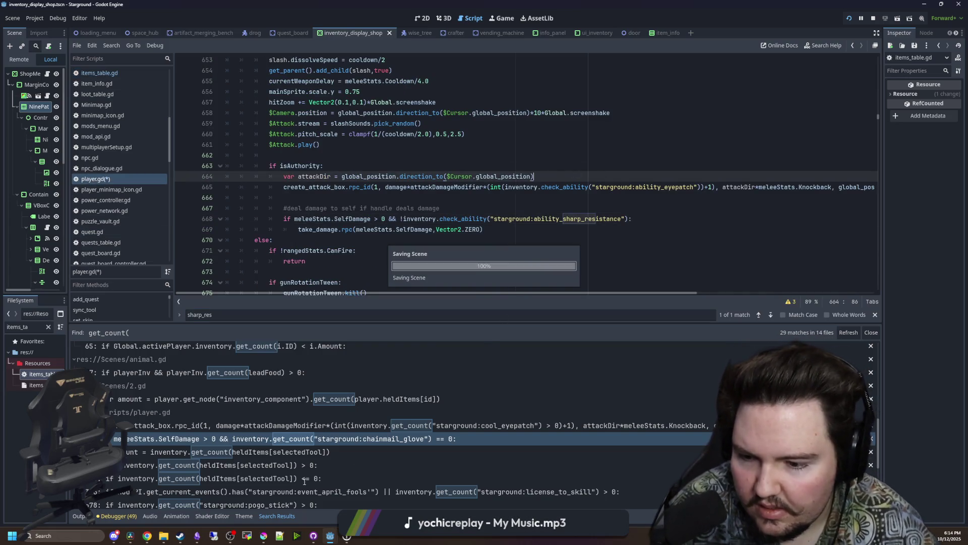
pyautogui.click(467, 492)
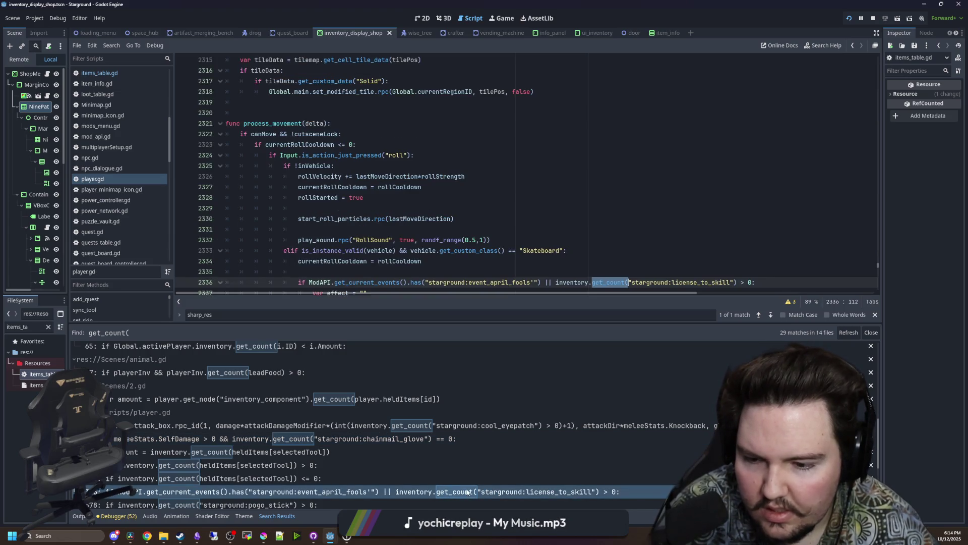
# Paste the check_ability call over get_count("starground:license_to_skill") and drop the duplicate 'inventory.'.
pyautogui.scroll(-4, 542, 210)
pyautogui.click(759, 143)
pyautogui.scroll(2, 699, 208)
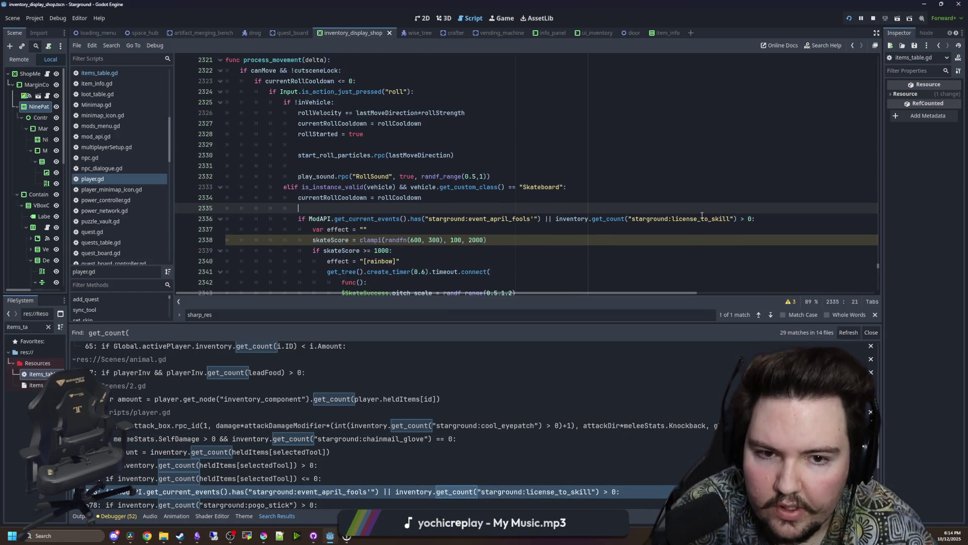
pyautogui.moveTo(737, 218)
pyautogui.mouseDown()
pyautogui.moveTo(592, 218)
pyautogui.moveTo(621, 218)
pyautogui.mouseUp()
pyautogui.write('inventory.check_ability("starground:ability_ultimate_reel")')
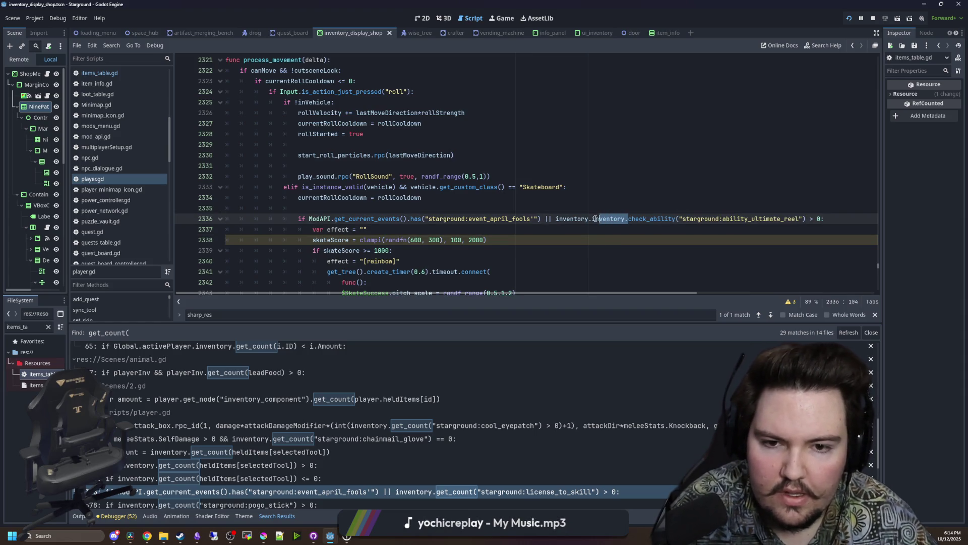
pyautogui.press('BackSpace')
pyautogui.press('BackSpace')
pyautogui.press('BackSpace')
pyautogui.press('BackSpace')
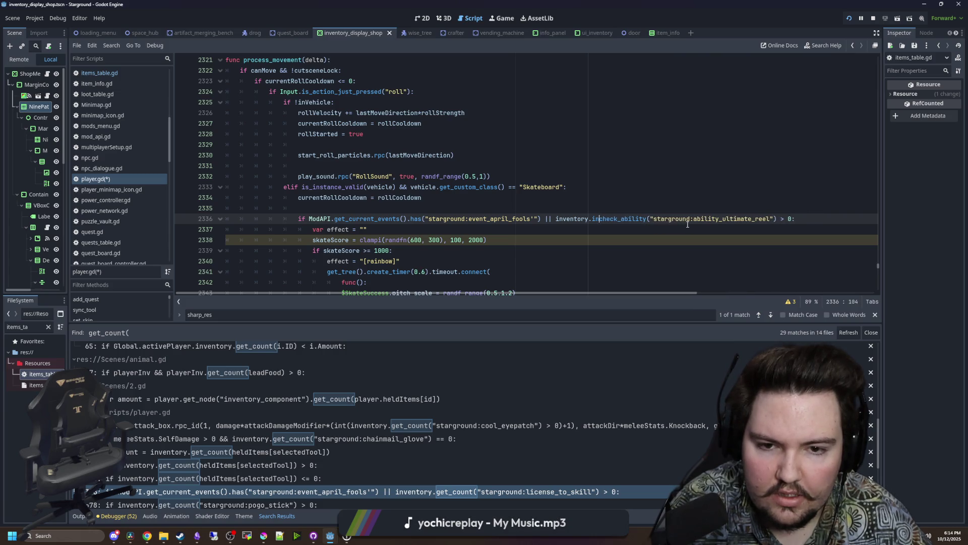
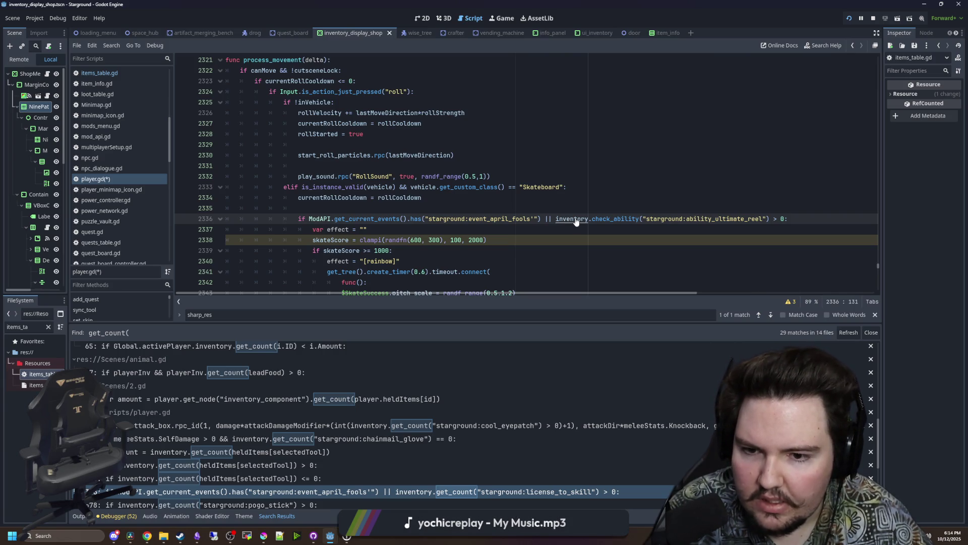
# Check where inventory is declared, then delete the 'inventory.' prefix from line 2336's skateboard check.
pyautogui.keyDown('ctrl'); pyautogui.click(577, 222); pyautogui.keyUp('ctrl')
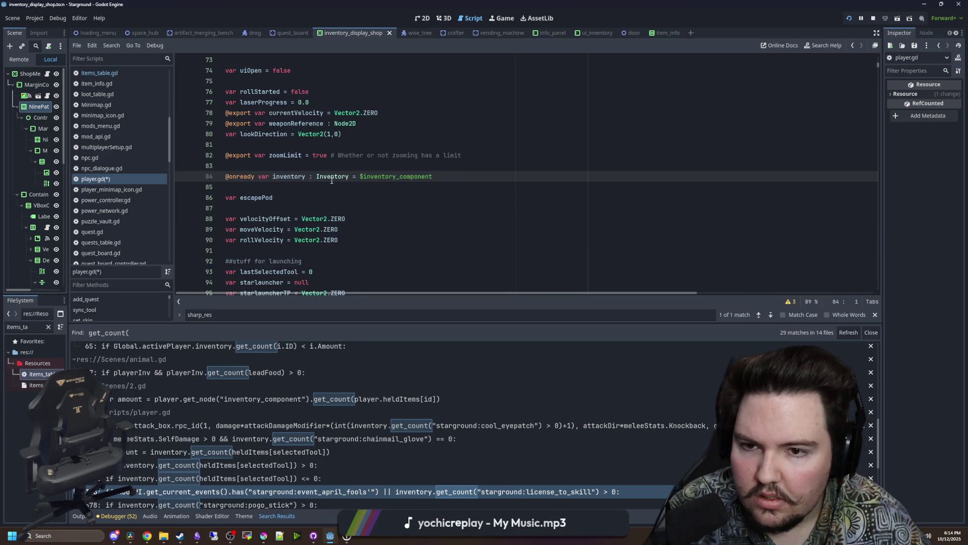
pyautogui.scroll(4, 332, 180)
pyautogui.scroll(20, 331, 180)
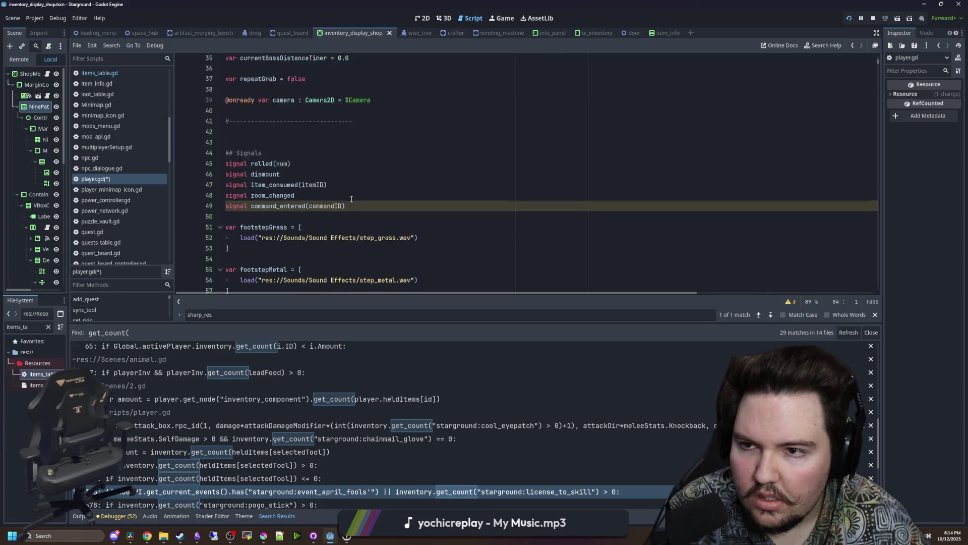
pyautogui.hotkey('alt', 'Left')
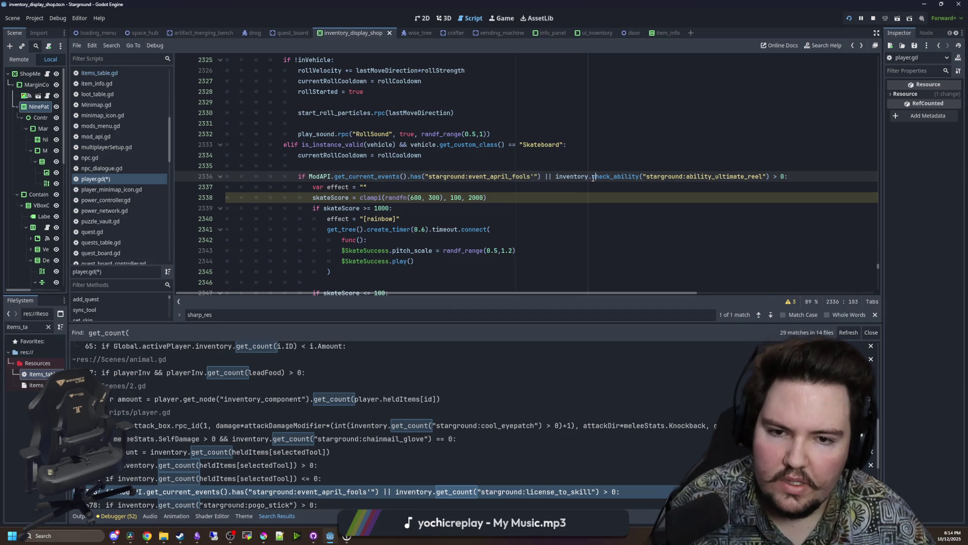
pyautogui.click(559, 177)
pyautogui.press('BackSpace')
pyautogui.hotkey('ctrl', 'Delete')
pyautogui.press('Delete')
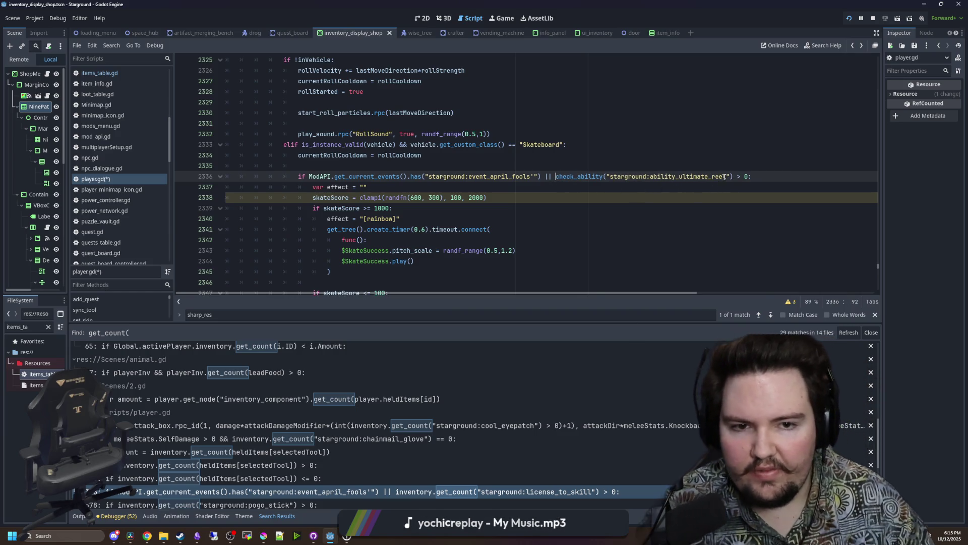
# Change ultimate_reel to license_to_skill and drop the ' > 0' comparison on line 2336.
pyautogui.moveTo(725, 177); pyautogui.dragTo(679, 177)
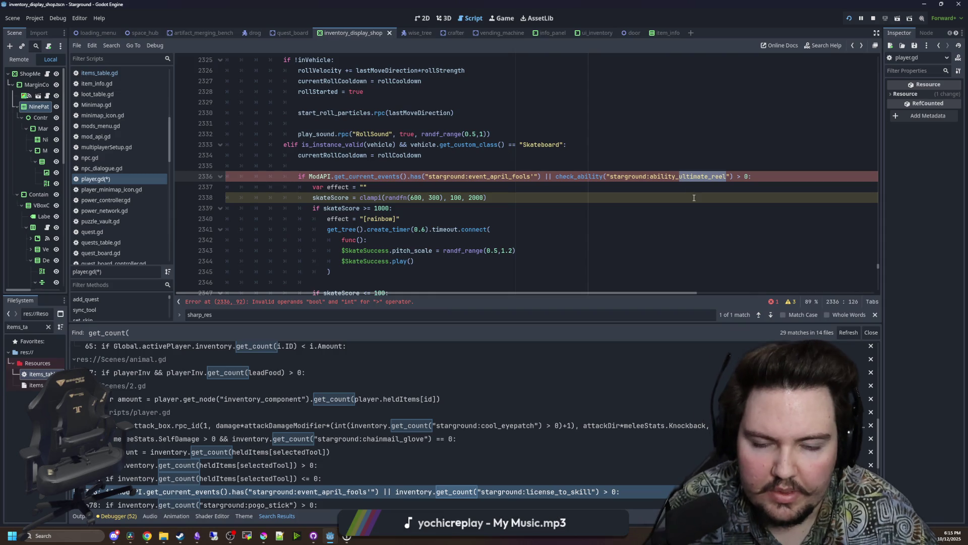
pyautogui.write('license_to')
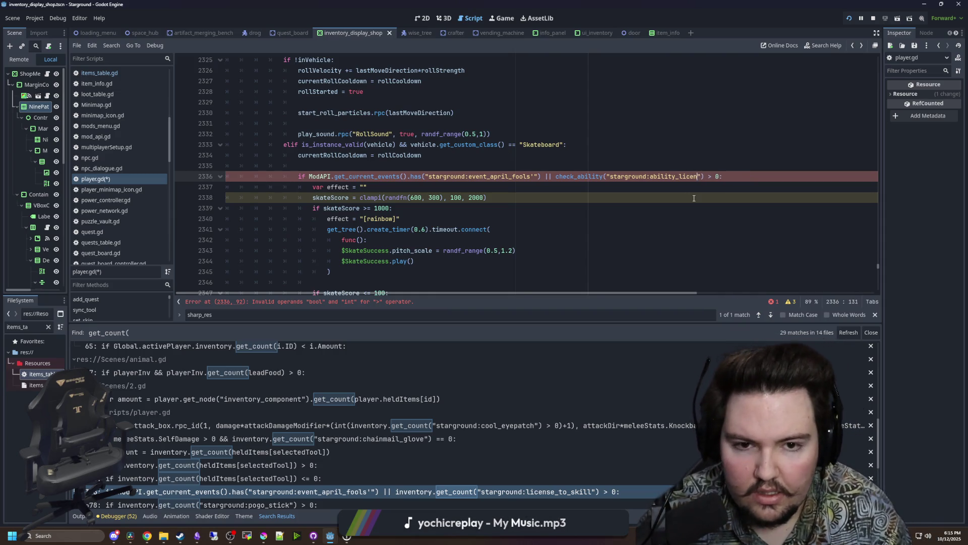
pyautogui.write('_skill')
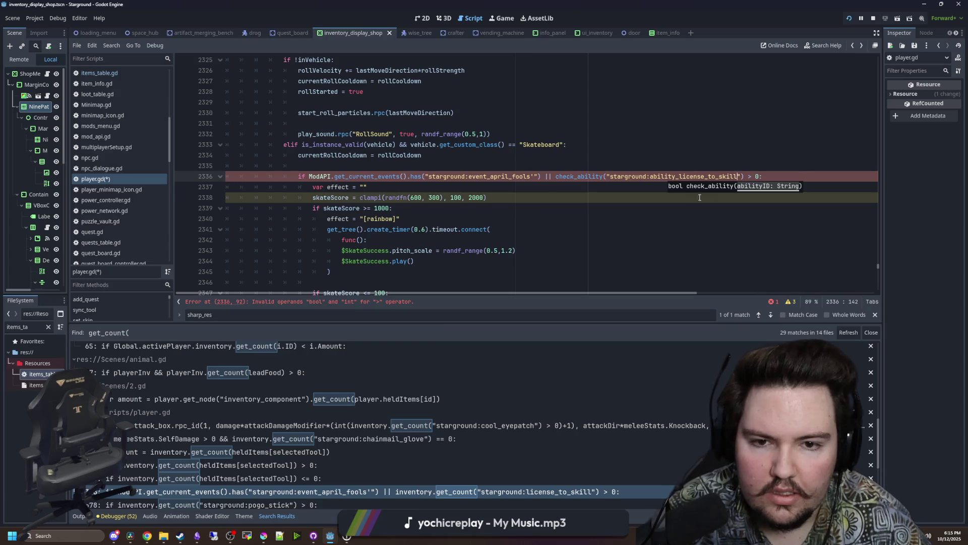
pyautogui.click(694, 198)
pyautogui.click(761, 176)
pyautogui.press('BackSpace')
pyautogui.press('BackSpace')
pyautogui.press('BackSpace')
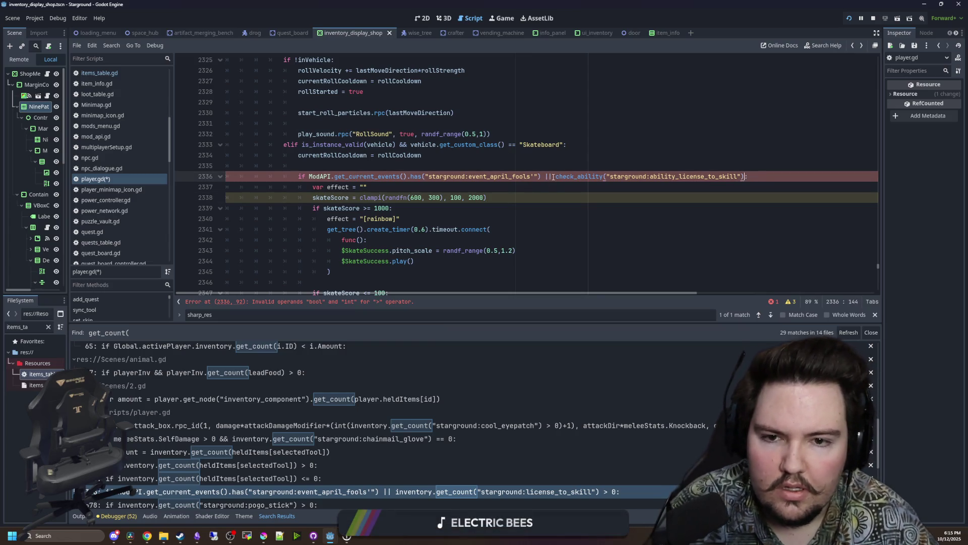
# Copy the new check_ability call and jump to the chainmail_glove match on line 668.
pyautogui.click(553, 177)
pyautogui.moveTo(744, 176); pyautogui.dragTo(556, 176)
pyautogui.hotkey('ctrl', 'c')
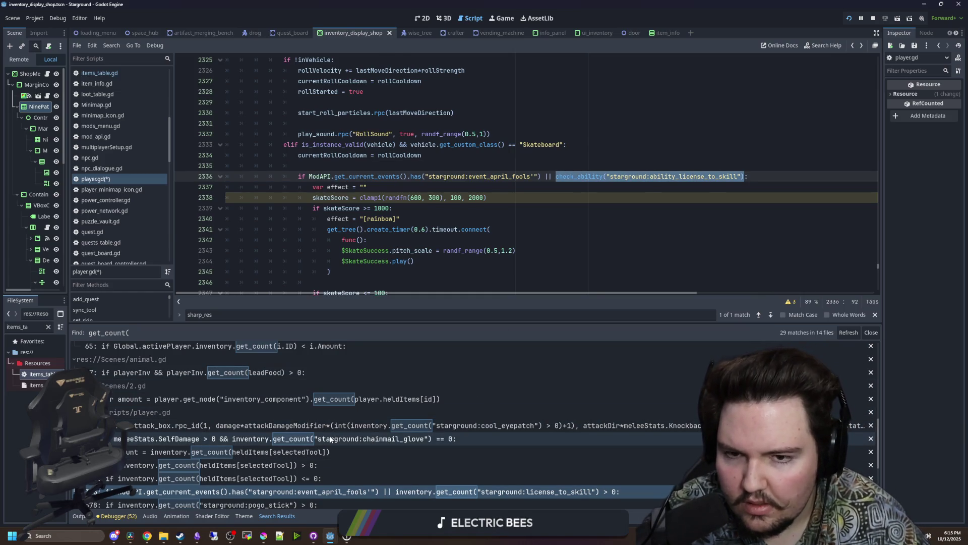
pyautogui.click(444, 438)
pyautogui.scroll(2, 428, 201)
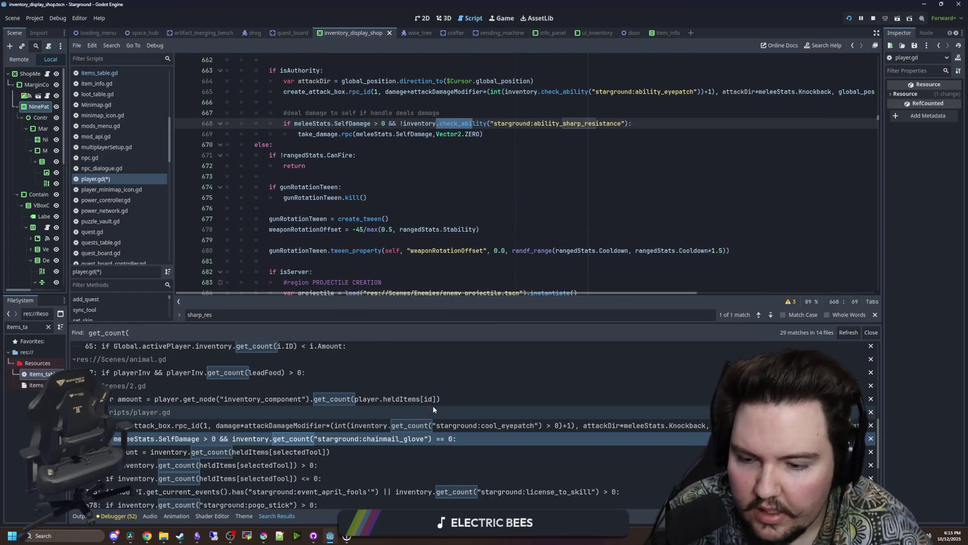
pyautogui.scroll(-4, 433, 405)
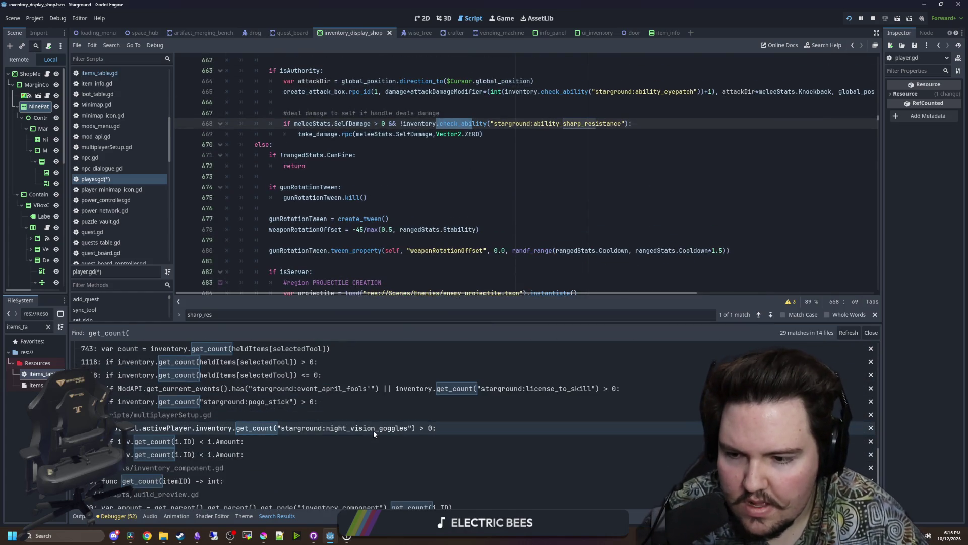
# In multiplayerSetup.gd, paste the check_ability call over line 929's night_vision_goggles get_count check.
pyautogui.click(374, 431)
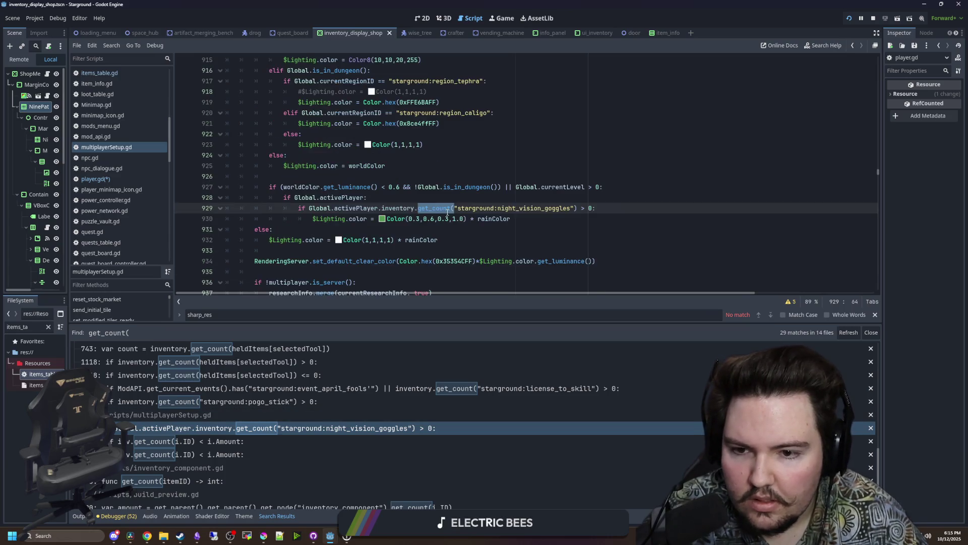
pyautogui.press('Up')
pyautogui.click(418, 210)
pyautogui.hotkey('ctrl', 'BackSpace')
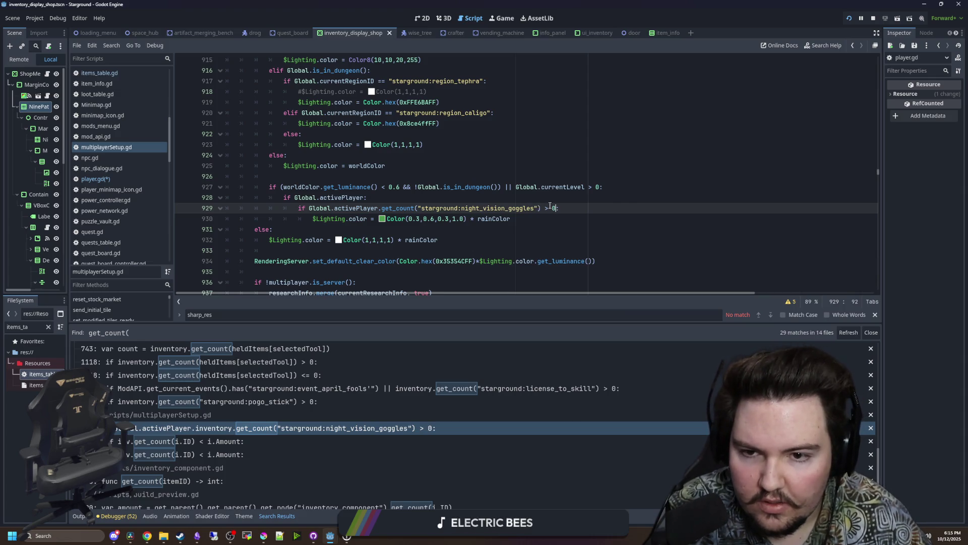
pyautogui.keyDown('shift'); pyautogui.click(383, 209); pyautogui.keyUp('shift')
pyautogui.hotkey('ctrl', 'v')
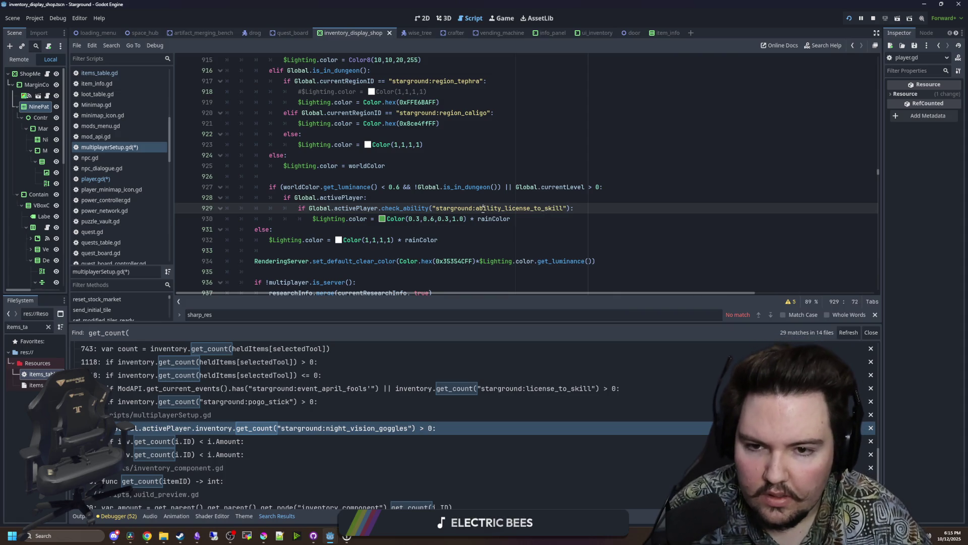
# Rename the pasted ability to starground:ability_night_vision and save the scripts.
pyautogui.press('Left')
pyautogui.press('Left')
pyautogui.moveTo(563, 208); pyautogui.dragTo(506, 207)
pyautogui.write('night_vision')
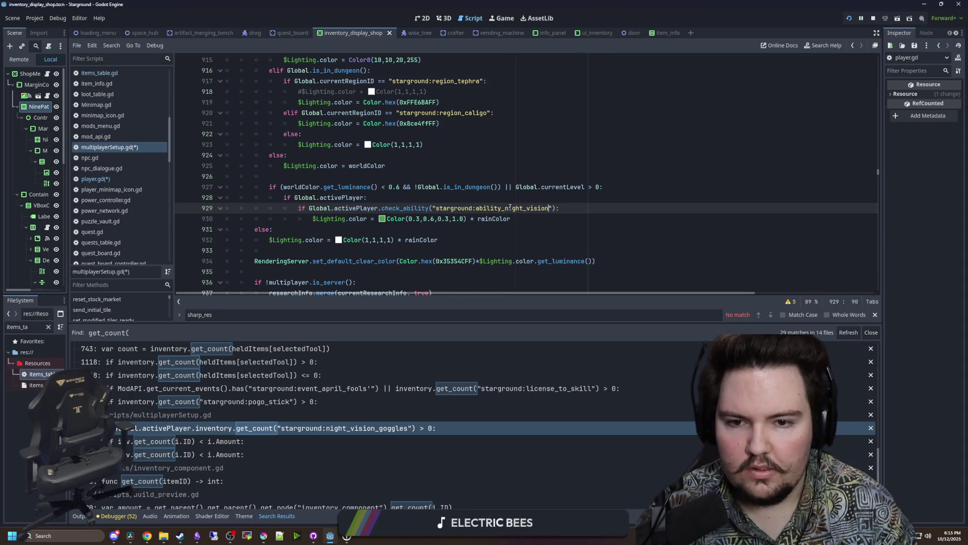
pyautogui.press('Up')
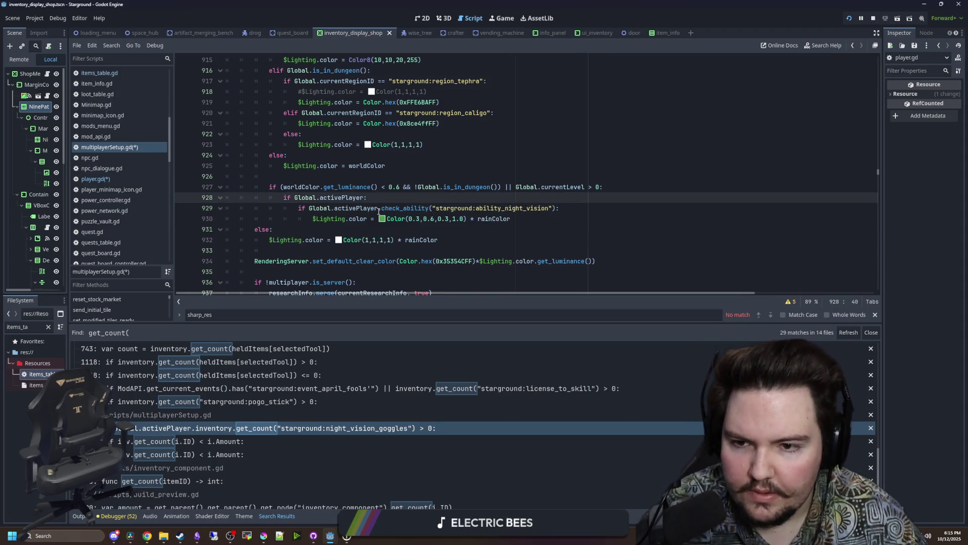
pyautogui.click(557, 236)
pyautogui.tripleClick(555, 208)
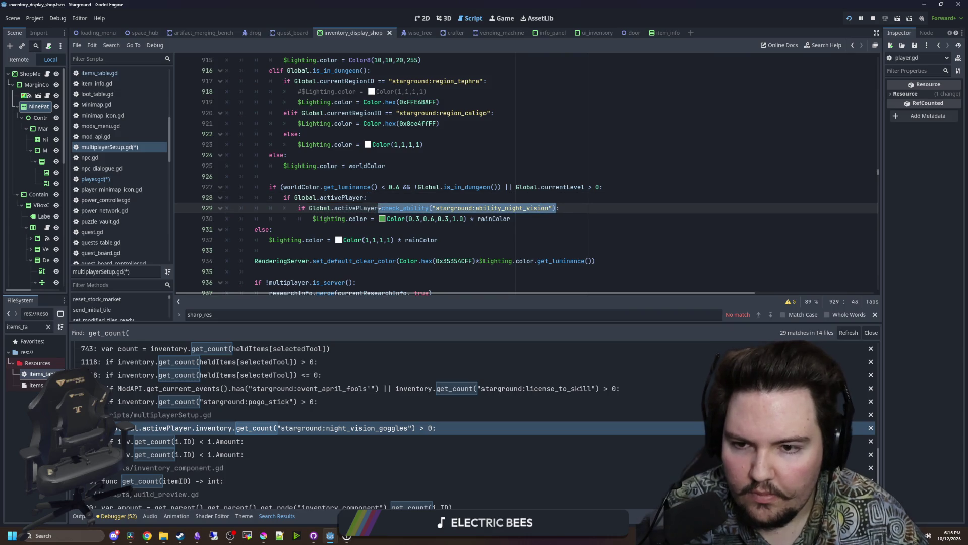
pyautogui.press('Up')
pyautogui.scroll(-1, 283, 400)
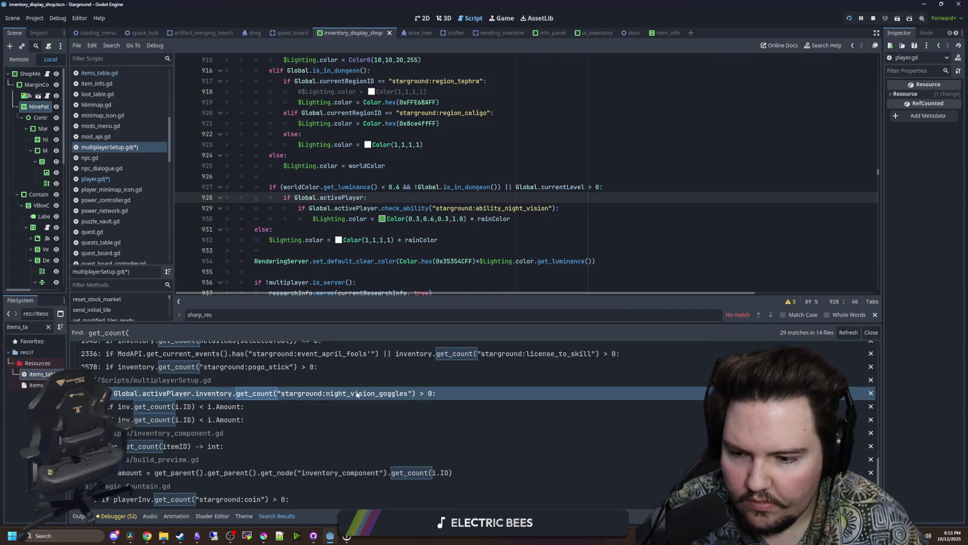
pyautogui.scroll(-4, 320, 406)
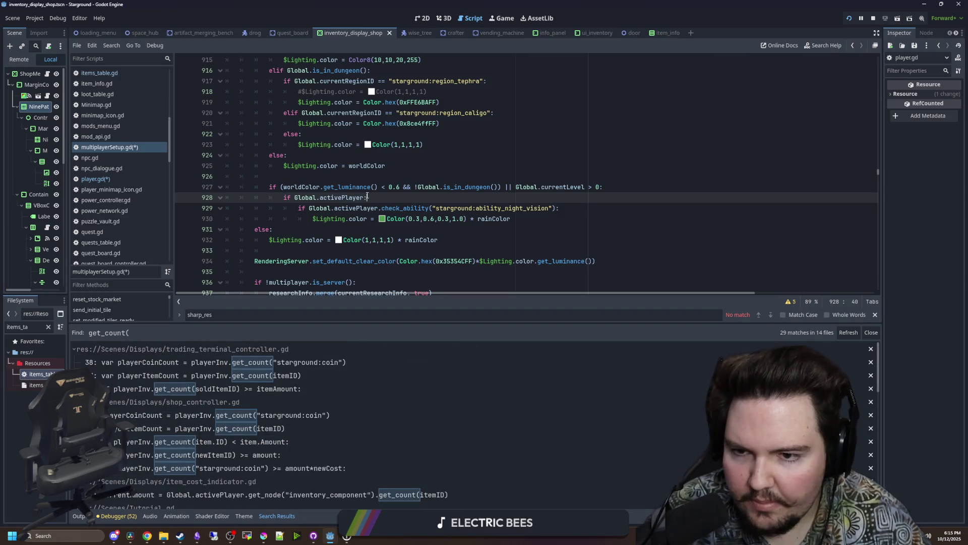
pyautogui.hotkey('ctrl', 's')
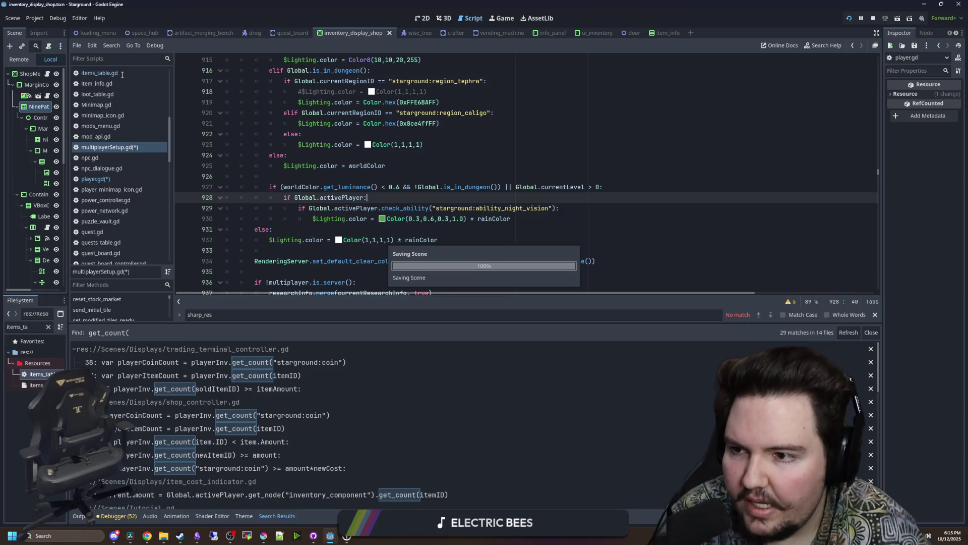
# Open items_table.gd and search the project for lead_boots.
pyautogui.click(122, 75)
pyautogui.scroll(4, 370, 222)
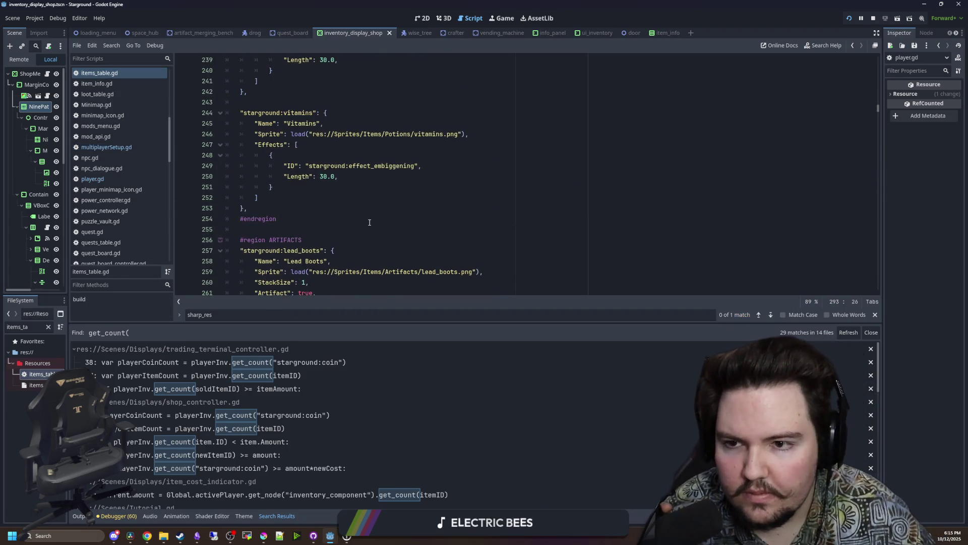
pyautogui.scroll(-3, 369, 222)
pyautogui.click(394, 126)
pyautogui.hotkey('ctrl', 'shift', 'f')
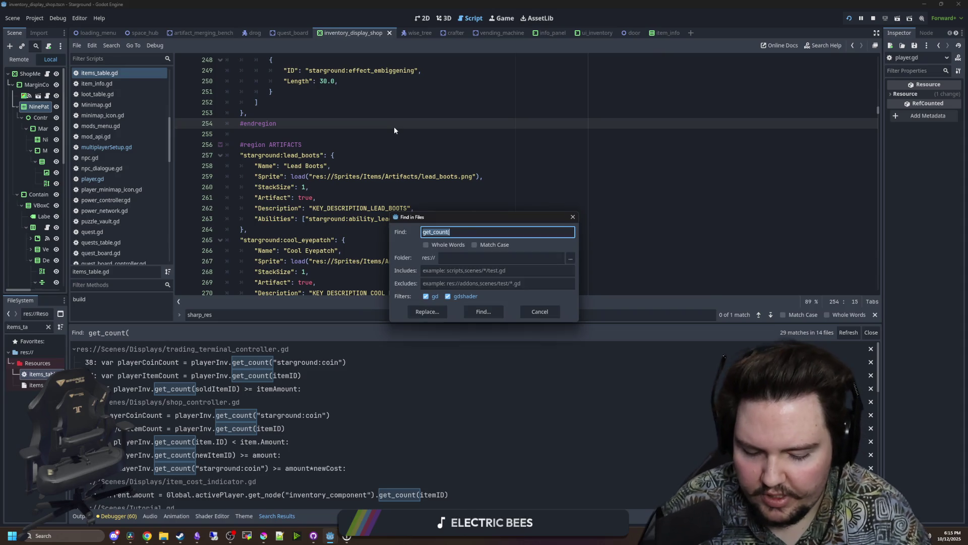
pyautogui.write('lead_boots')
pyautogui.press('Return')
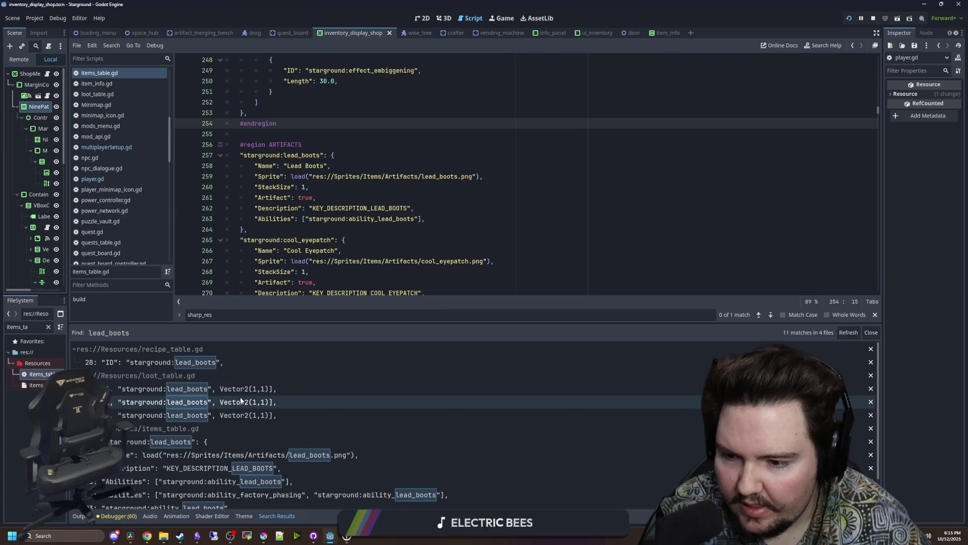
# Browse items_table.gd to the Cool Eyepatch artifact entry.
pyautogui.scroll(-1, 241, 400)
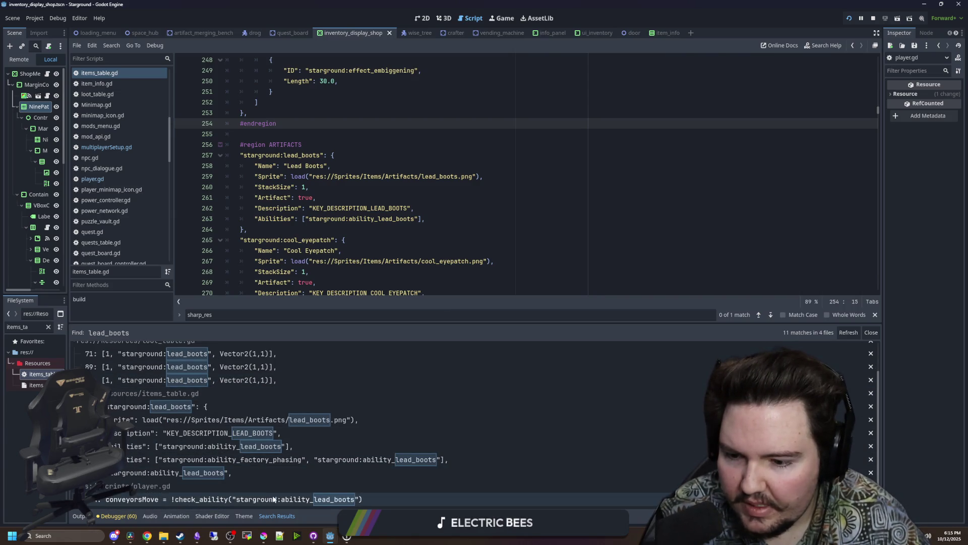
pyautogui.scroll(1, 328, 414)
pyautogui.scroll(-3, 432, 155)
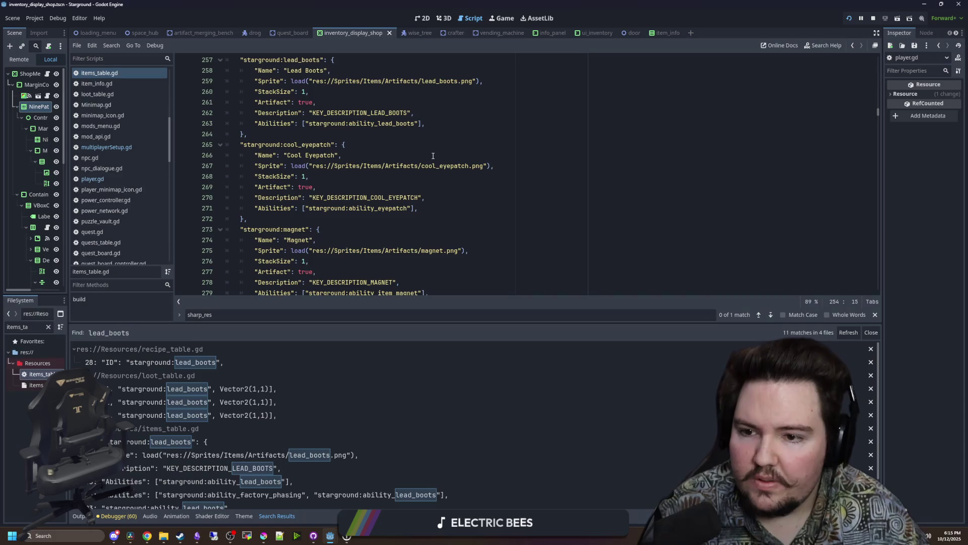
pyautogui.click(433, 155)
pyautogui.hotkey('ctrl', 'shift', 'f')
pyautogui.press('Escape')
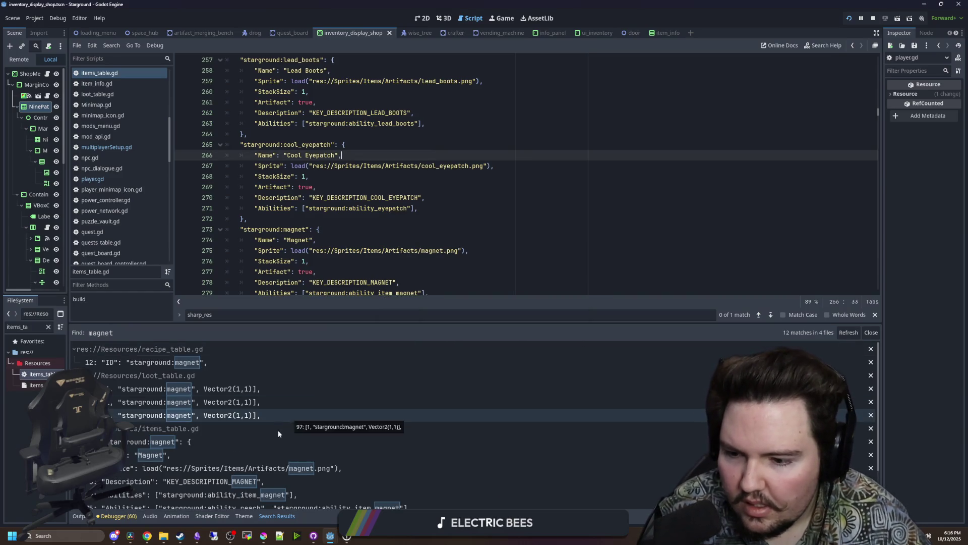
# Scroll past Preserved Clover down to the Pogo Stick and Grabber Prime entries.
pyautogui.scroll(-3, 279, 434)
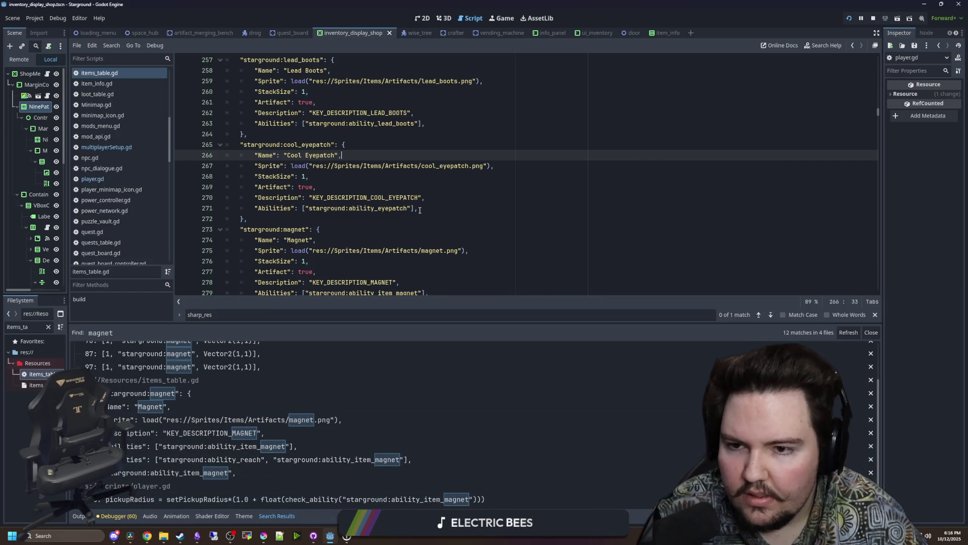
pyautogui.scroll(-5, 422, 210)
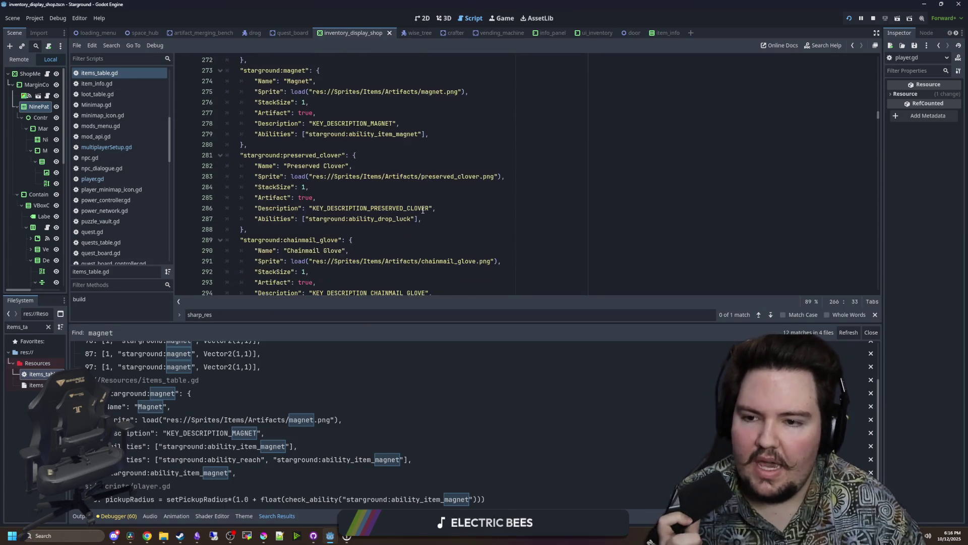
pyautogui.click(443, 195)
pyautogui.scroll(-2, 442, 195)
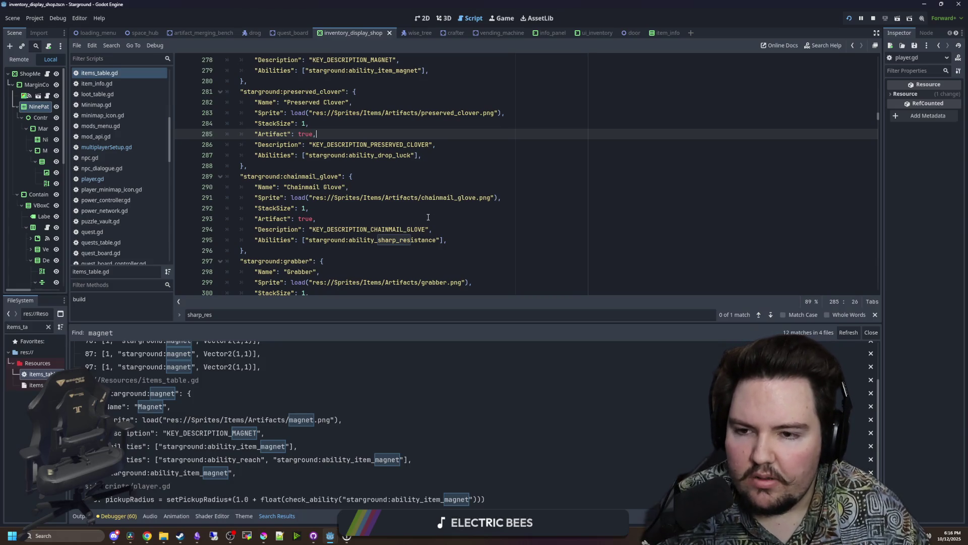
pyautogui.scroll(-4, 429, 217)
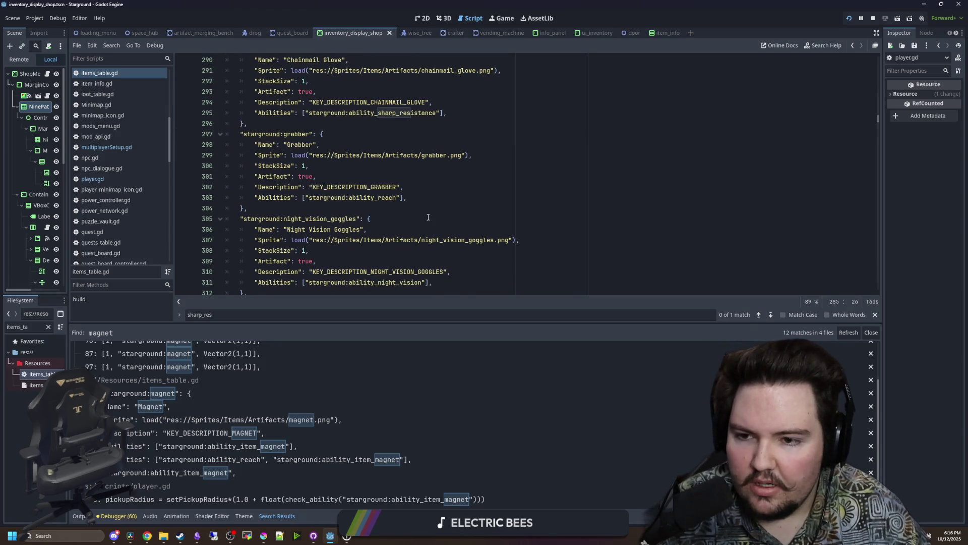
pyautogui.scroll(-4, 428, 217)
pyautogui.scroll(-6, 418, 198)
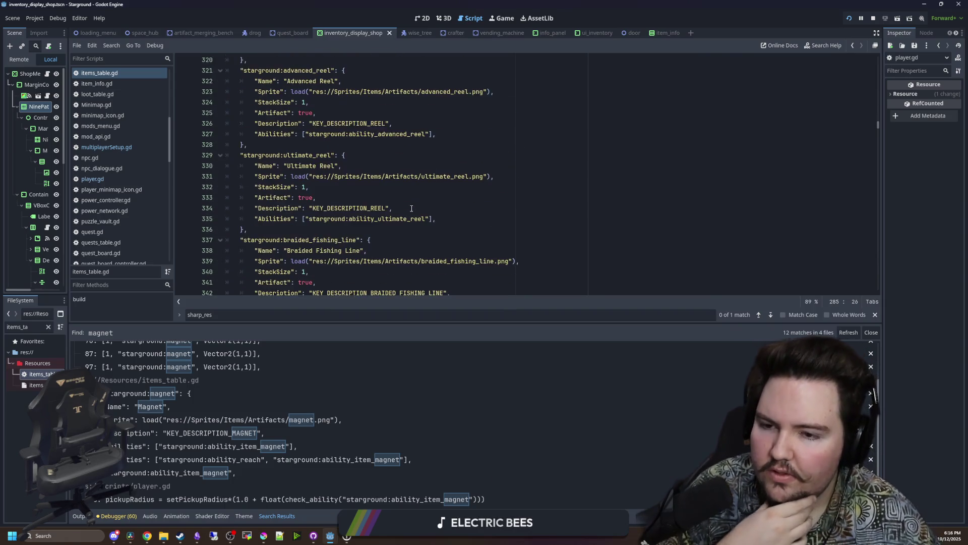
pyautogui.scroll(-6, 411, 208)
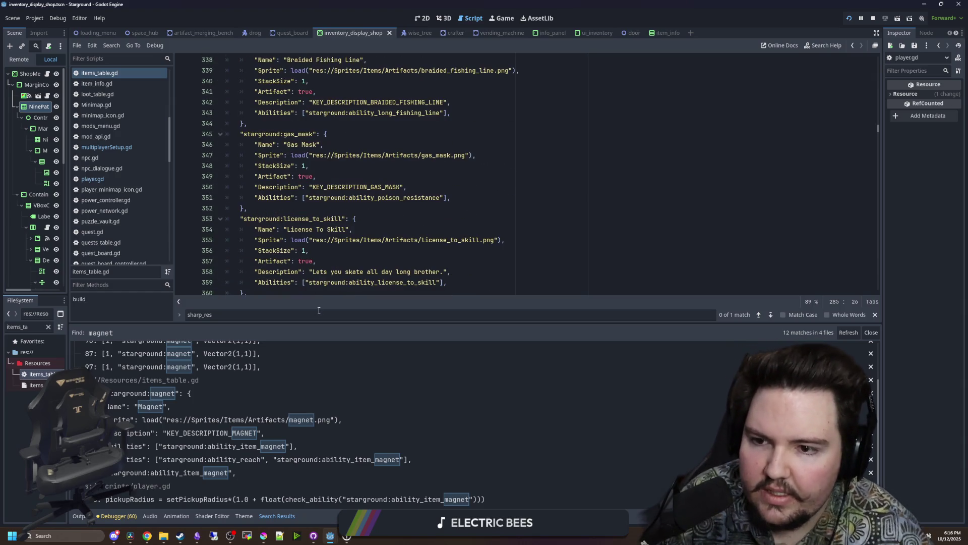
pyautogui.scroll(-3, 338, 244)
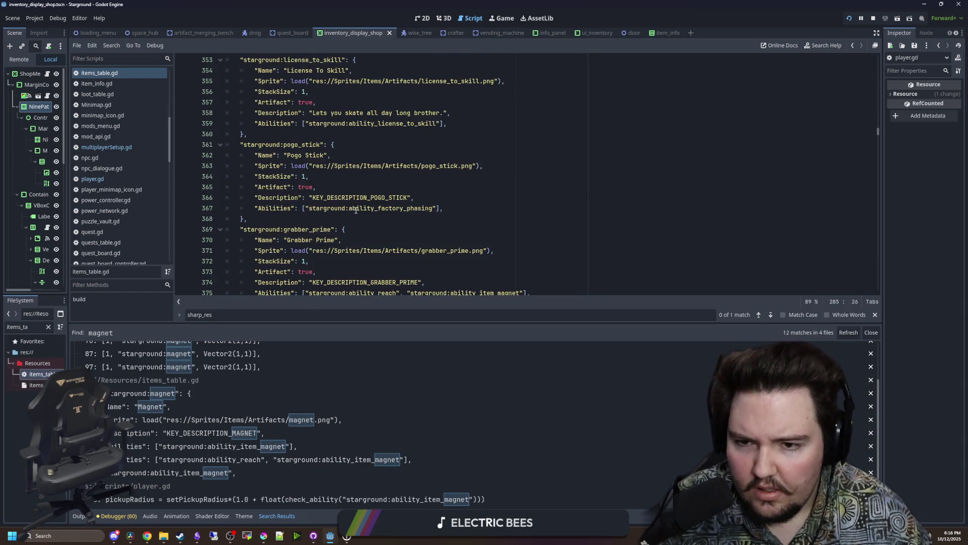
# Search the project for pogo_stick and open its usage in player.gd.
pyautogui.click(355, 209)
pyautogui.hotkey('ctrl', 'shift', 'f')
pyautogui.write('pogo_stic')
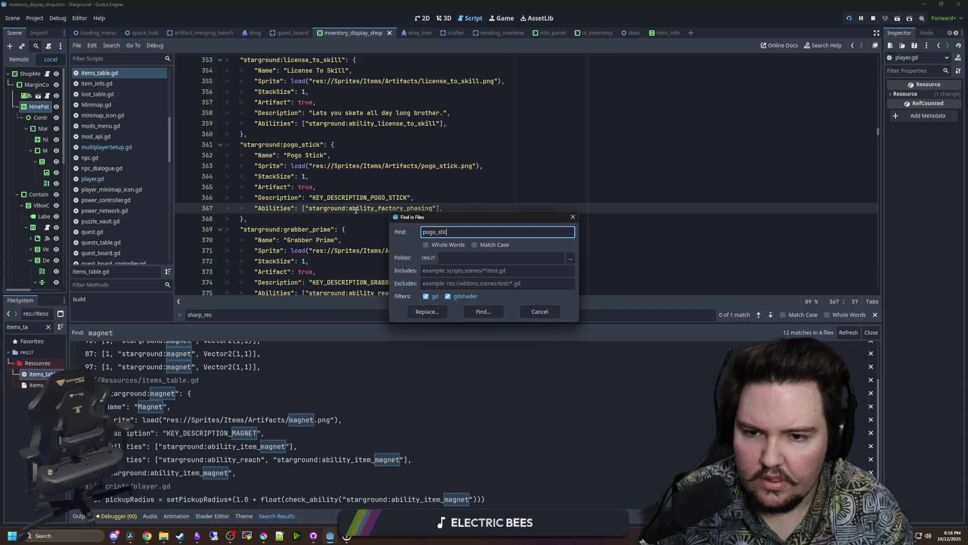
pyautogui.write('k')
pyautogui.press('Return')
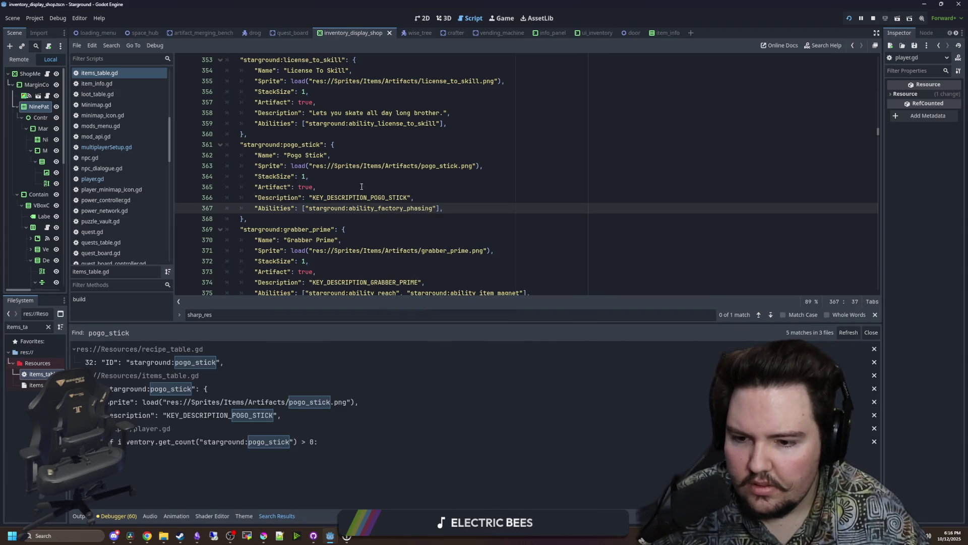
pyautogui.scroll(-3, 356, 217)
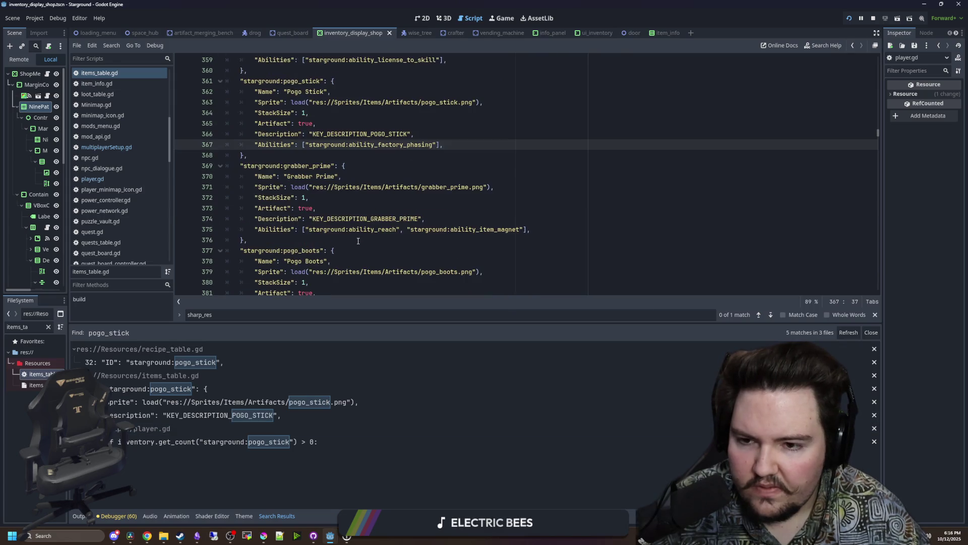
pyautogui.scroll(-6, 358, 241)
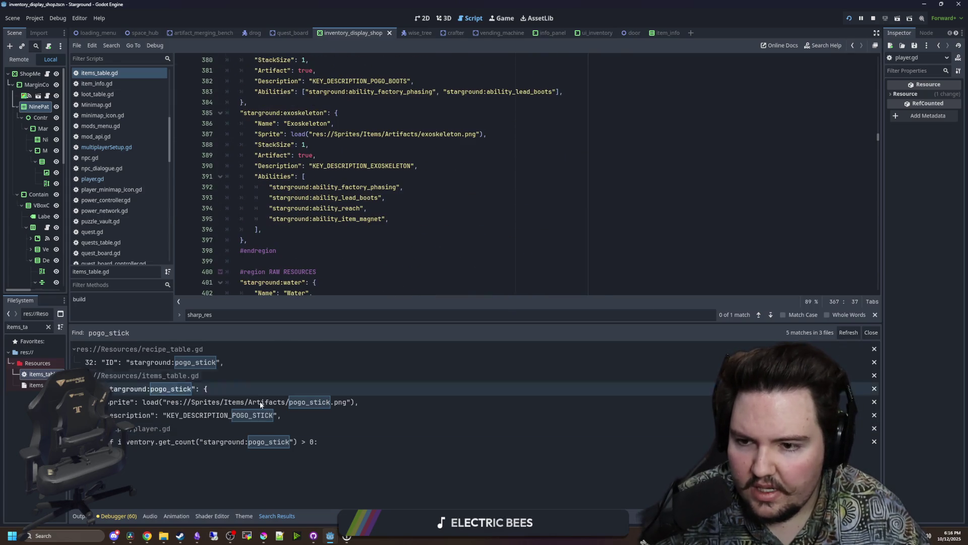
pyautogui.click(240, 442)
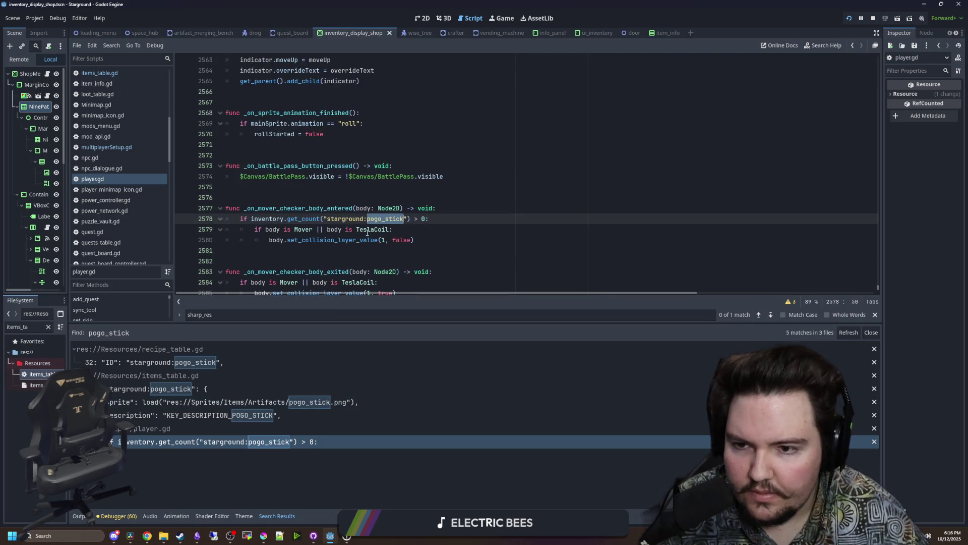
# Replace line 2578's pogo_stick get_count condition with check_ability("starground:ability_factory_phasing").
pyautogui.click(405, 230)
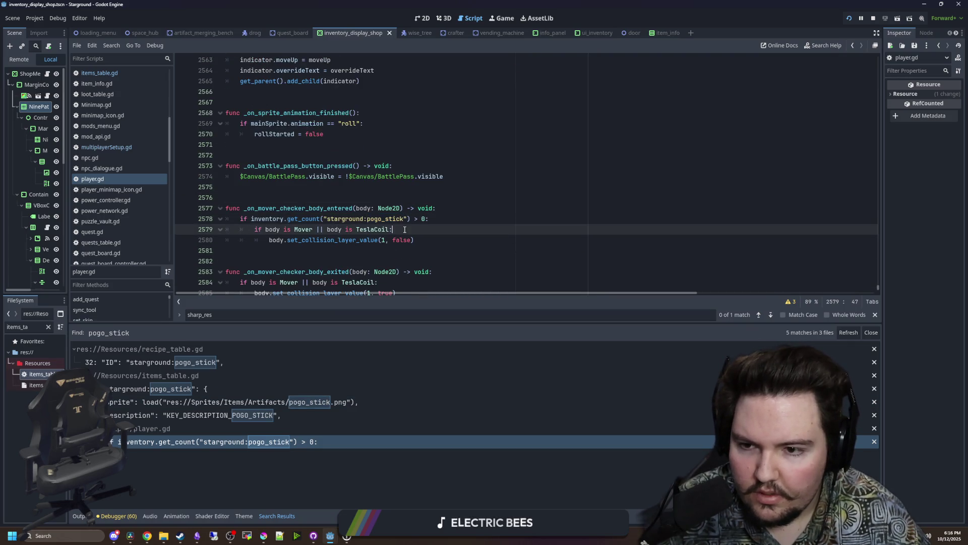
pyautogui.click(287, 219)
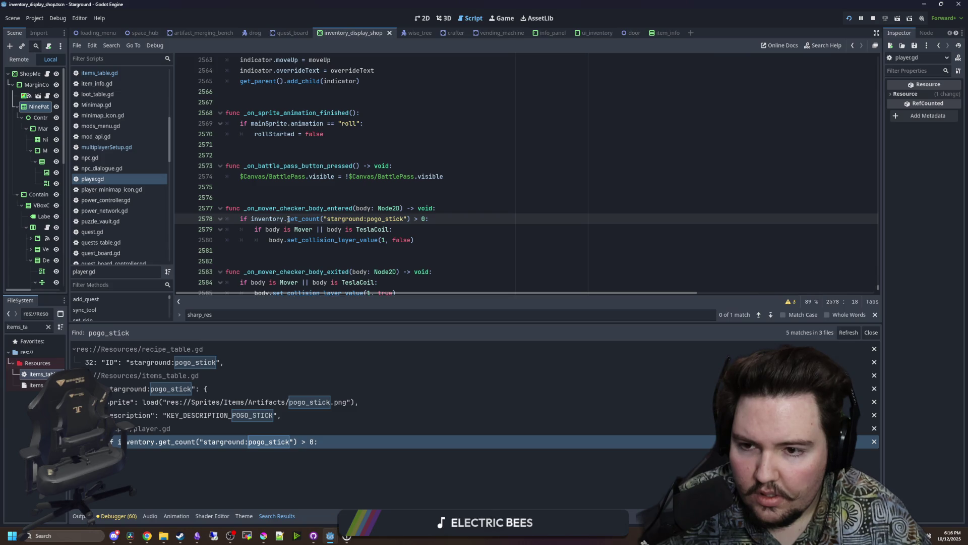
pyautogui.moveTo(426, 218); pyautogui.dragTo(248, 222)
pyautogui.write('check_ability("starground:ability_night_vision")')
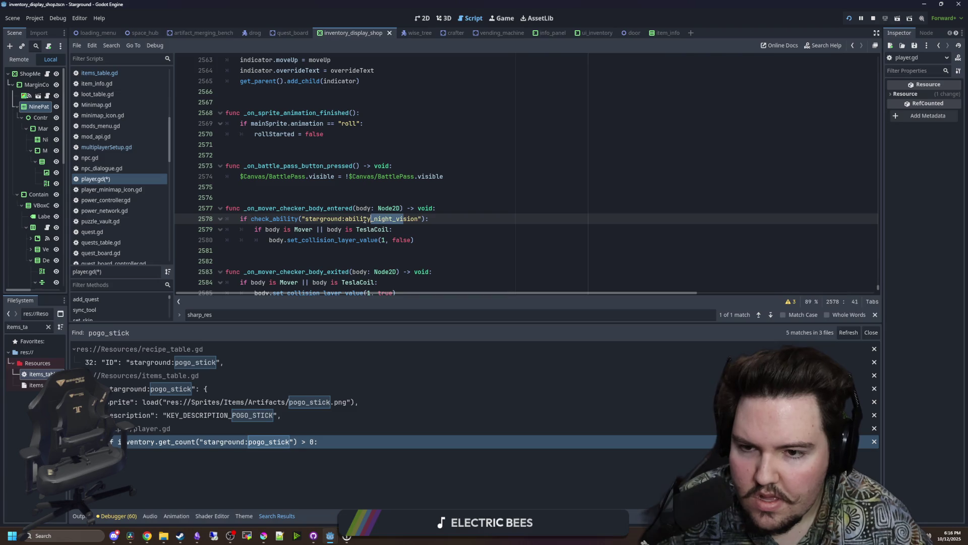
pyautogui.moveTo(418, 218); pyautogui.dragTo(378, 218)
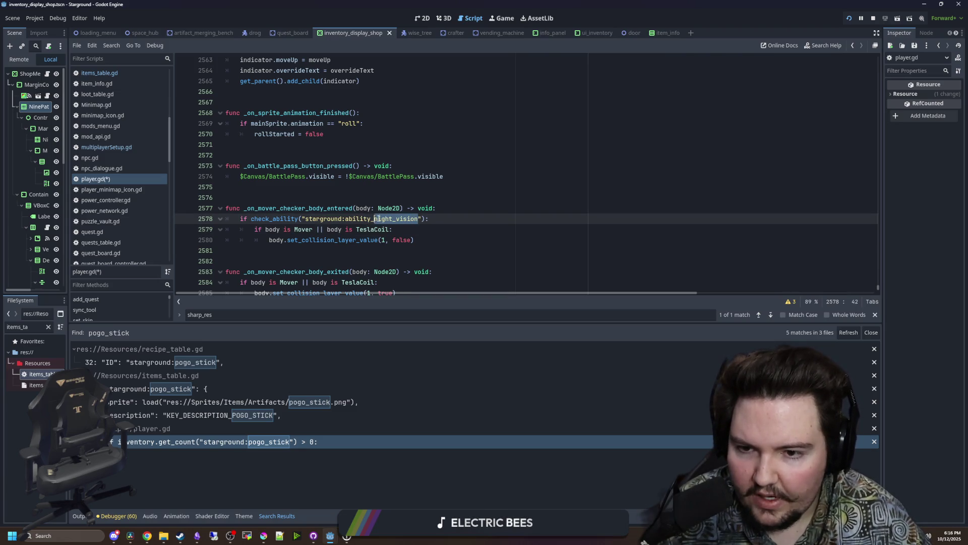
pyautogui.write('factorypha')
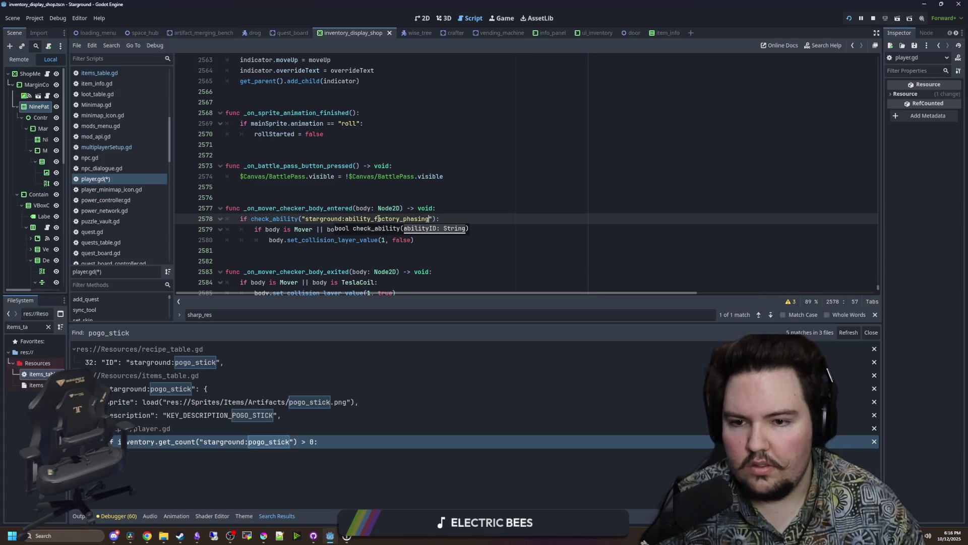
pyautogui.write('asing')
pyautogui.click(406, 199)
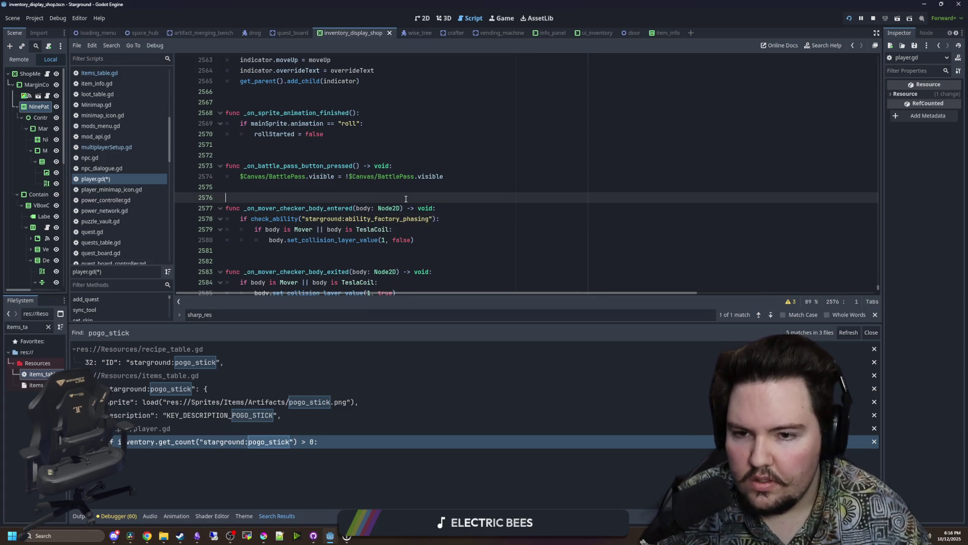
# Confirm the ability name in items_table.gd, then return to player.gd and save it.
pyautogui.doubleClick(38, 373)
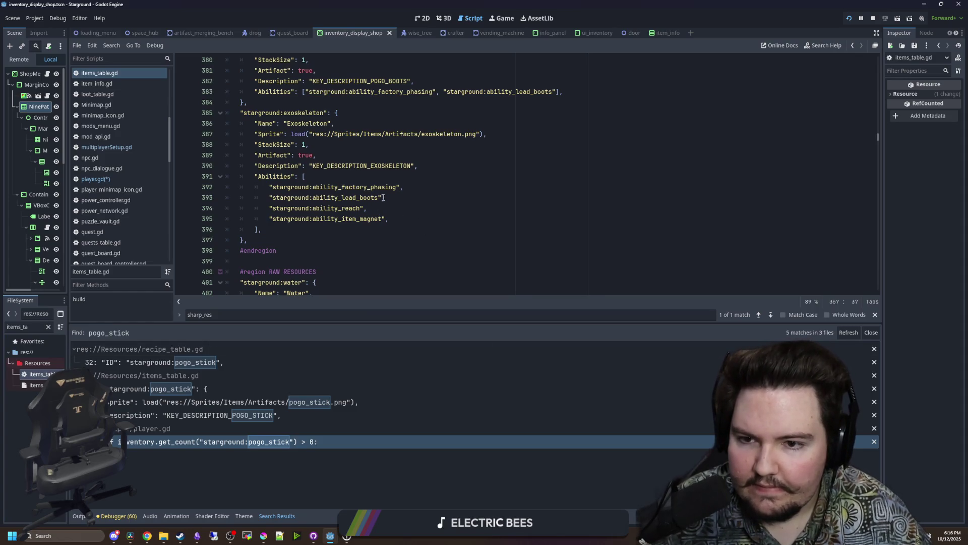
pyautogui.hotkey('alt', 'Left')
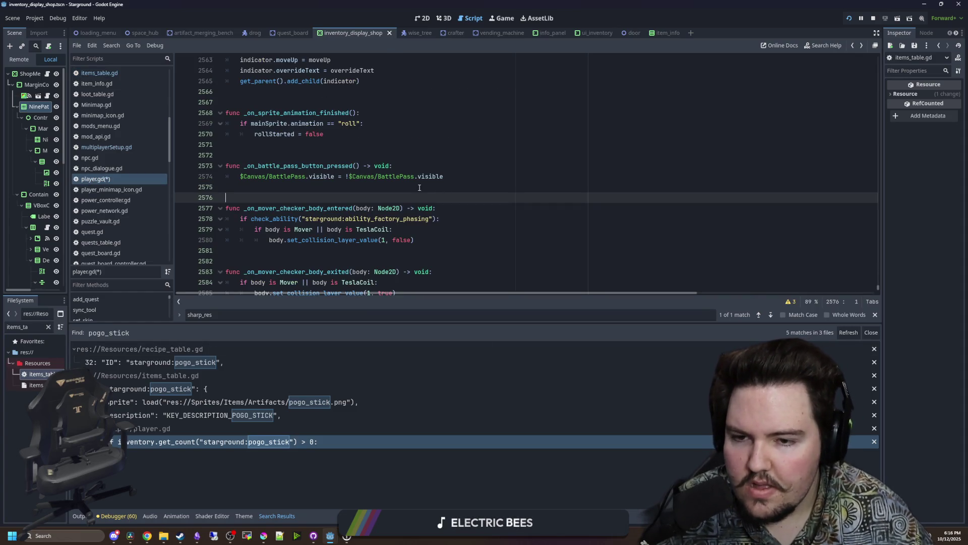
pyautogui.click(419, 187)
pyautogui.hotkey('ctrl', 's')
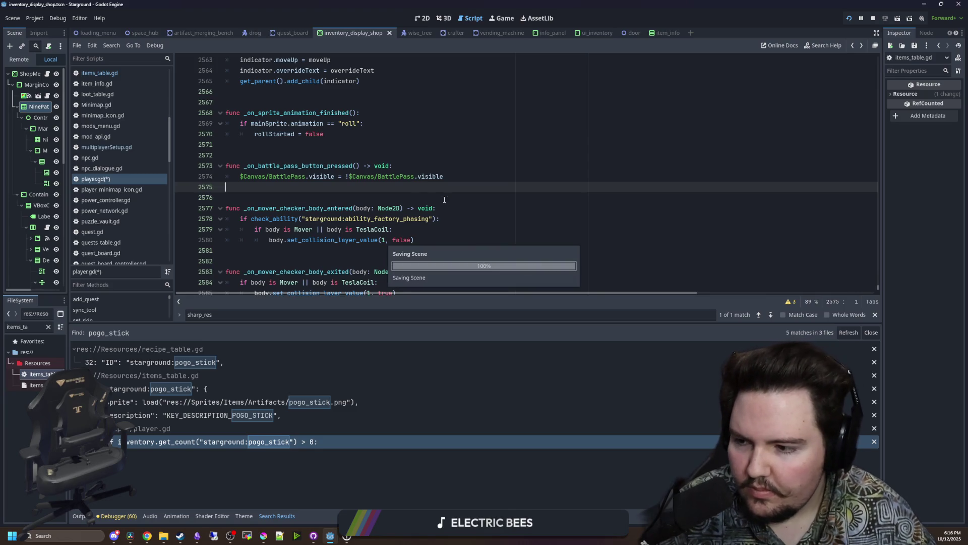
pyautogui.hotkey('ctrl', 'shift', 'f')
pyautogui.write('check_abil')
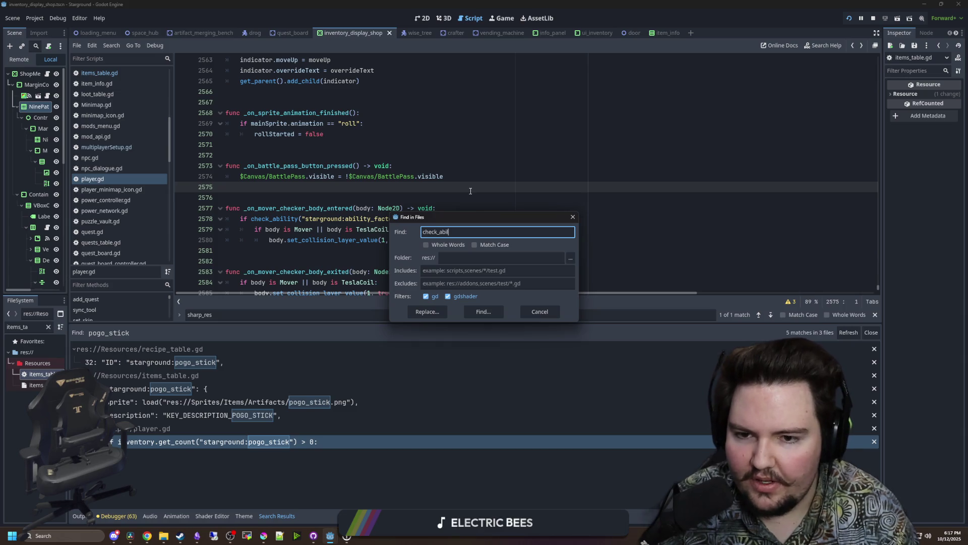
# Search the project for check_ability and open the advanced reel check in fishing_minigame.gd.
pyautogui.write('ity')
pyautogui.press('Return')
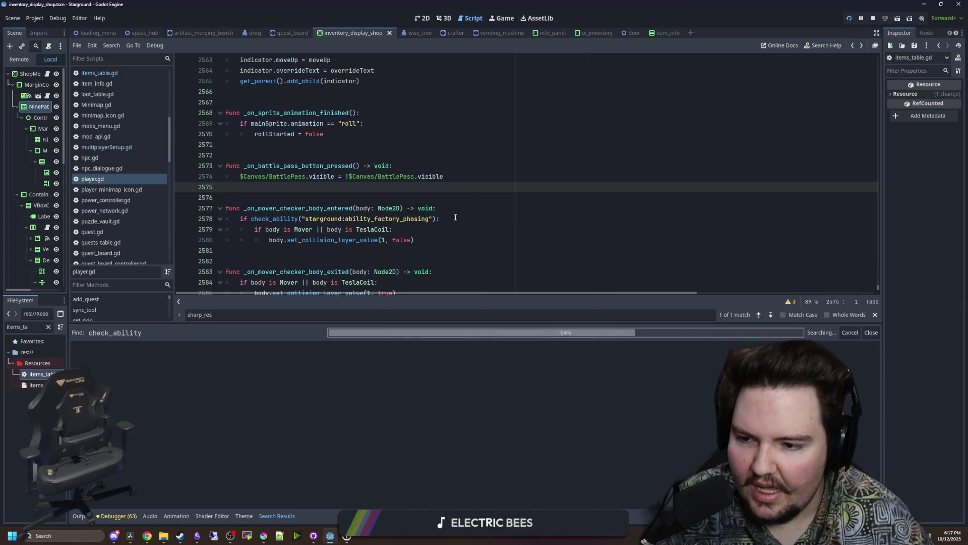
pyautogui.click(263, 362)
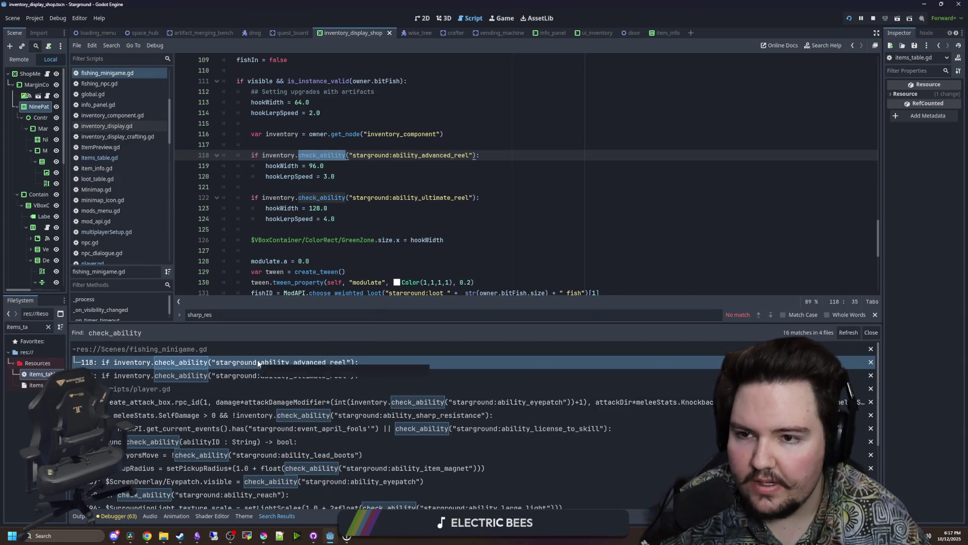
pyautogui.click(349, 167)
pyautogui.scroll(1, 299, 190)
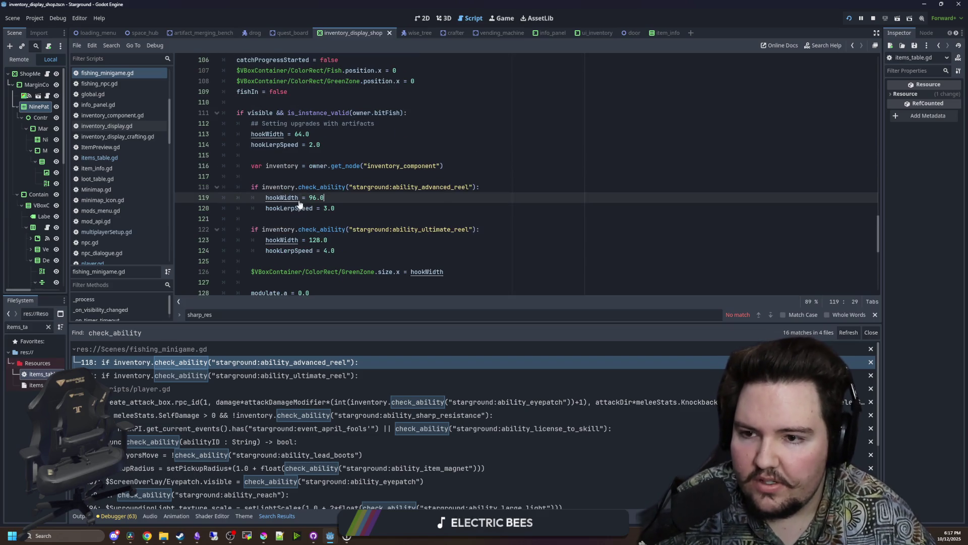
# Change 'inventory.' to 'owner.' on both reel checks, lines 118 and 122.
pyautogui.click(281, 188)
pyautogui.scroll(1, 286, 192)
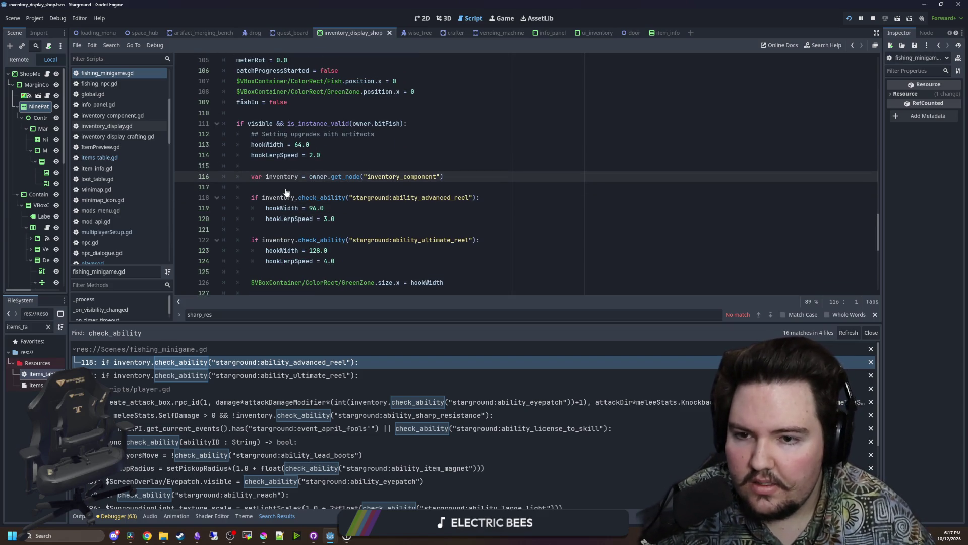
pyautogui.moveTo(299, 198); pyautogui.dragTo(262, 198)
pyautogui.write('owner.')
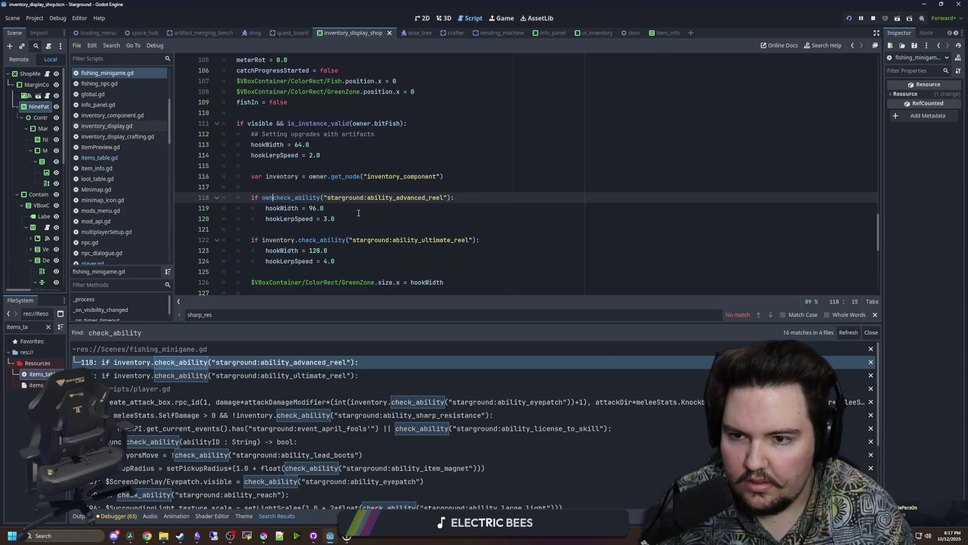
pyautogui.click(366, 189)
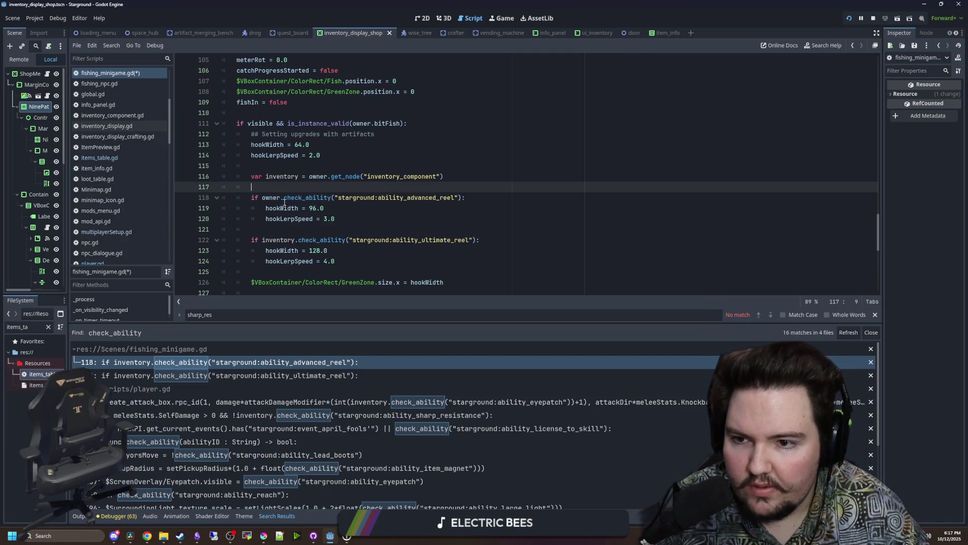
pyautogui.moveTo(285, 198); pyautogui.dragTo(262, 198)
pyautogui.hotkey('ctrl', 'c')
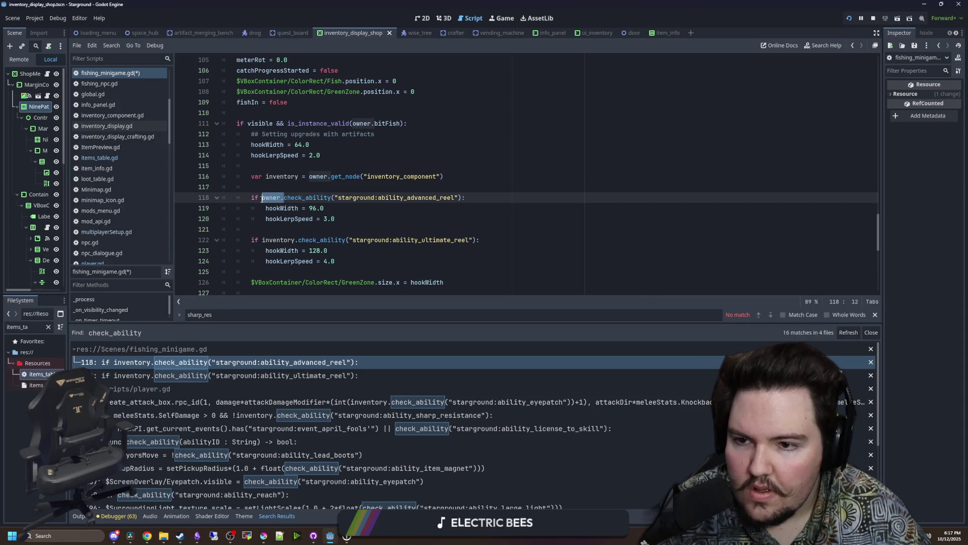
pyautogui.moveTo(300, 241); pyautogui.dragTo(261, 240)
pyautogui.hotkey('ctrl', 'v')
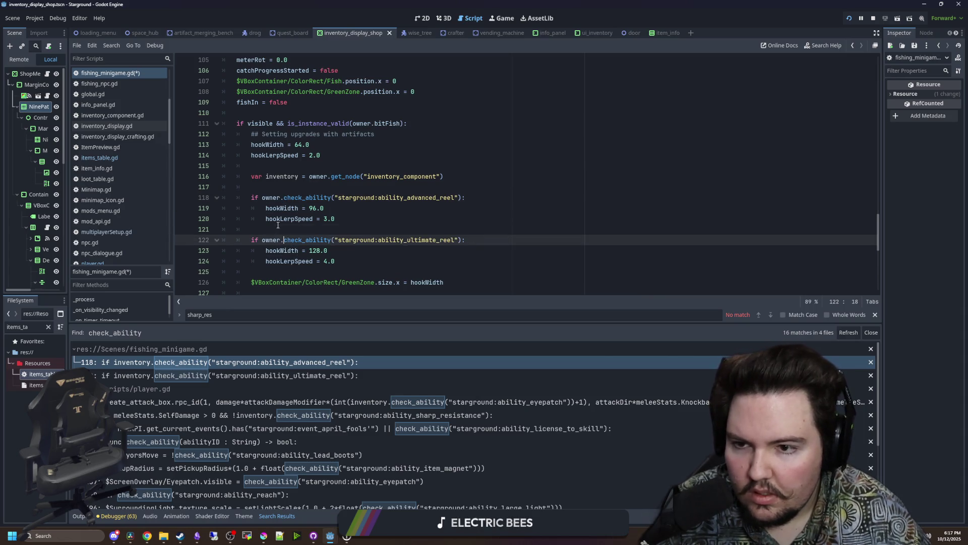
pyautogui.click(317, 230)
# Delete the unused var inventory line from fishing_minigame.gd.
pyautogui.scroll(-3, 319, 208)
pyautogui.scroll(-3, 319, 209)
pyautogui.scroll(7, 319, 208)
pyautogui.click(330, 196)
pyautogui.moveTo(463, 203)
pyautogui.mouseDown()
pyautogui.moveTo(454, 212)
pyautogui.moveTo(353, 221)
pyautogui.moveTo(323, 187)
pyautogui.mouseUp()
pyautogui.press('BackSpace')
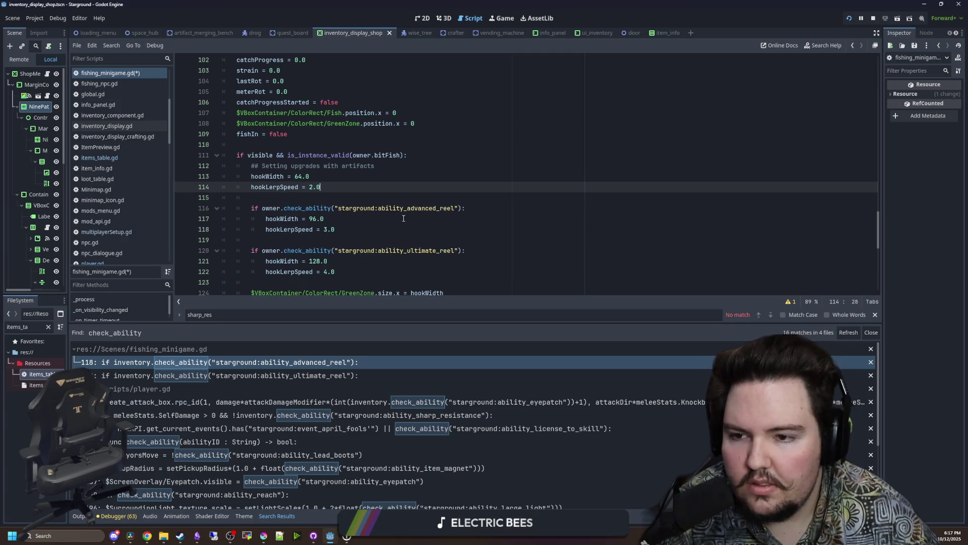
pyautogui.scroll(-2, 414, 195)
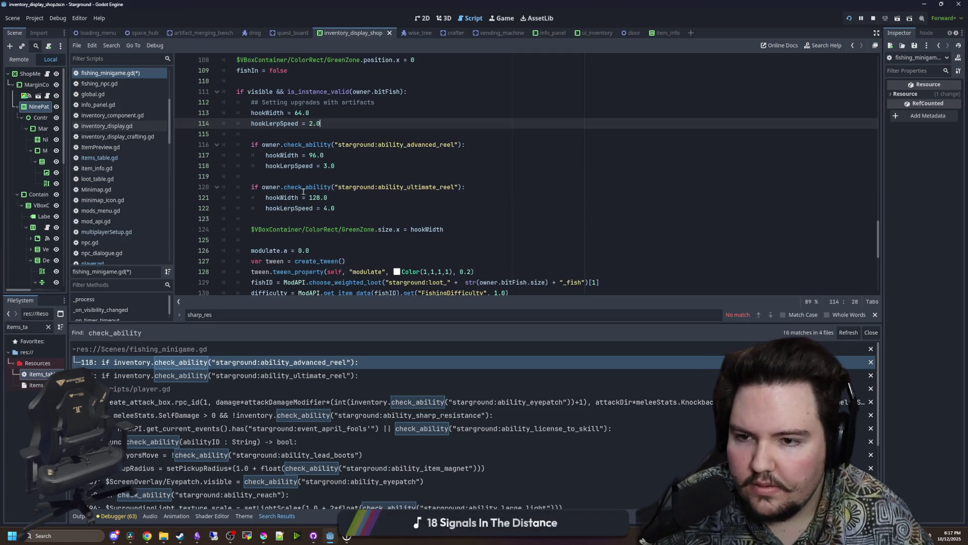
# Remove the 'inventory.' prefix from the eyepatch and sharp_resistance checks in player.gd, then save.
pyautogui.click(284, 402)
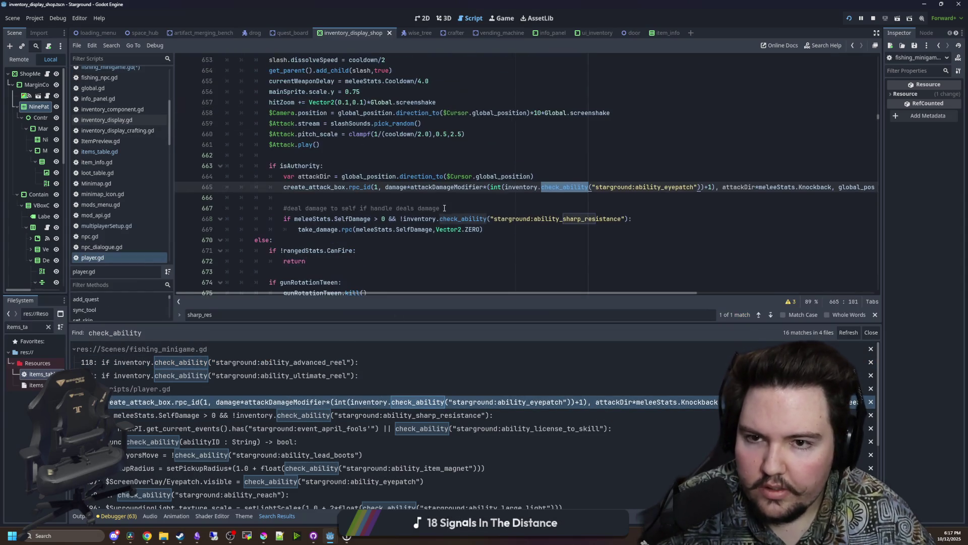
pyautogui.click(477, 199)
pyautogui.moveTo(542, 188); pyautogui.dragTo(505, 187)
pyautogui.press('BackSpace')
pyautogui.click(432, 227)
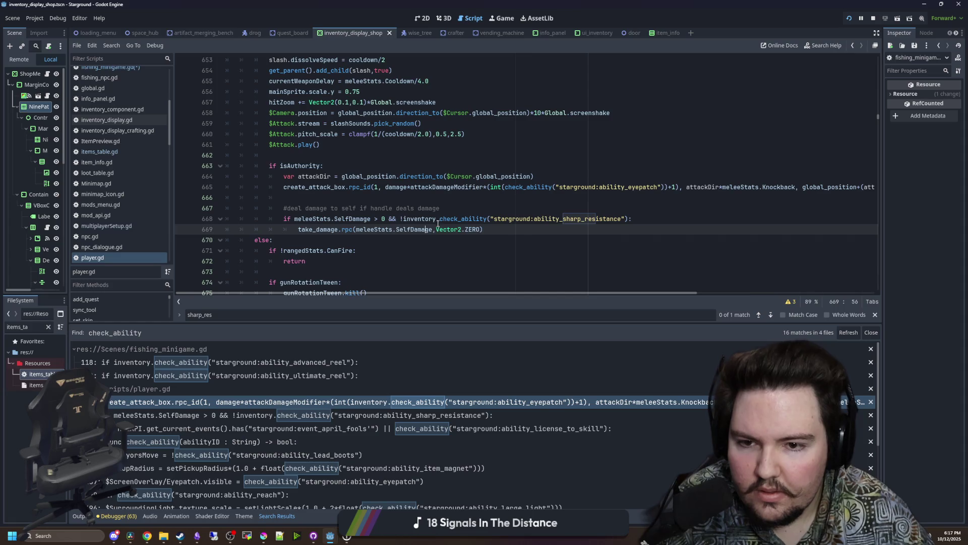
pyautogui.moveTo(439, 219); pyautogui.dragTo(409, 219)
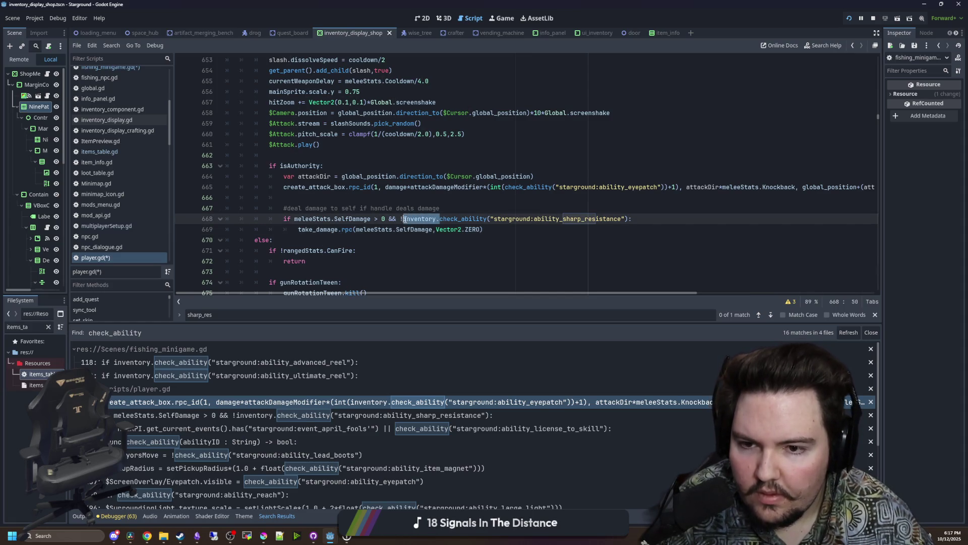
pyautogui.press('BackSpace')
pyautogui.click(421, 248)
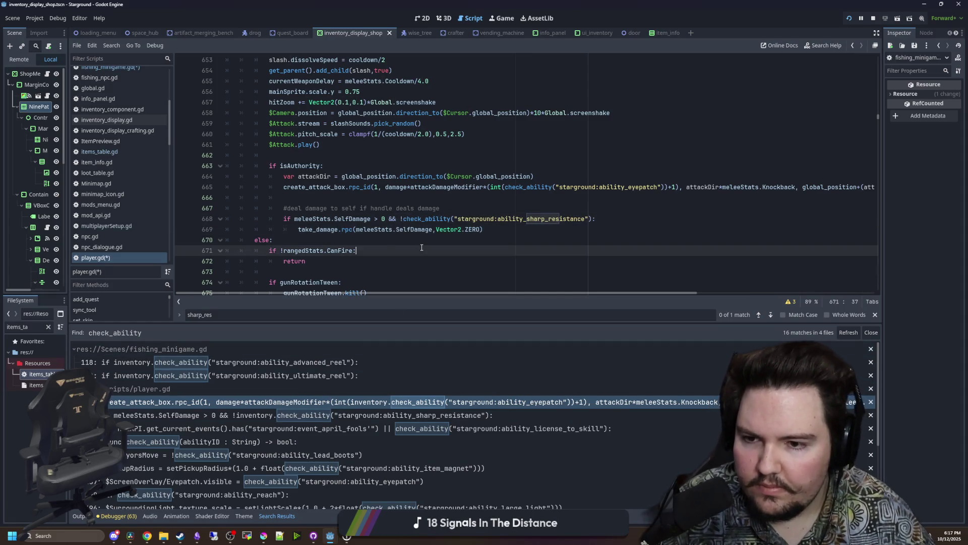
pyautogui.hotkey('ctrl', 's')
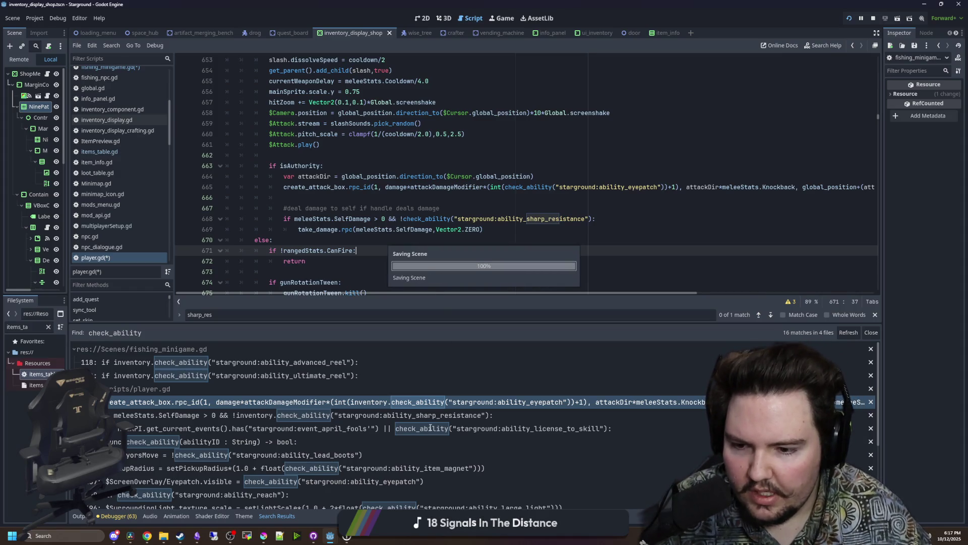
# Review the lead_boots, item_magnet, Eyepatch, reach and large_light ability checks.
pyautogui.click(430, 429)
pyautogui.click(300, 441)
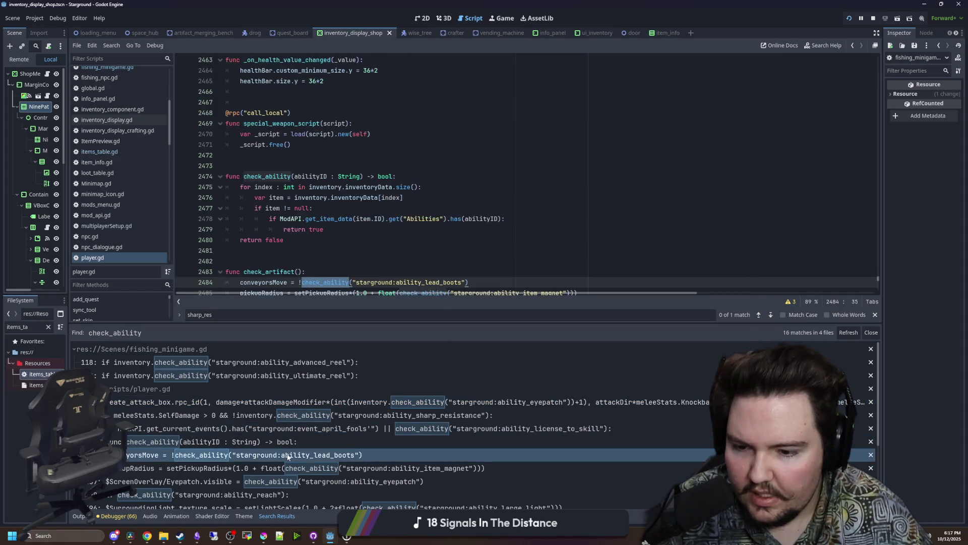
pyautogui.click(289, 455)
pyautogui.scroll(-3, 345, 395)
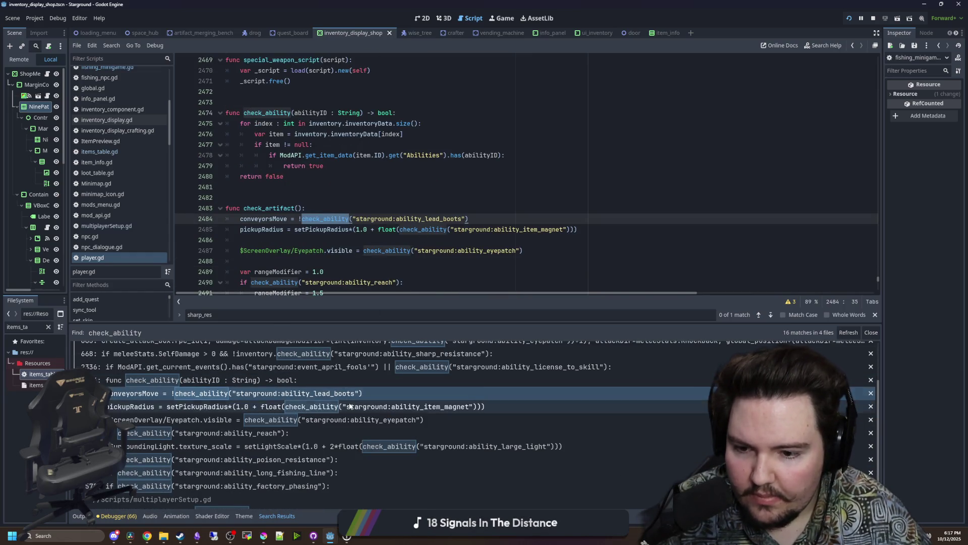
pyautogui.click(318, 406)
pyautogui.click(321, 421)
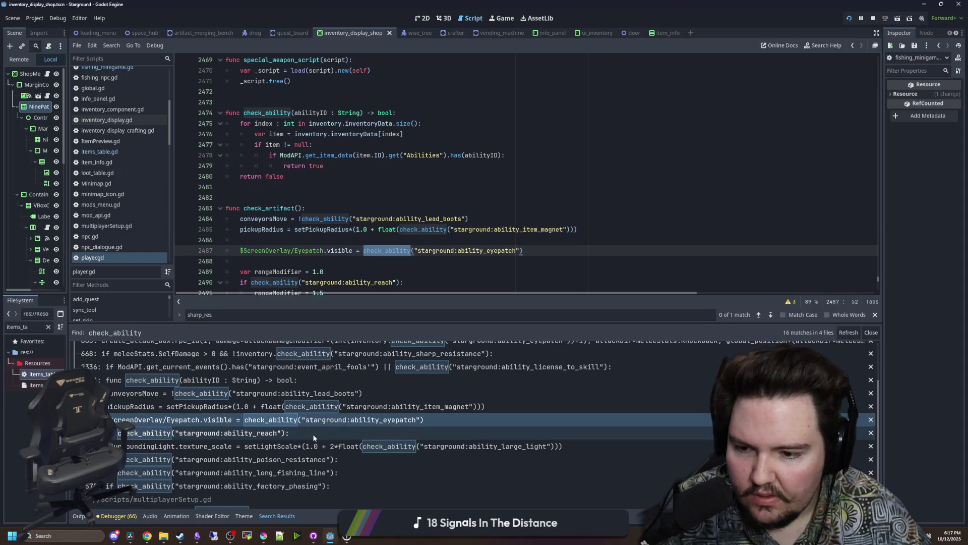
pyautogui.click(312, 435)
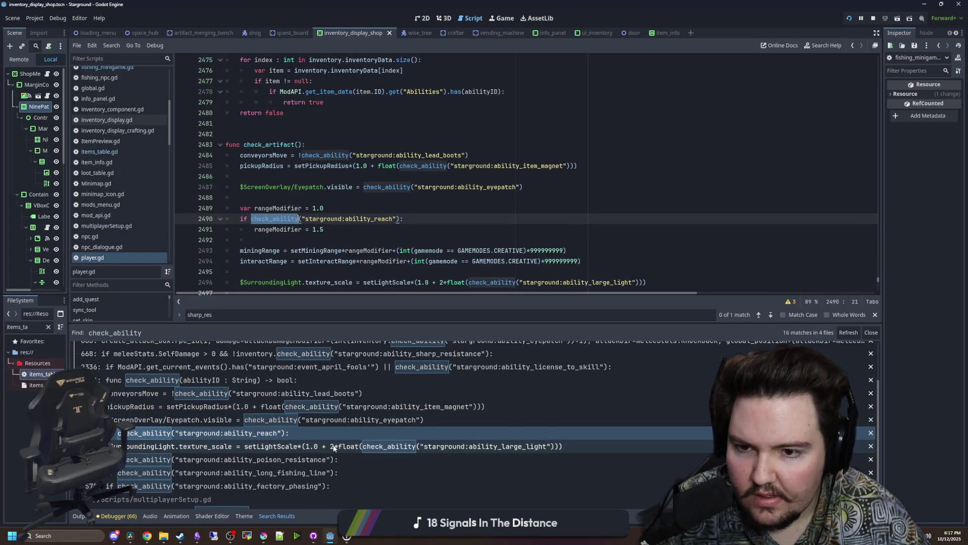
pyautogui.click(317, 445)
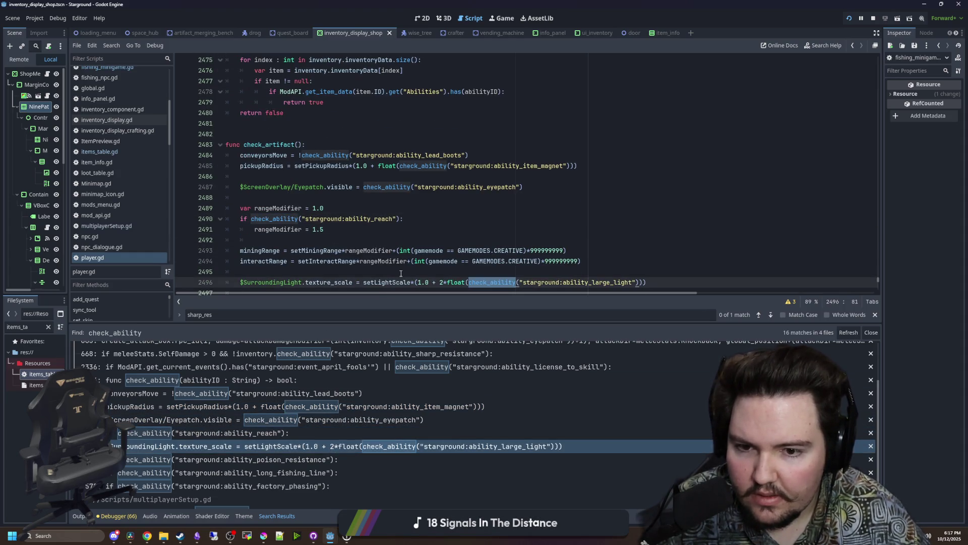
# Review the poison_resistance, long_fishing_line, factory_phasing, night_vision, drop_luck and advanced_reel checks.
pyautogui.click(281, 460)
pyautogui.click(276, 473)
pyautogui.click(274, 486)
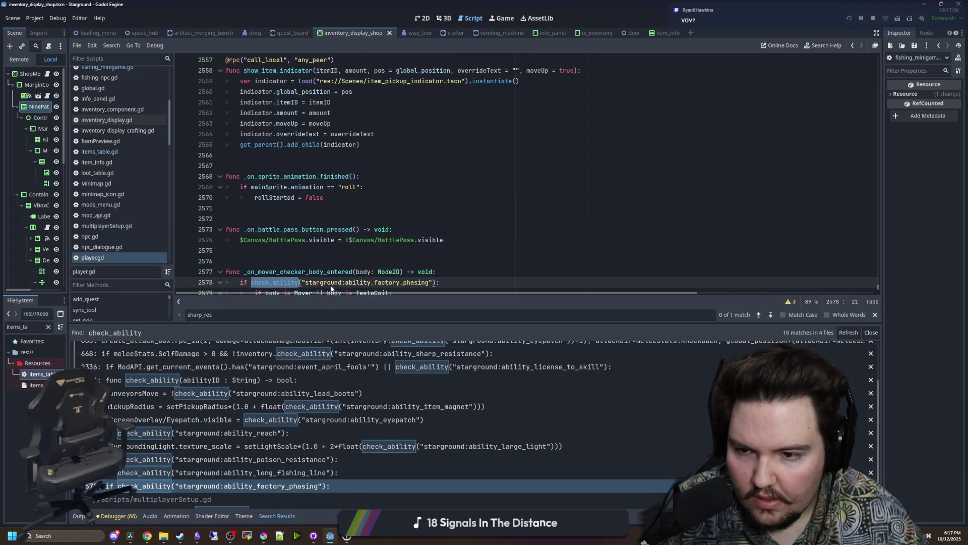
pyautogui.scroll(-2, 355, 408)
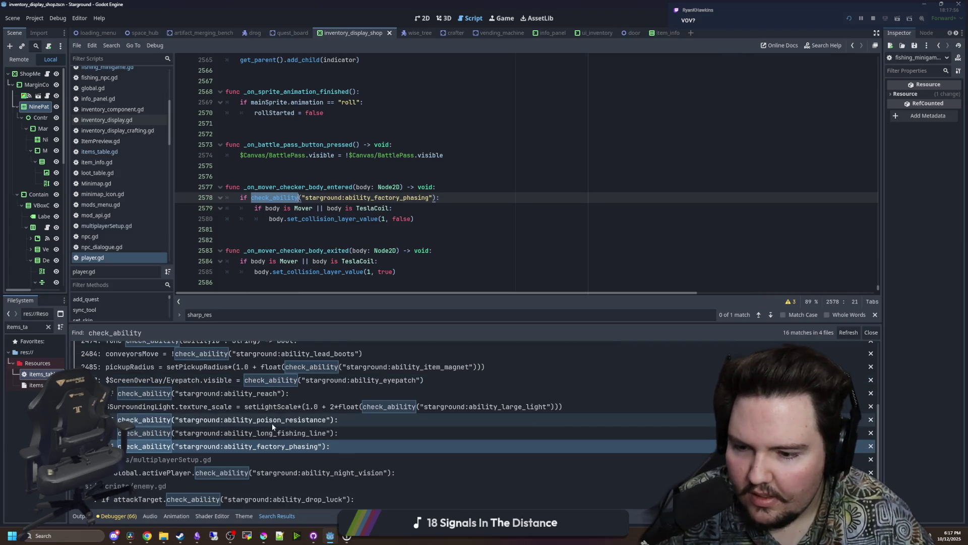
pyautogui.click(272, 473)
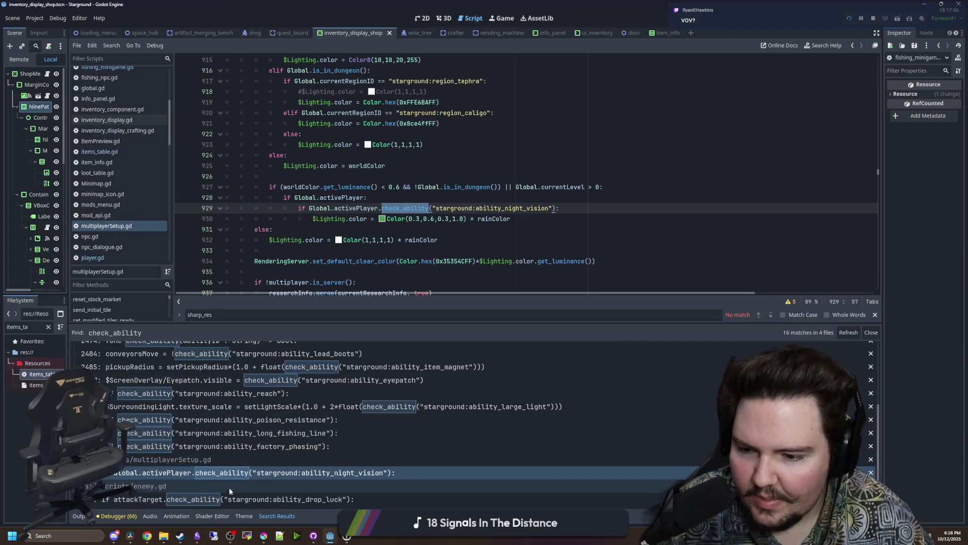
pyautogui.click(219, 499)
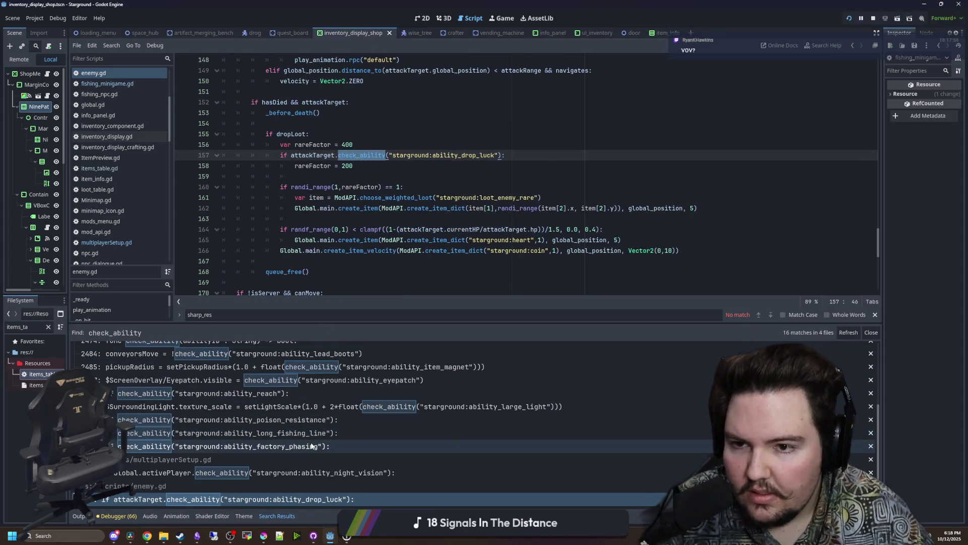
pyautogui.scroll(5, 313, 434)
pyautogui.click(212, 361)
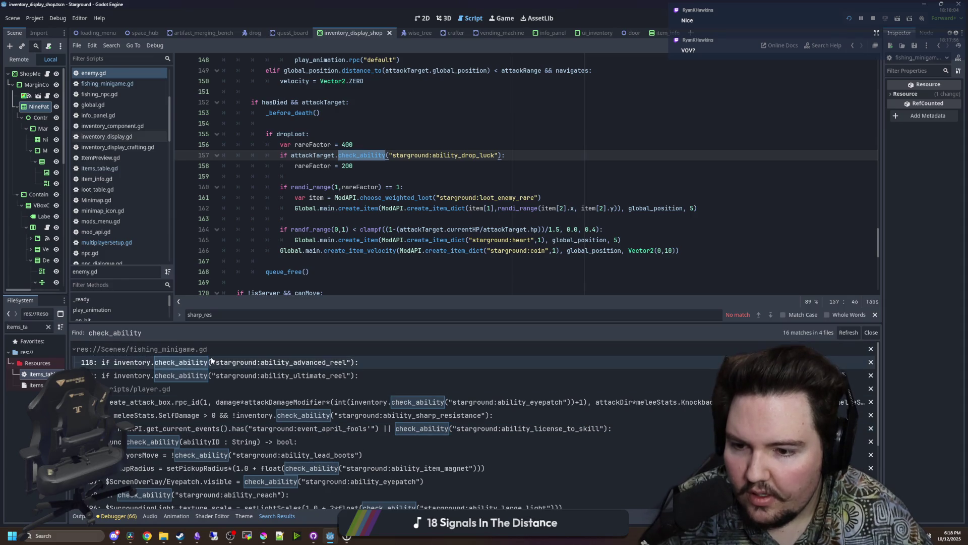
# Save fishing_minigame.gd and re-run the check_ability search across files.
pyautogui.click(346, 173)
pyautogui.hotkey('ctrl', 's')
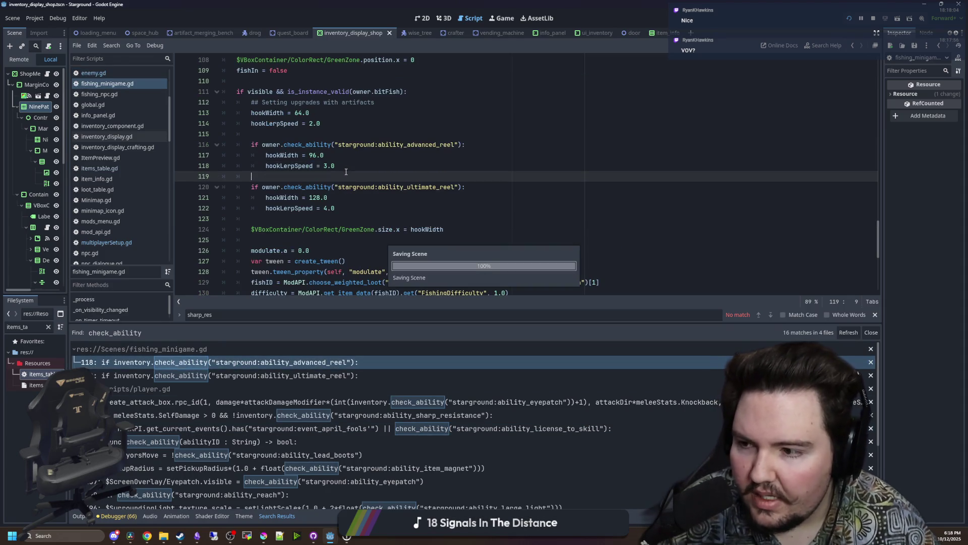
pyautogui.click(368, 167)
pyautogui.hotkey('ctrl', 'shift', 'f')
pyautogui.press('Return')
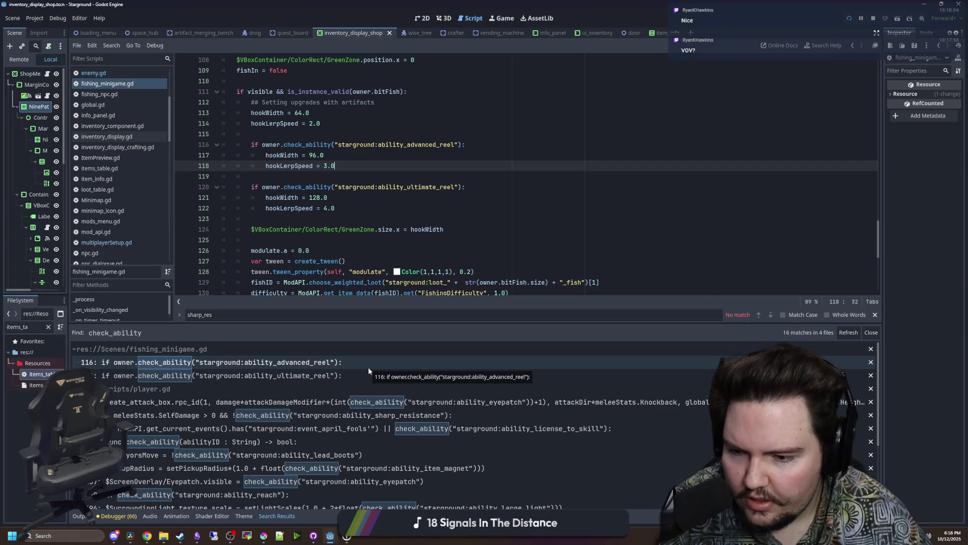
pyautogui.scroll(-3, 372, 379)
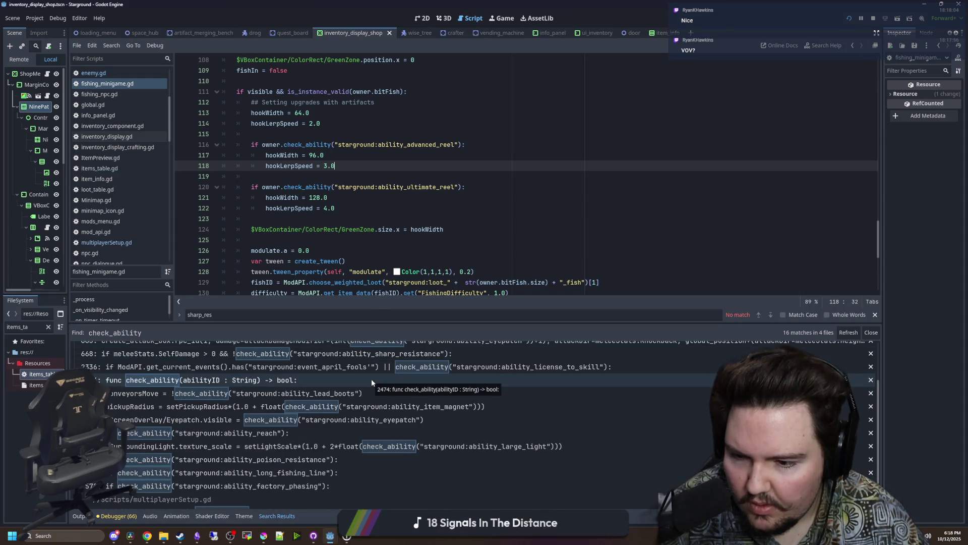
pyautogui.scroll(-2, 371, 379)
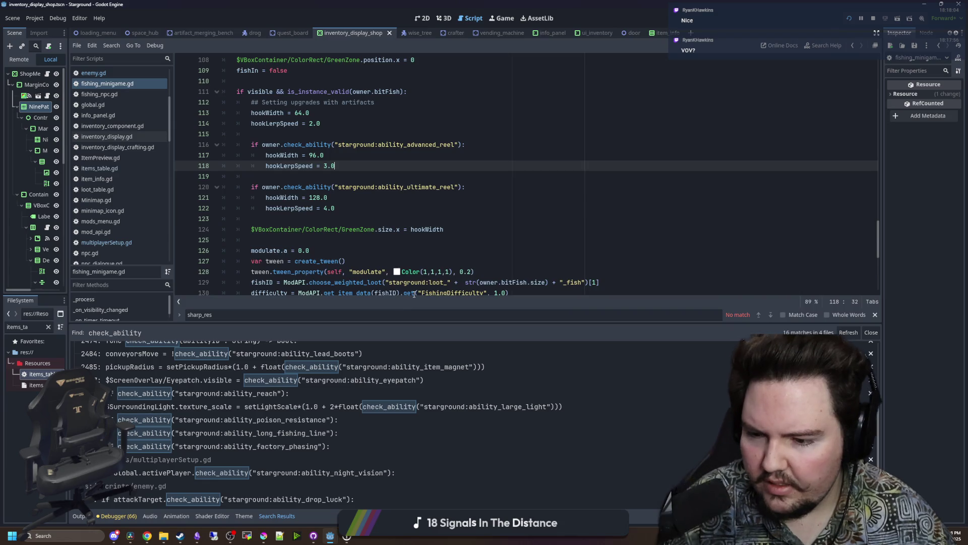
# Save once more and relaunch the game to test the changes.
pyautogui.click(413, 293)
pyautogui.click(440, 221)
pyautogui.hotkey('ctrl', 's')
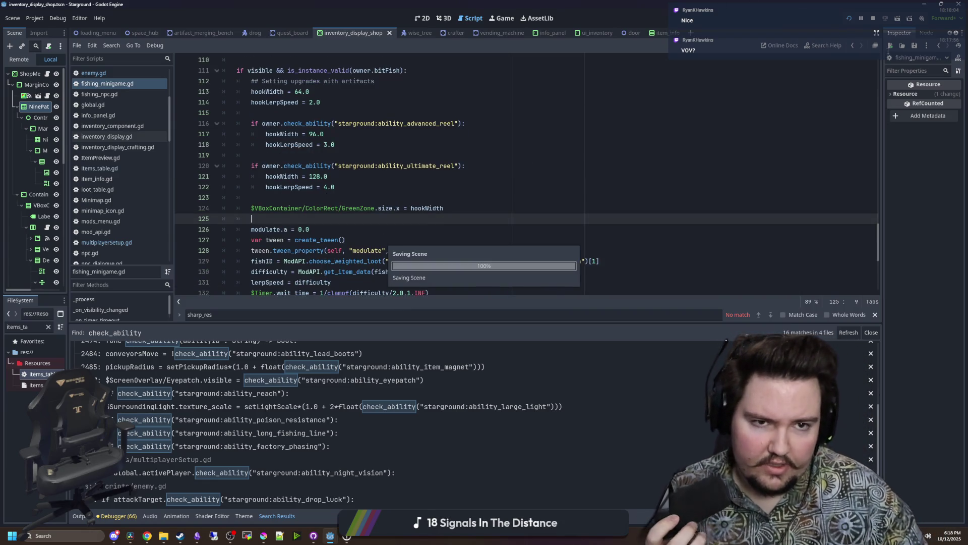
pyautogui.click(849, 19)
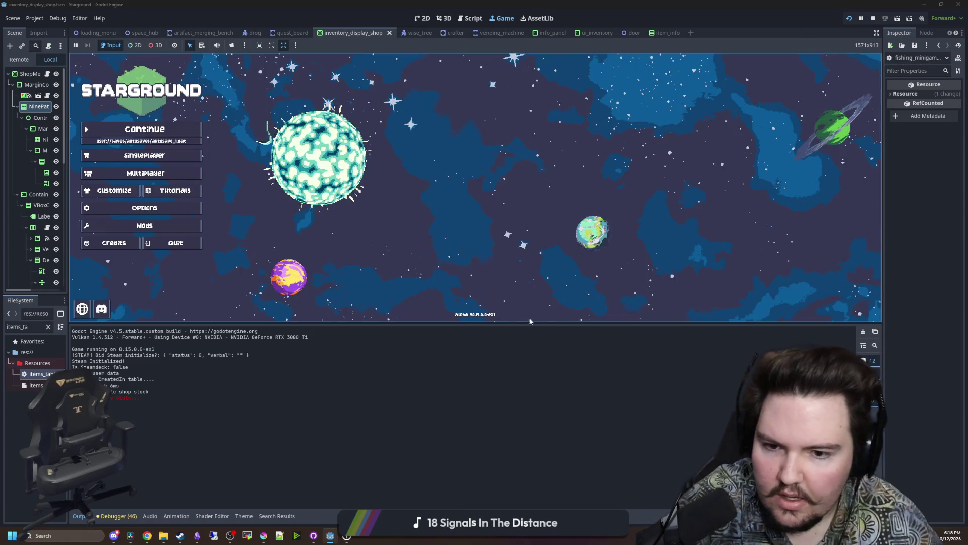
# Enlarge the game view and continue the latest autosave into the Day 1310 world.
pyautogui.moveTo(471, 322); pyautogui.dragTo(470, 398)
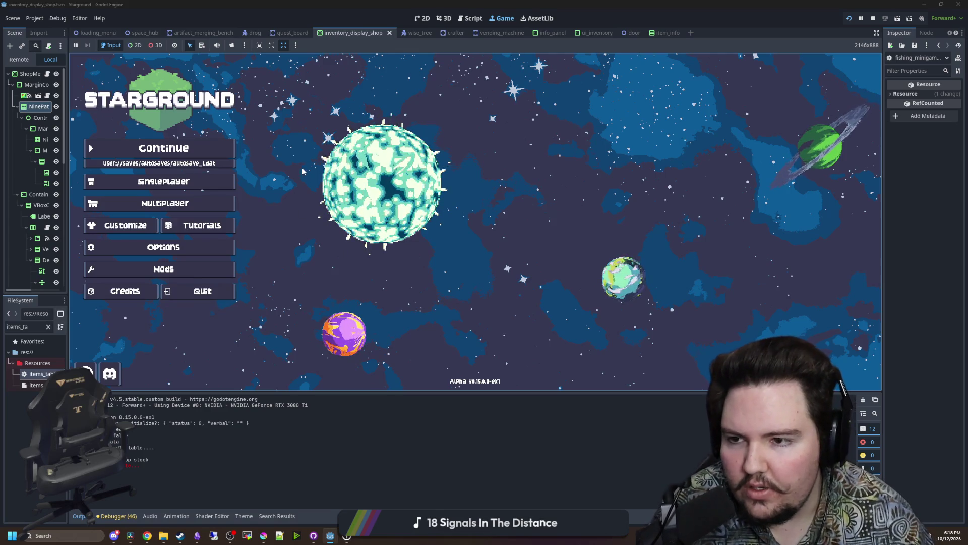
pyautogui.click(196, 149)
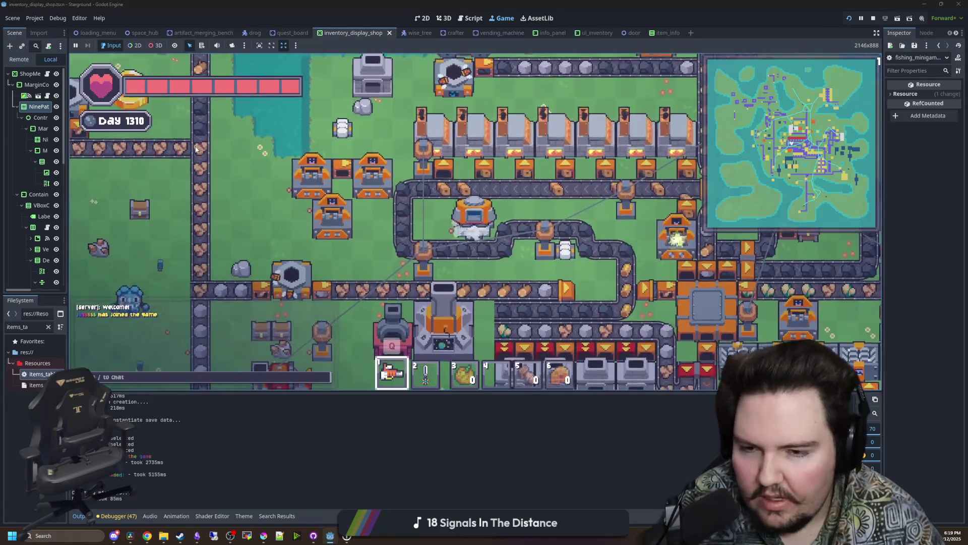
# Open and close the inventory, then walk the player around the factory toward the furnace rows.
pyautogui.press('e')
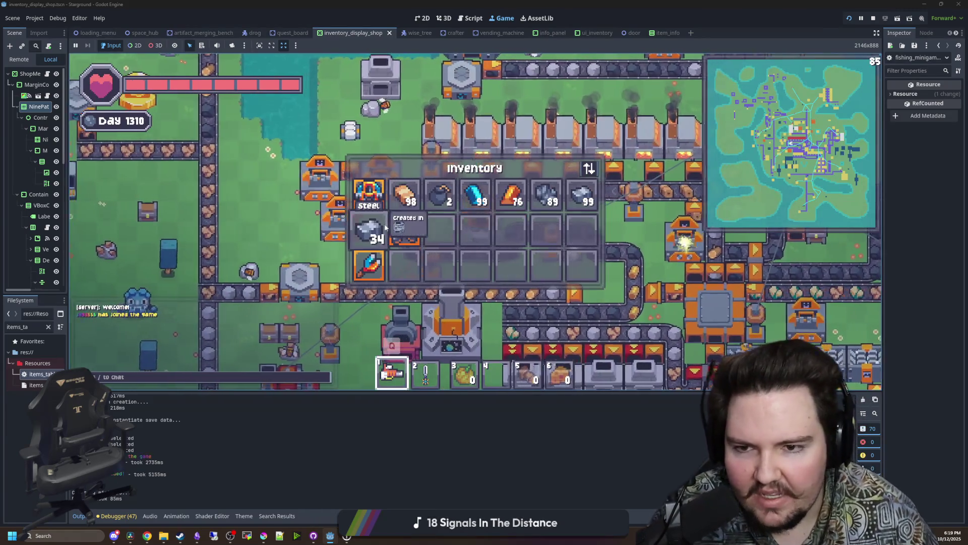
pyautogui.press('a')
pyautogui.press('e')
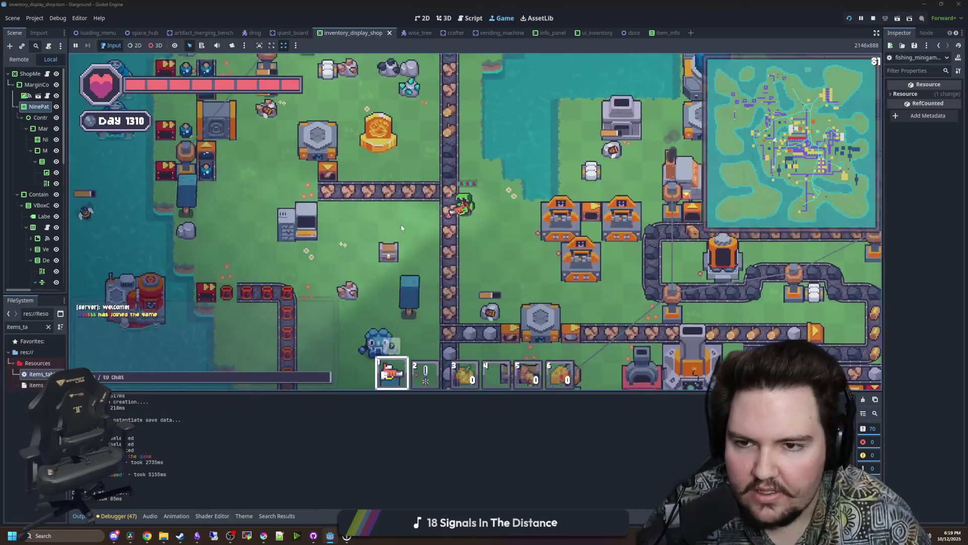
pyautogui.press('e')
pyautogui.press('e')
pyautogui.press('d')
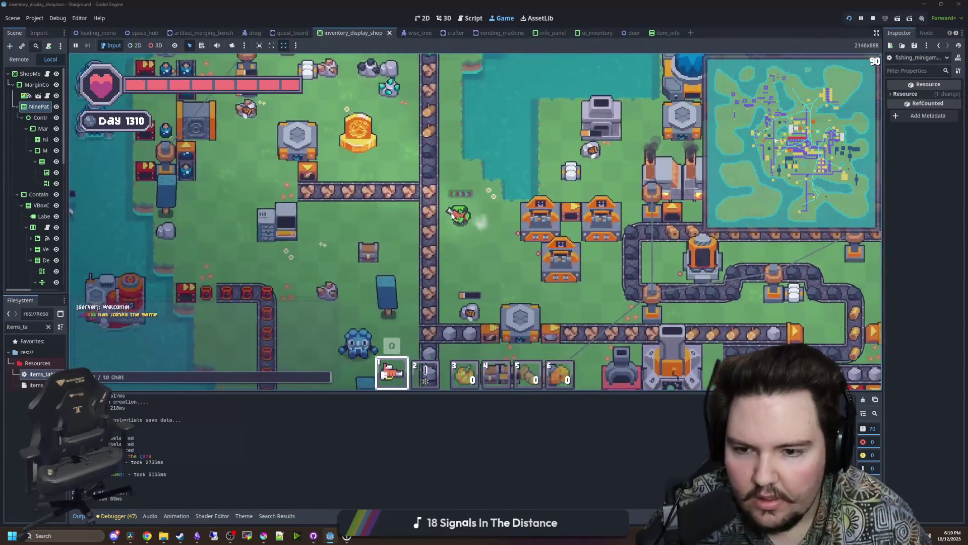
pyautogui.press('s')
pyautogui.press('d')
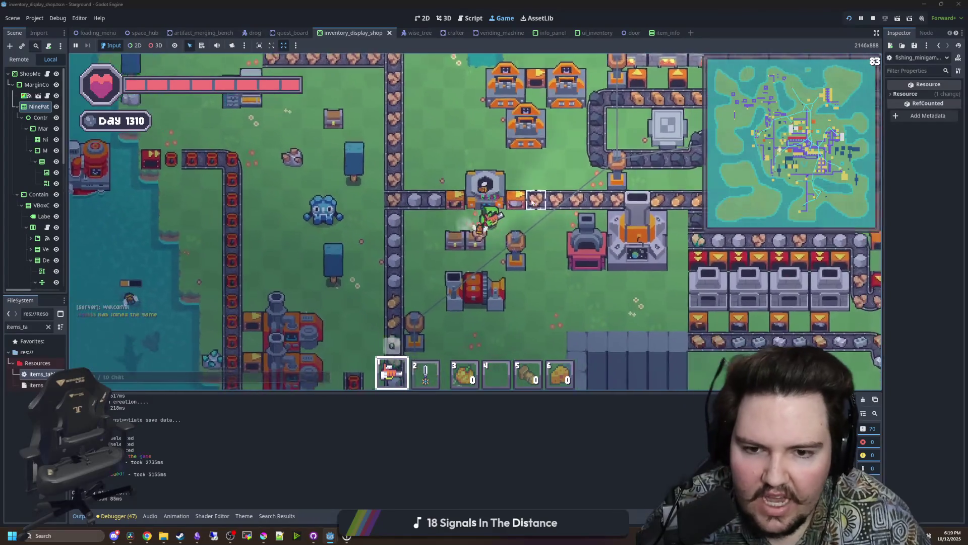
pyautogui.press('w')
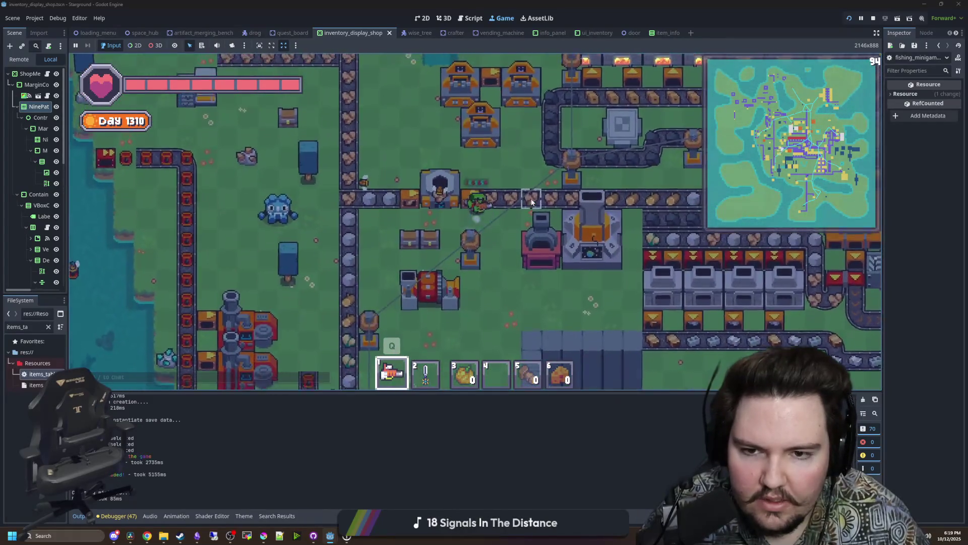
pyautogui.press('w')
pyautogui.press('d')
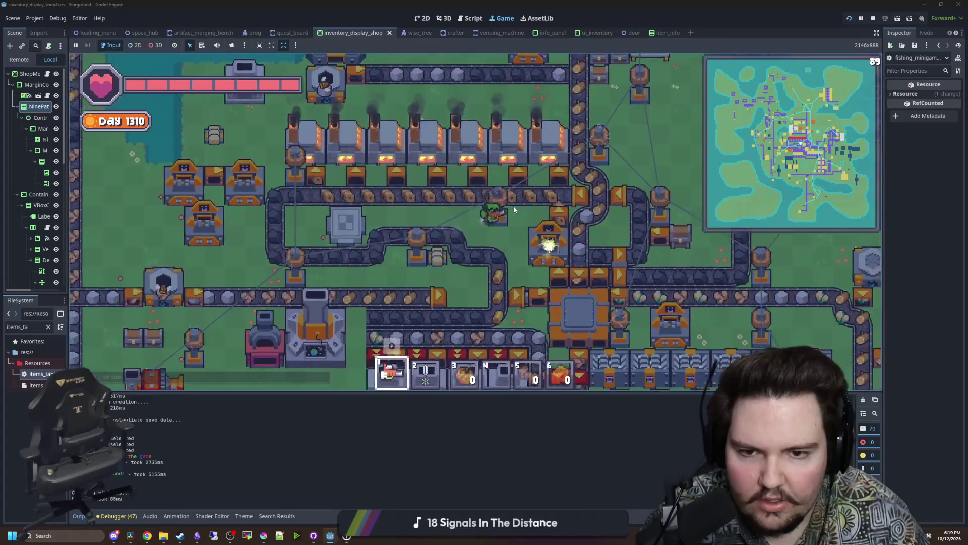
# Walk the player up, down, left and right among the furnace rows.
pyautogui.press('d')
pyautogui.press('w')
pyautogui.press('s')
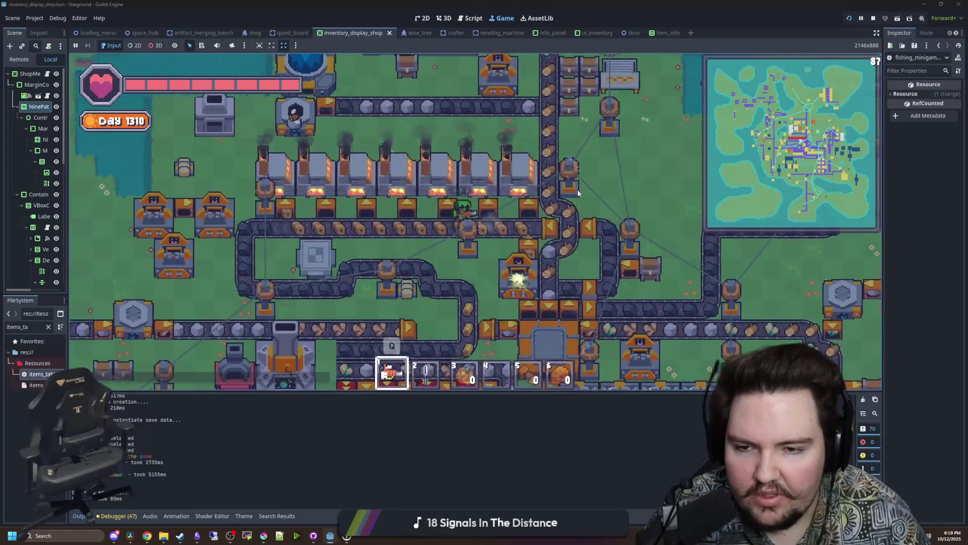
pyautogui.press('a')
pyautogui.press('d')
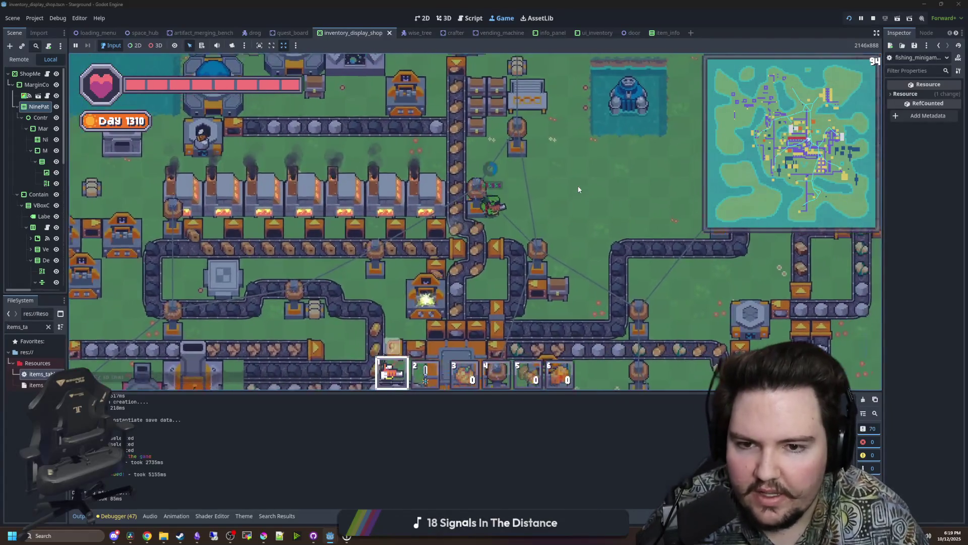
pyautogui.press('w')
pyautogui.press('d')
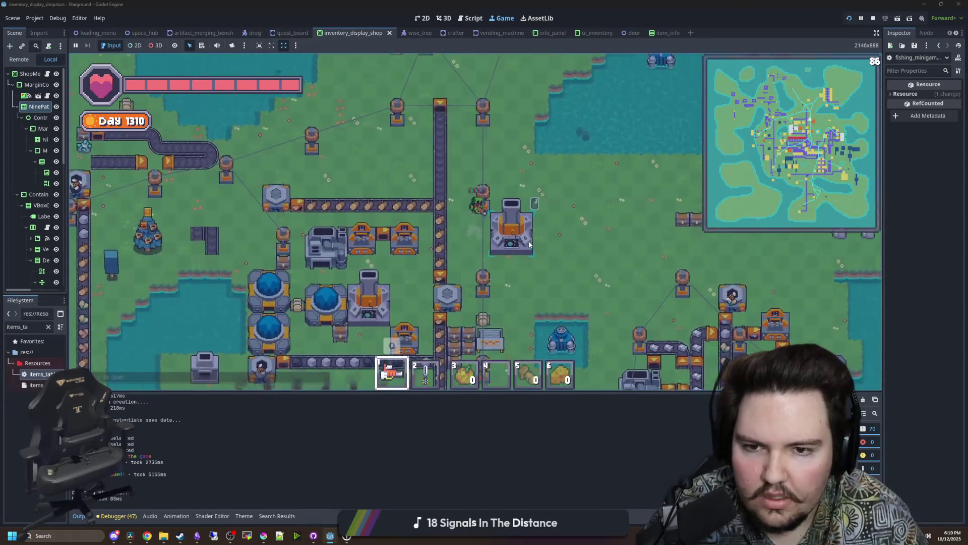
pyautogui.press('w')
# Walk up-left to collect the dropped items and check them in the inventory.
pyautogui.press('i')
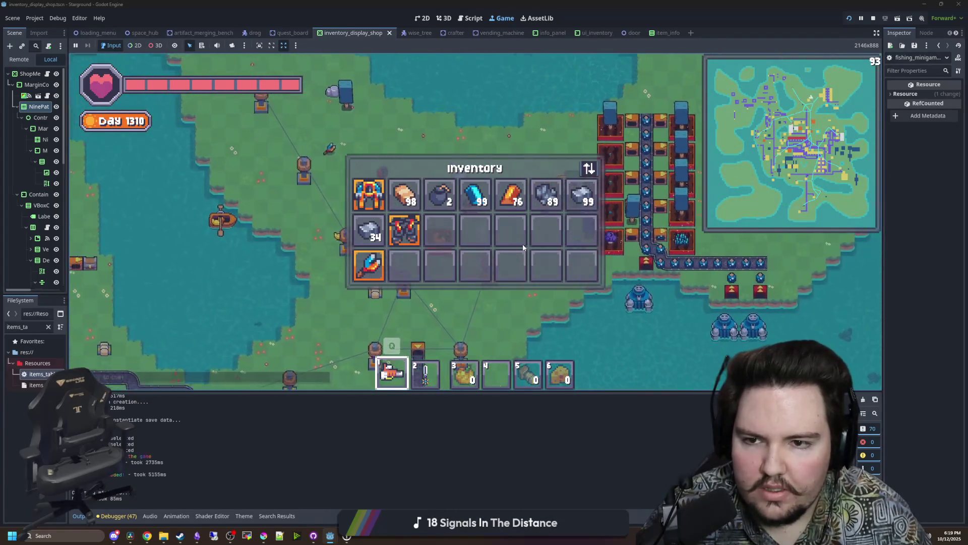
pyautogui.press('i')
pyautogui.press('a')
pyautogui.press('w')
pyautogui.press('i')
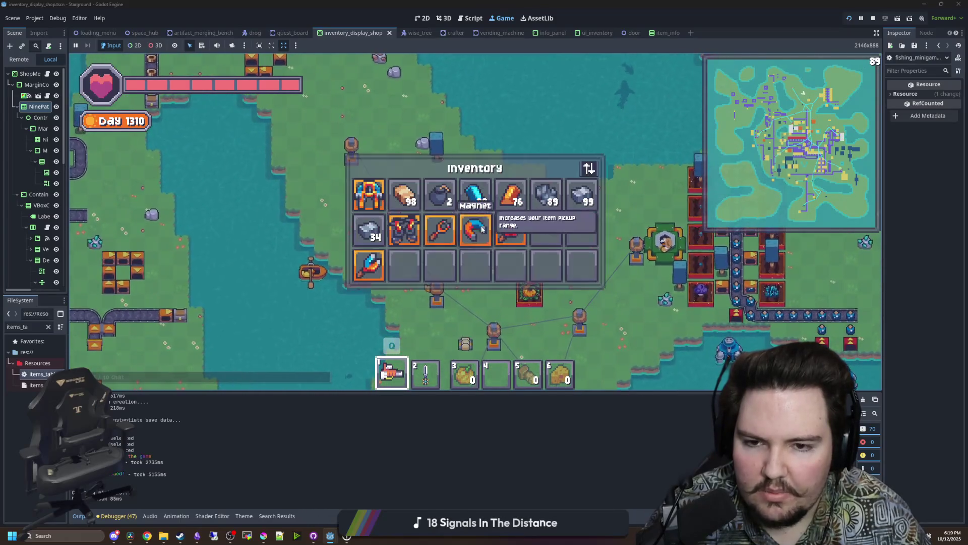
pyautogui.press('i')
pyautogui.press('i')
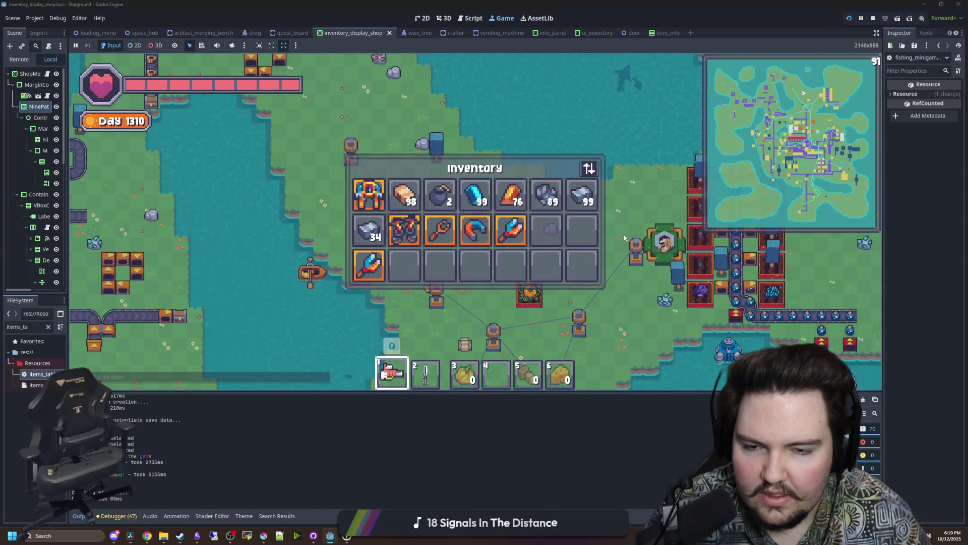
pyautogui.press('s')
pyautogui.press('a')
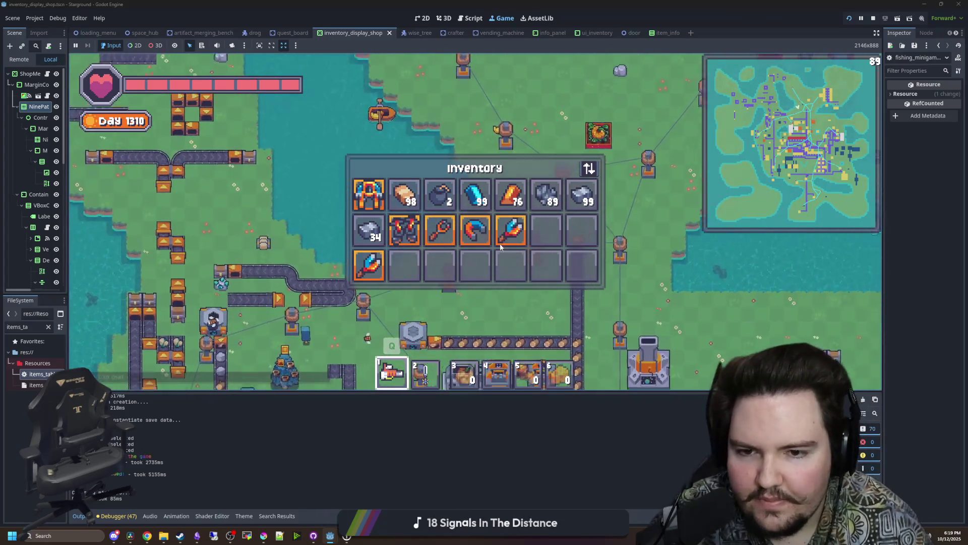
pyautogui.press('w')
pyautogui.press('d')
# Drag the blue tool and the feather out of the inventory grid.
pyautogui.moveTo(510, 230); pyautogui.dragTo(673, 263)
pyautogui.press('w')
pyautogui.press('a')
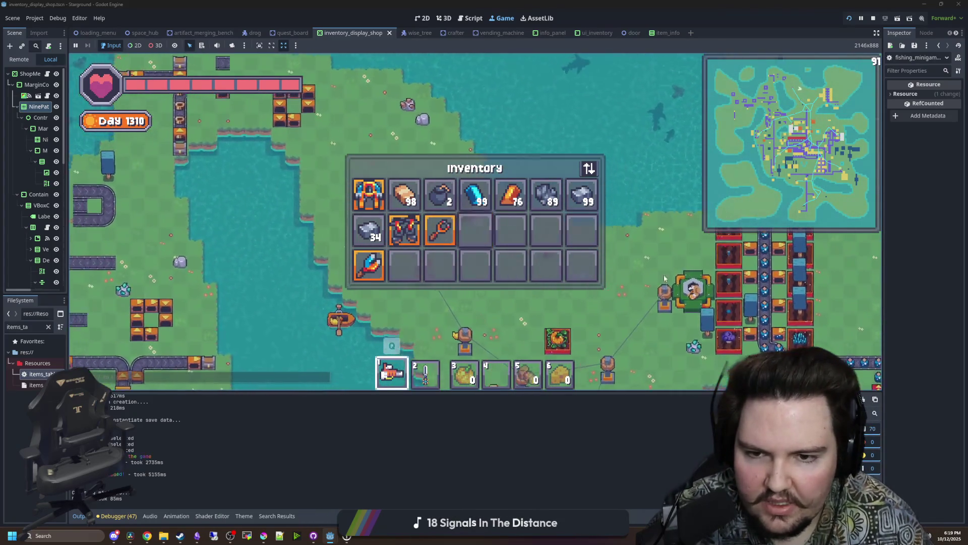
pyautogui.moveTo(369, 266); pyautogui.dragTo(554, 267)
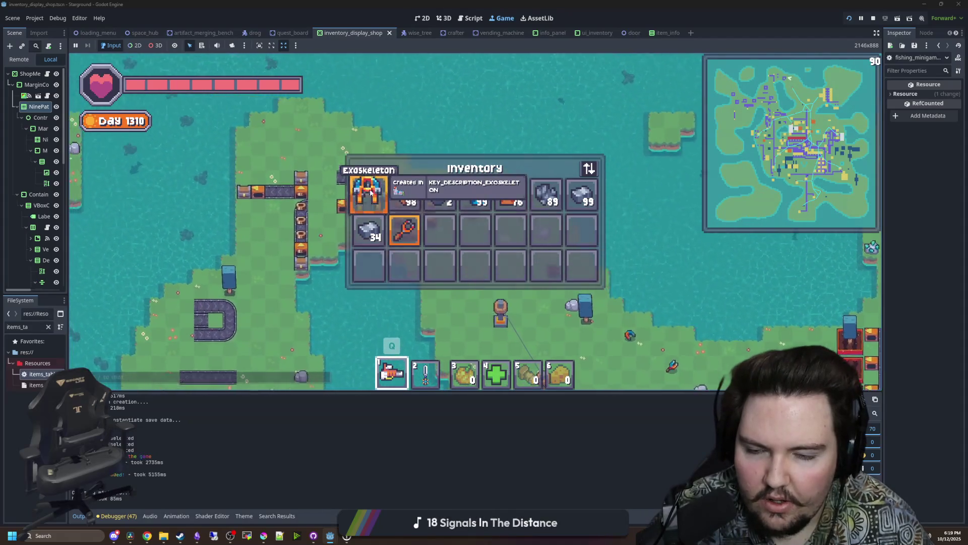
# Close the inventory, select hotbar slot 2 and walk across the island.
pyautogui.press('i')
pyautogui.press('w')
pyautogui.press('a')
pyautogui.press('i')
pyautogui.press('i')
pyautogui.press('a')
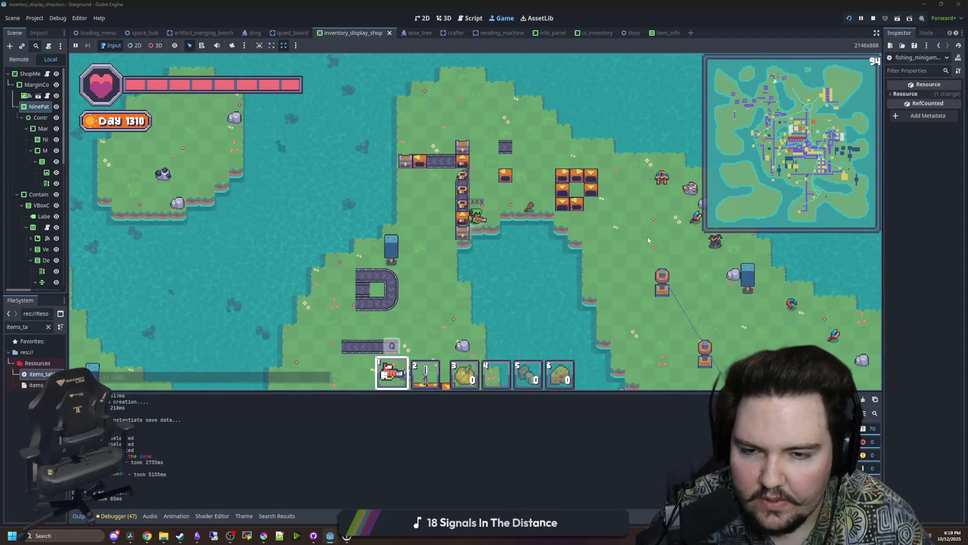
pyautogui.press('2')
pyautogui.press('s')
pyautogui.press('d')
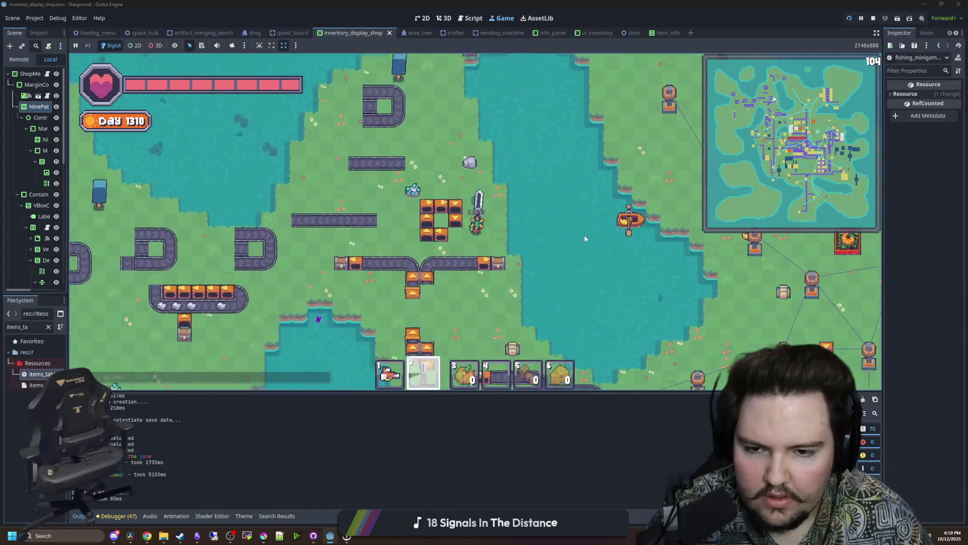
# Look up the artifact IDs in items_table.gd, then return to the running game.
pyautogui.write('chainma')
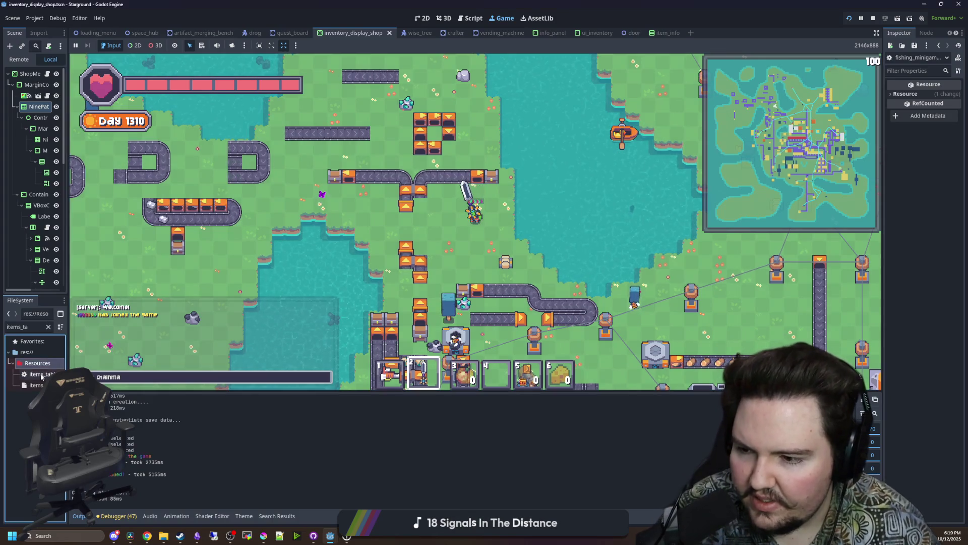
pyautogui.doubleClick(42, 375)
pyautogui.scroll(5, 515, 237)
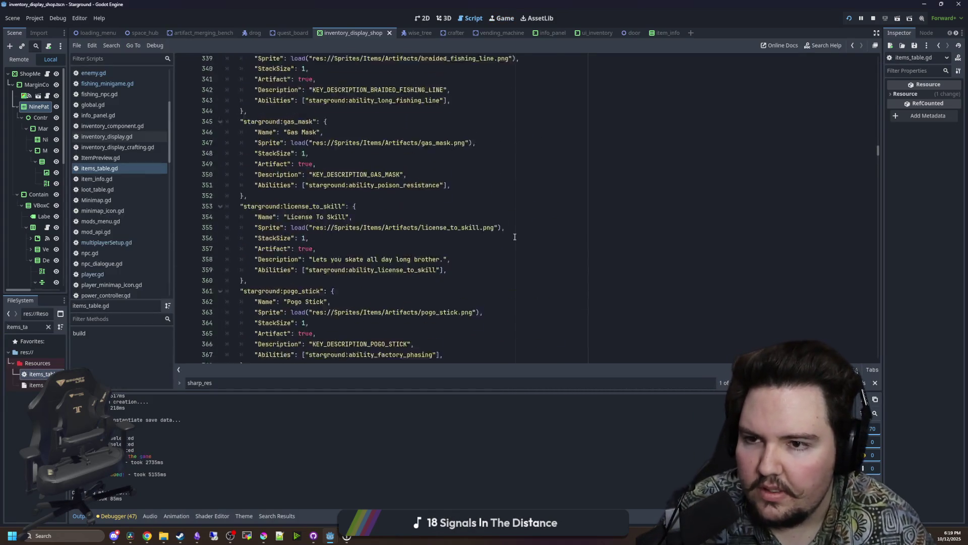
pyautogui.scroll(20, 504, 273)
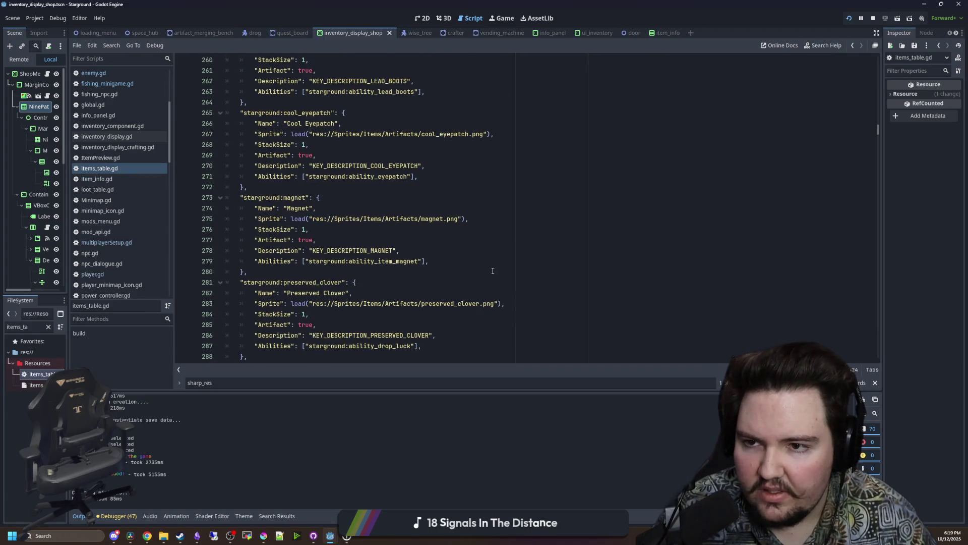
pyautogui.click(502, 18)
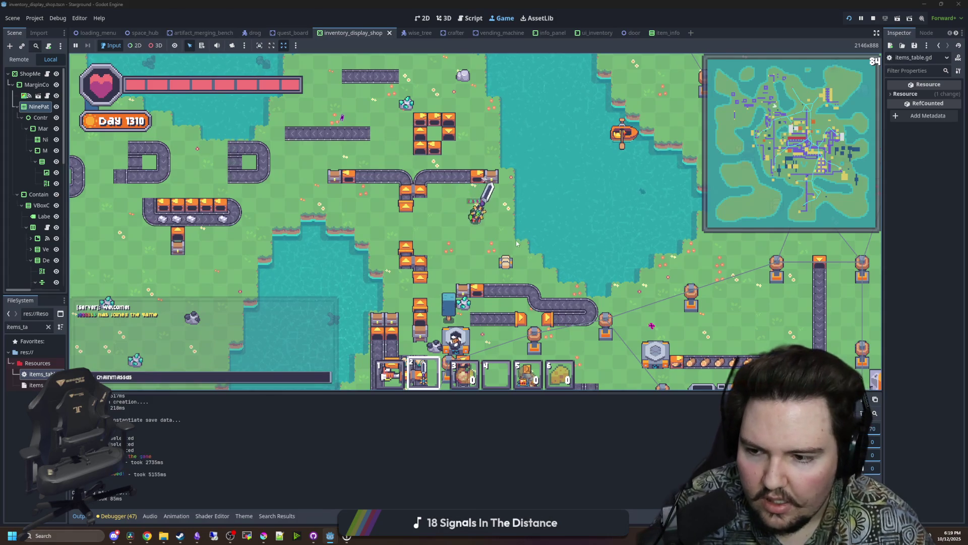
# Give the player Lead Boots with the chat command and confirm them in the inventory.
pyautogui.hotkey('s', 'd')
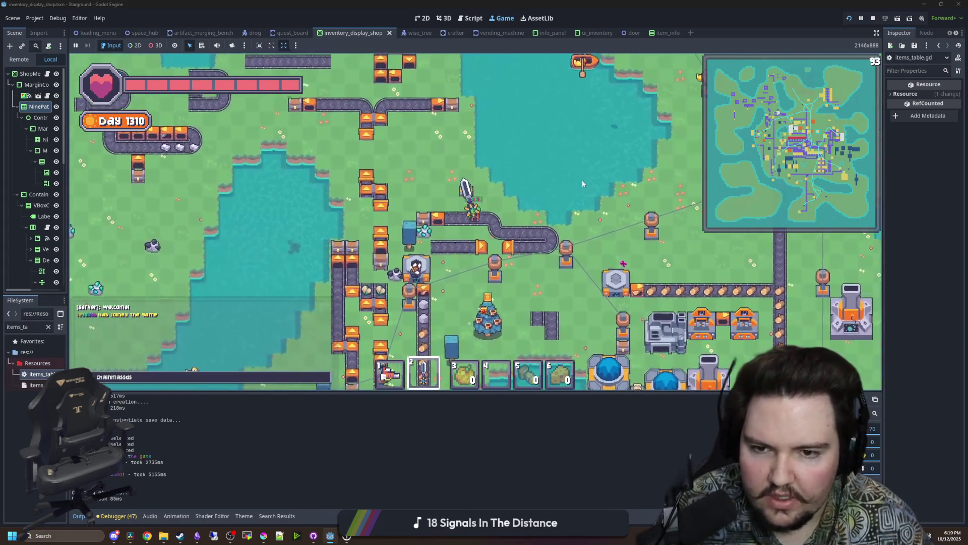
pyautogui.hotkey('w', 'a')
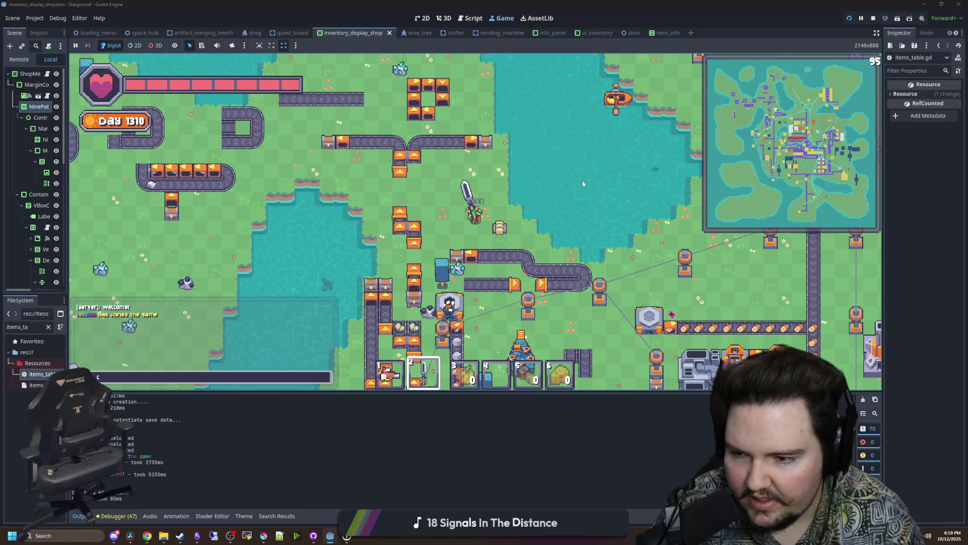
pyautogui.write('lead-')
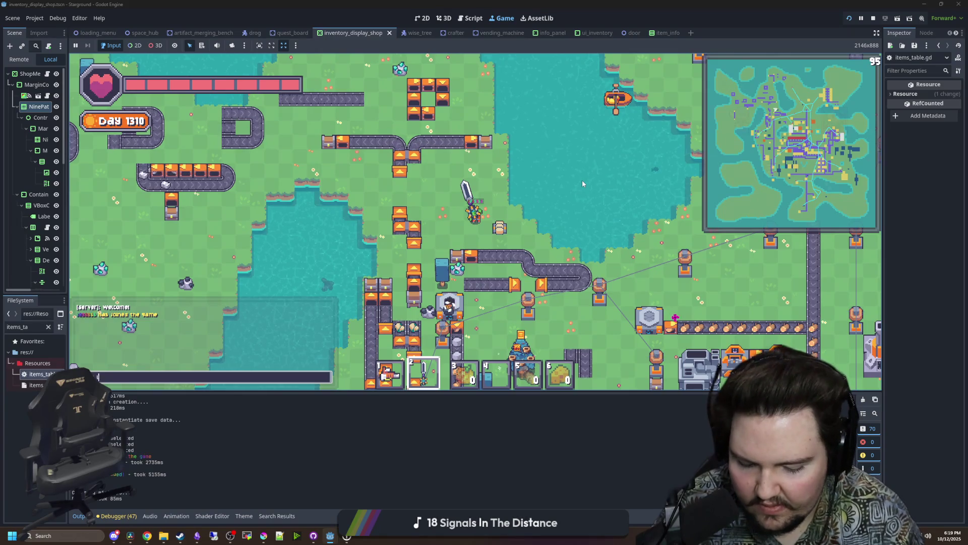
pyautogui.write('boots')
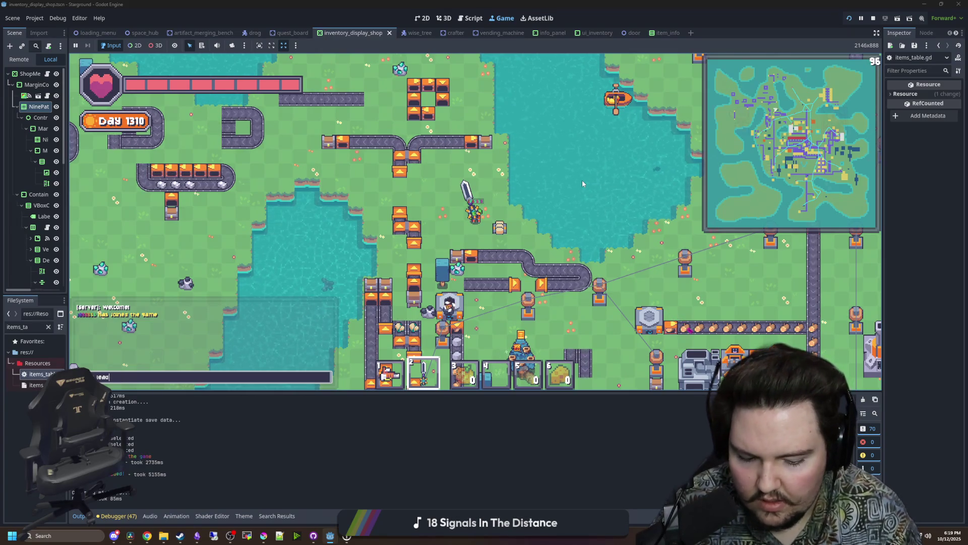
pyautogui.press('Return')
pyautogui.hotkey('s', 'd')
pyautogui.press('w')
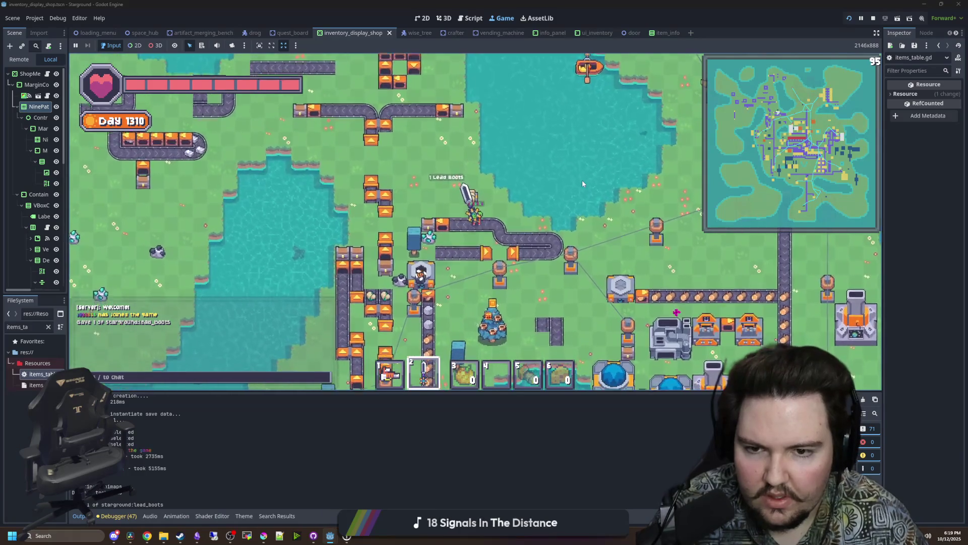
pyautogui.press('e')
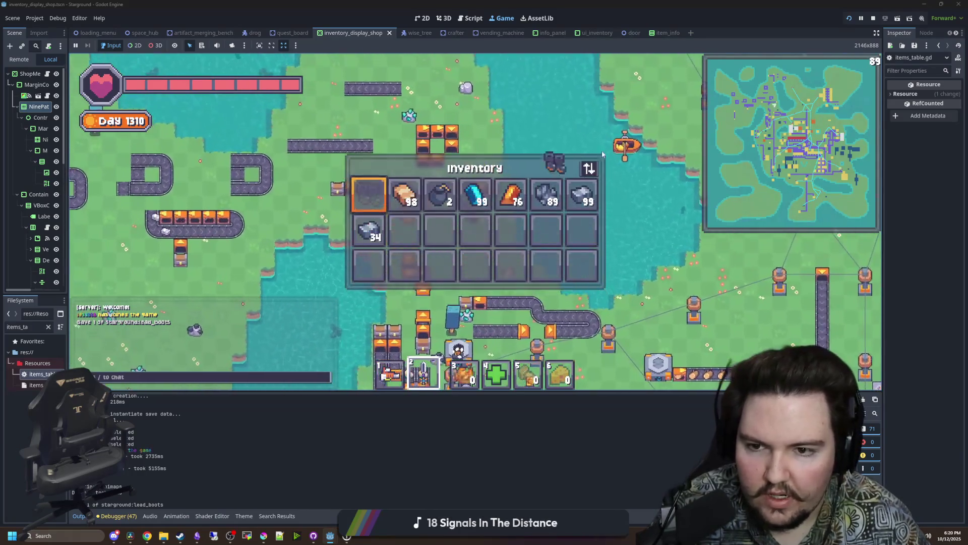
pyautogui.press('e')
pyautogui.press('a')
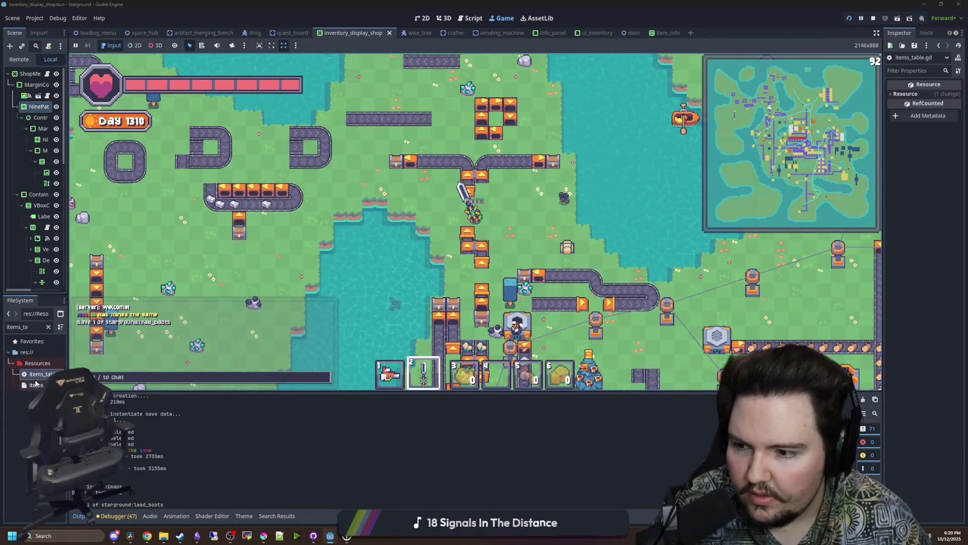
# Give the player a cool_eyepatch by chat, check the inventory, and reopen items_table.gd.
pyautogui.doubleClick(31, 376)
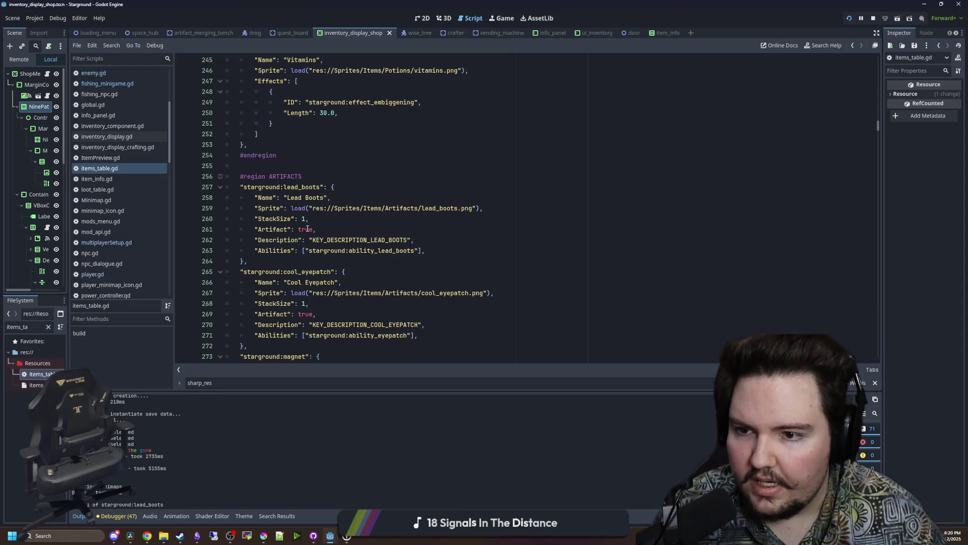
pyautogui.click(504, 19)
pyautogui.press('Return')
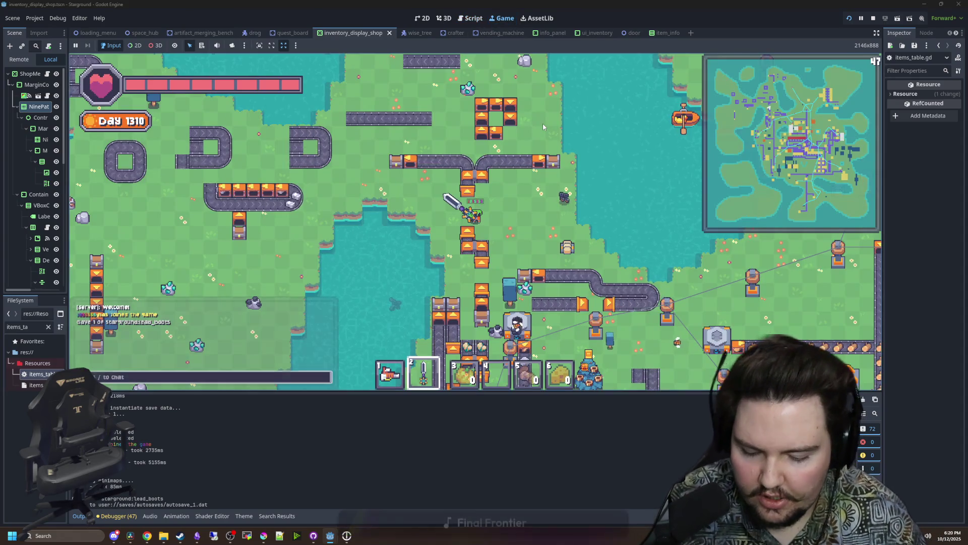
pyautogui.write('cool_eyepatch')
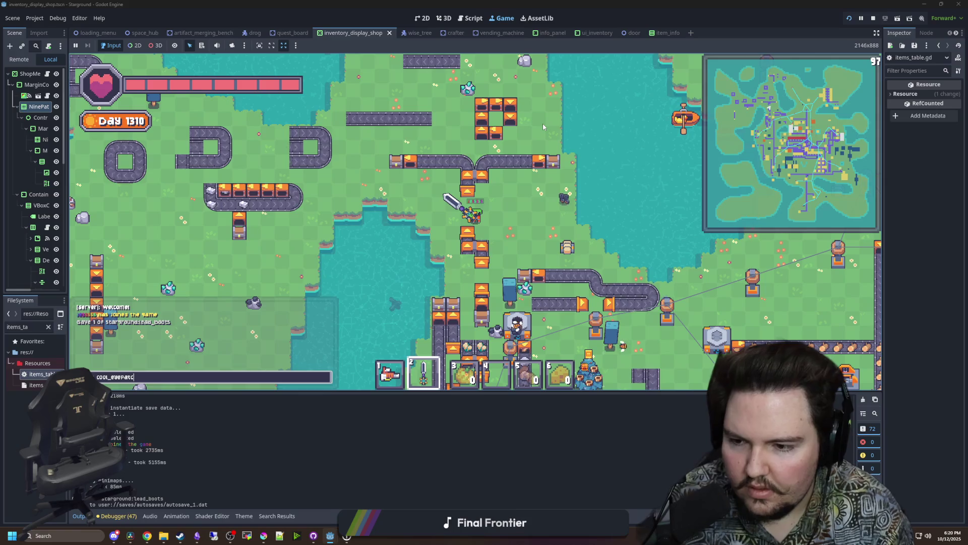
pyautogui.press('Return')
pyautogui.press('e')
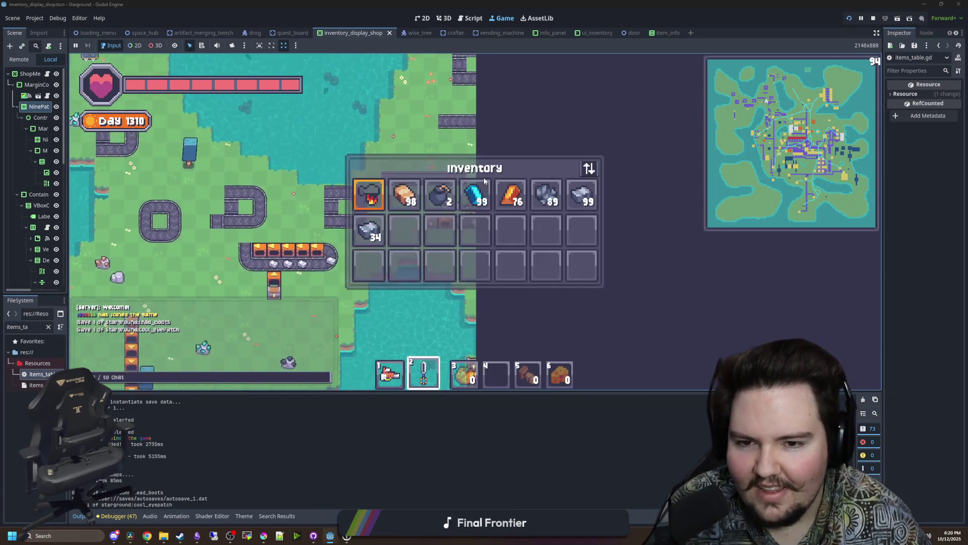
pyautogui.press('e')
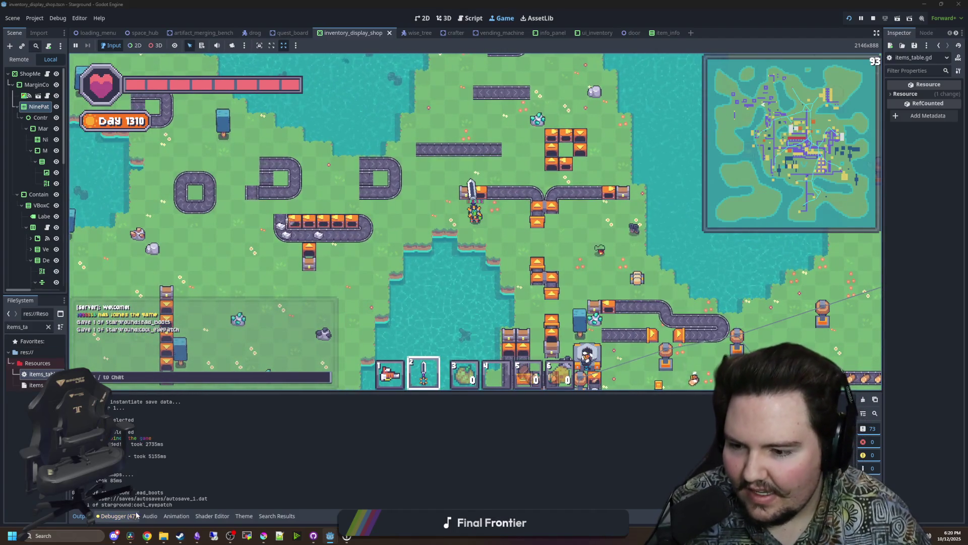
pyautogui.doubleClick(32, 377)
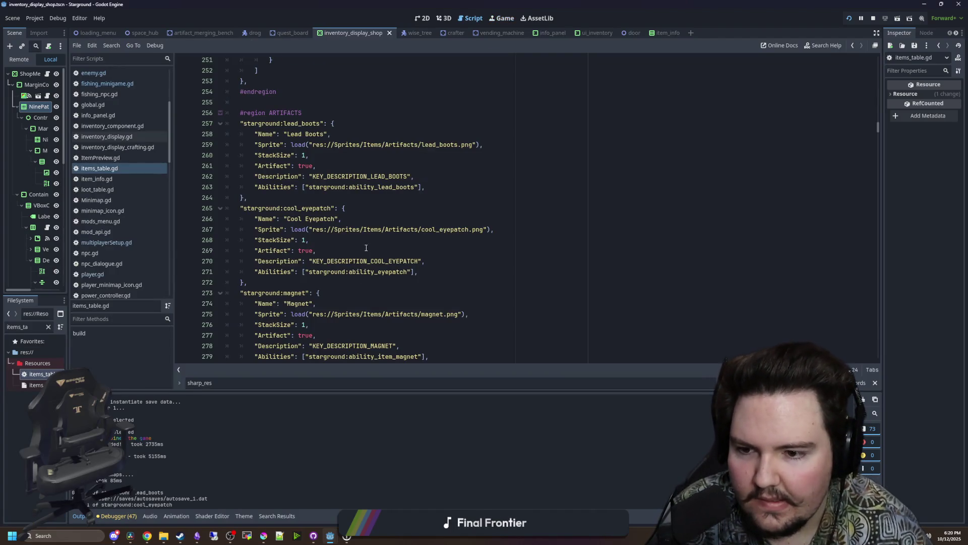
# Scroll items_table.gd down to preserved_clover, then open the chat in the running game.
pyautogui.scroll(-2, 366, 247)
pyautogui.scroll(-4, 366, 248)
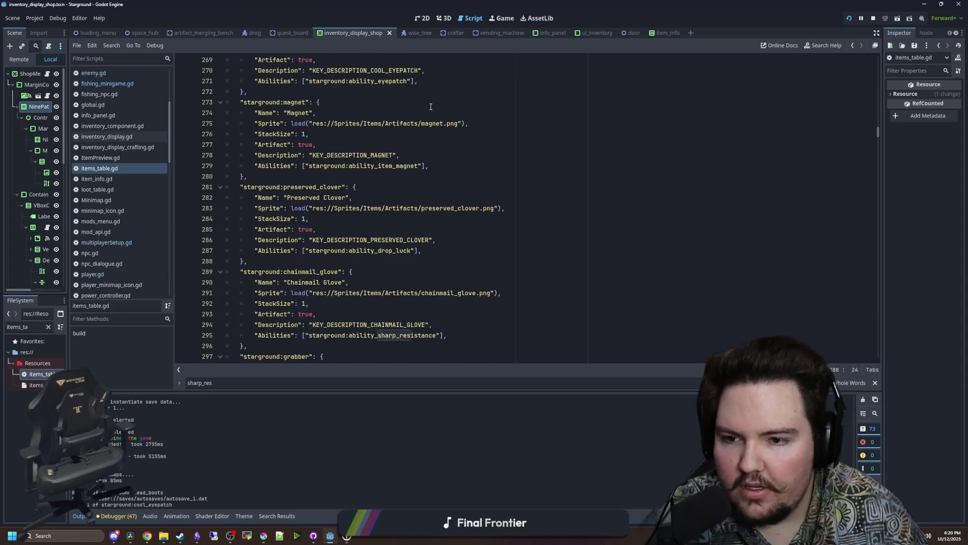
pyautogui.click(500, 19)
pyautogui.press('t')
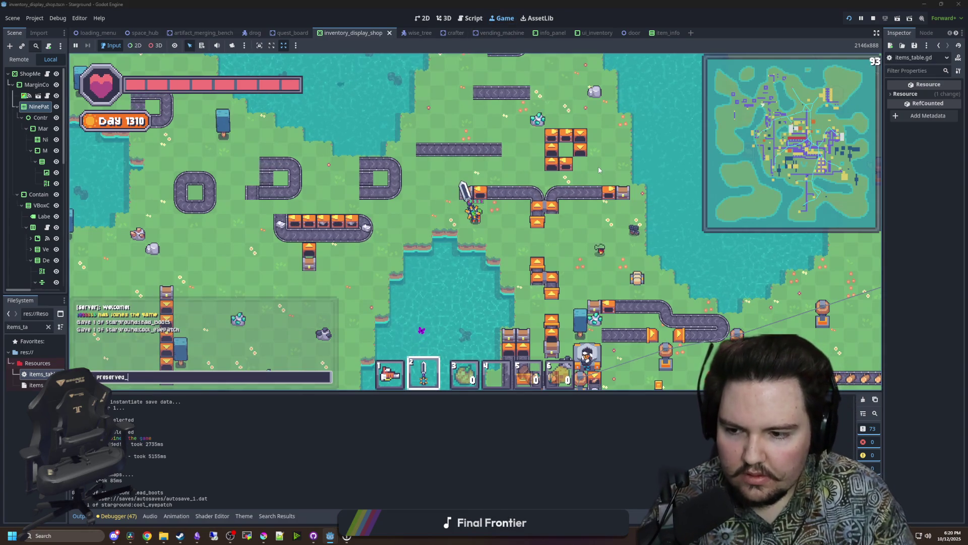
# Submit the Preserved Clover command and confirm the clover in the inventory.
pyautogui.press('s')
pyautogui.press('d')
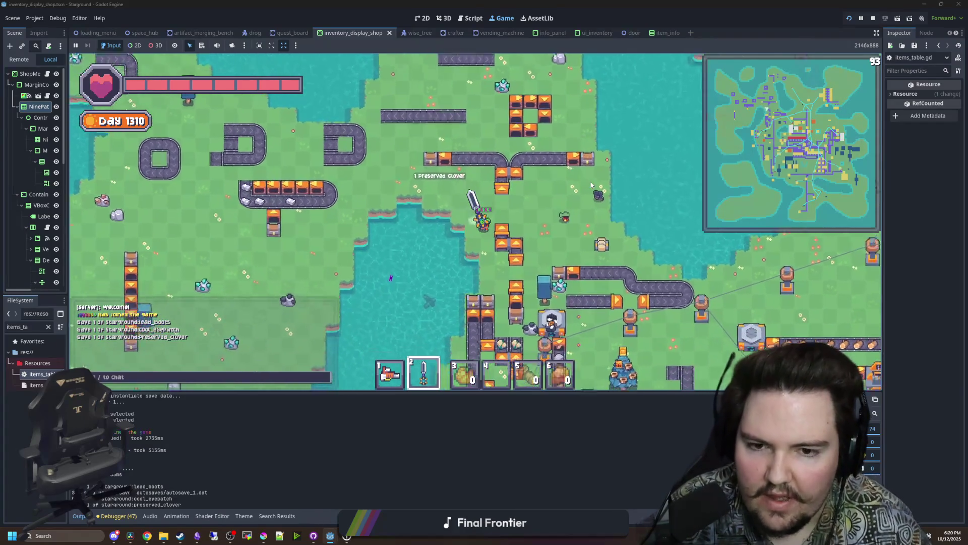
pyautogui.press('e')
pyautogui.press('w')
pyautogui.press('a')
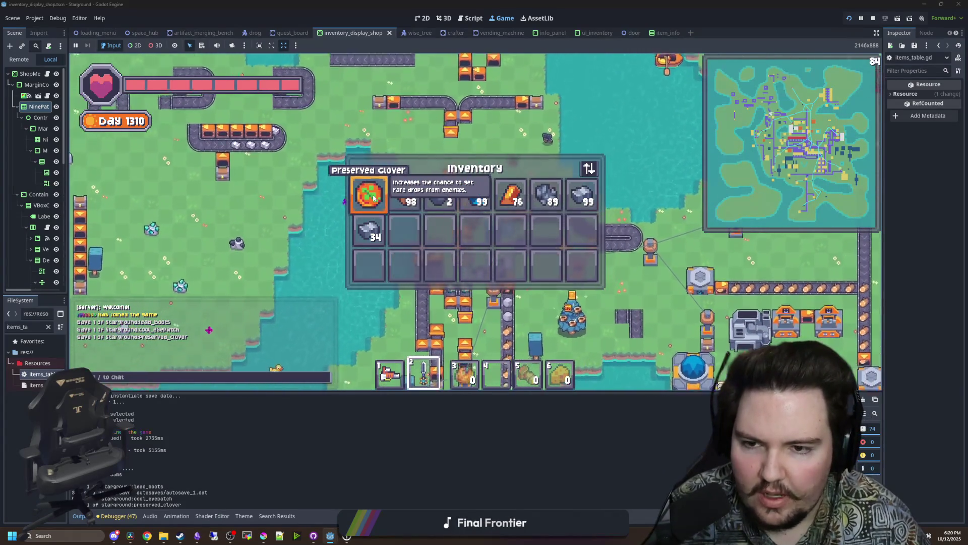
# Check the Starlauncher panel without launching, then walk to the dungeon entrance and enter.
pyautogui.press('e')
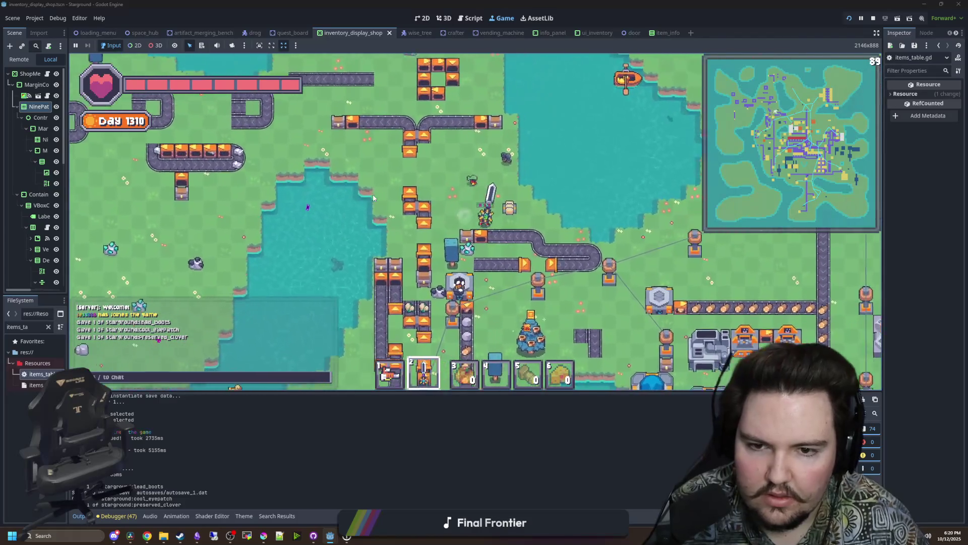
pyautogui.press('s')
pyautogui.press('d')
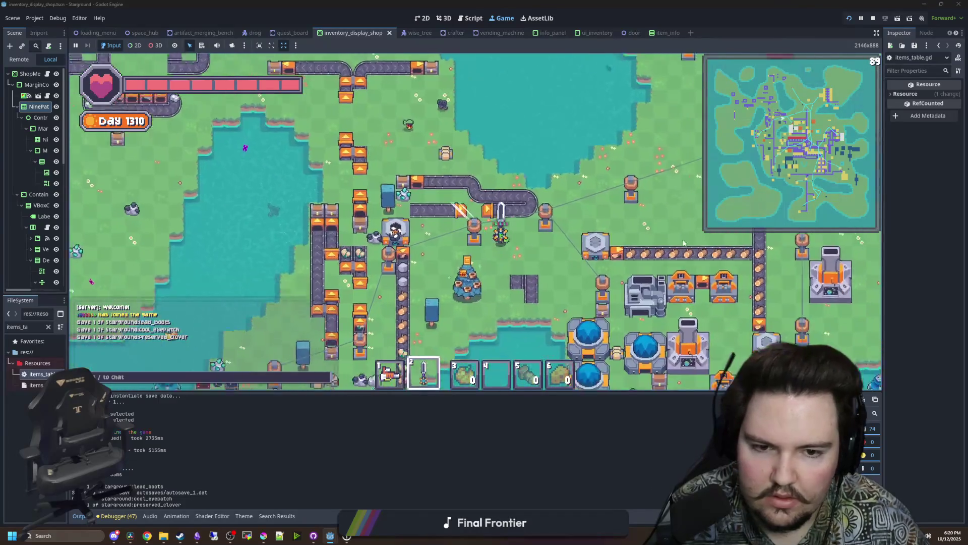
pyautogui.press('e')
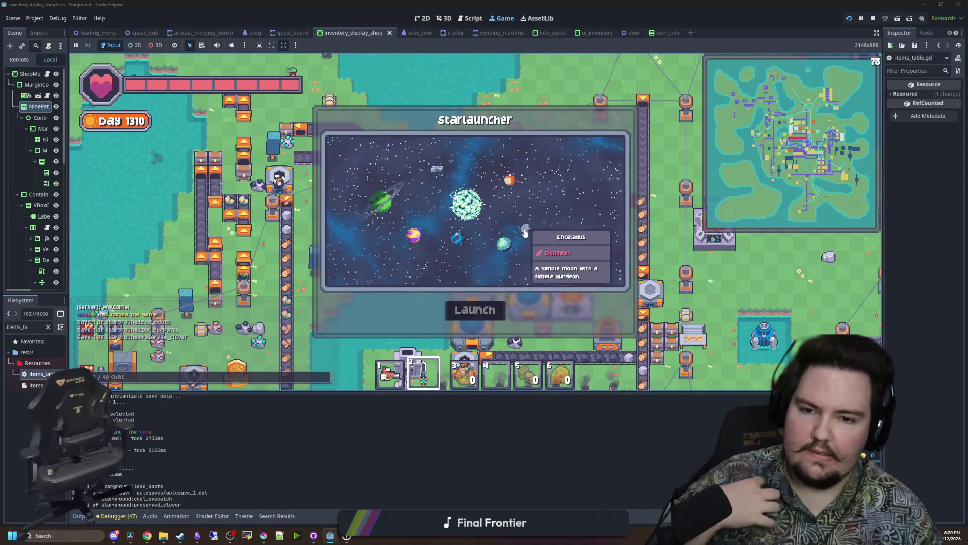
pyautogui.press('e')
pyautogui.press('s')
pyautogui.press('d')
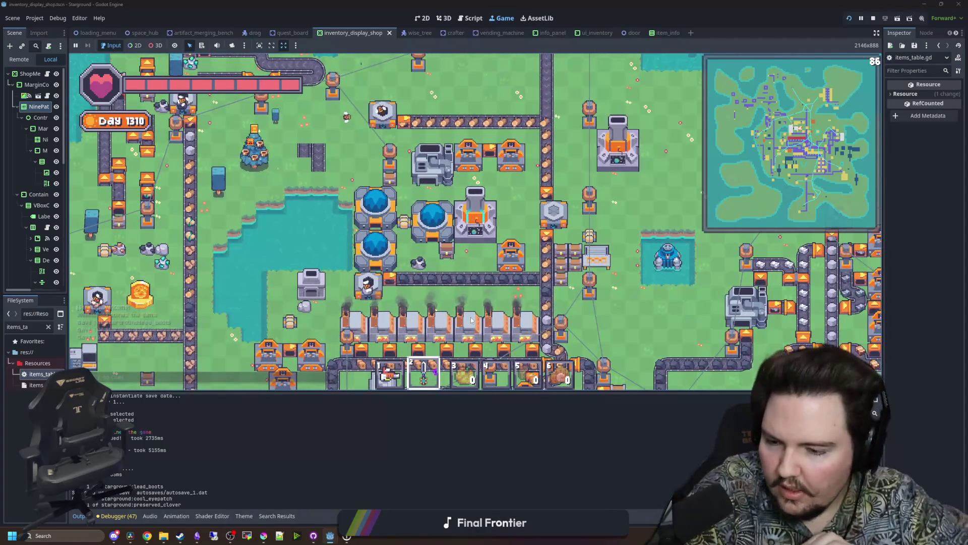
pyautogui.press('w')
pyautogui.press('a')
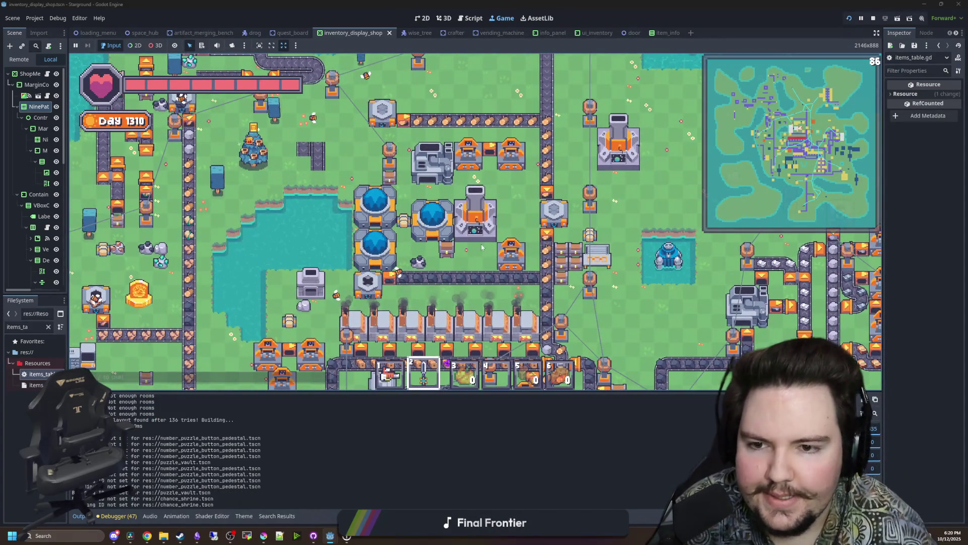
pyautogui.press('e')
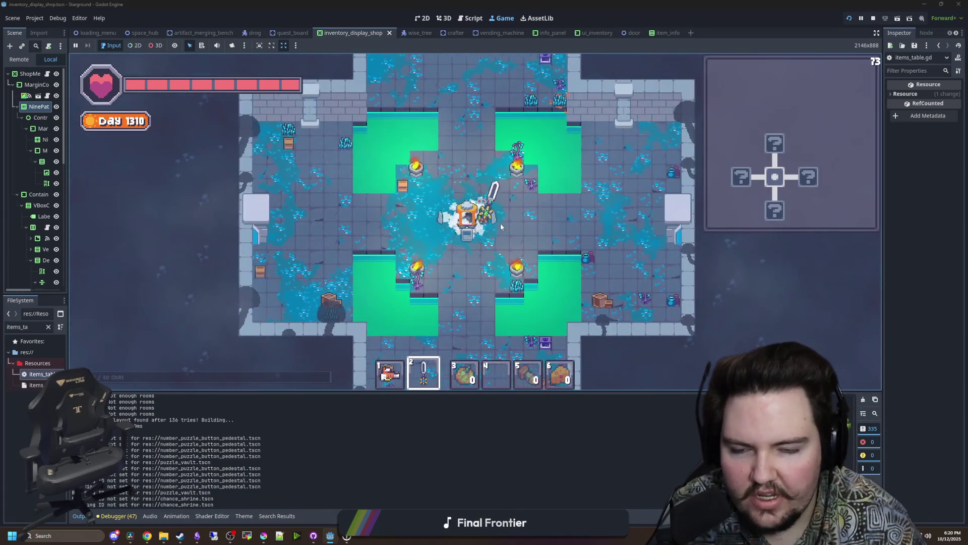
# Explore the rooms right of and below the cross-shaped room, then head for its left door.
pyautogui.press('d')
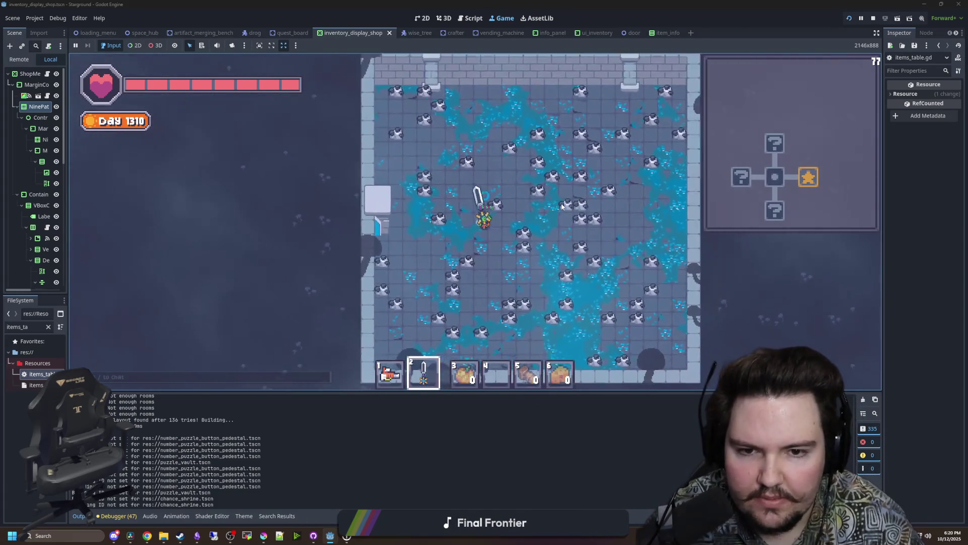
pyautogui.press('a')
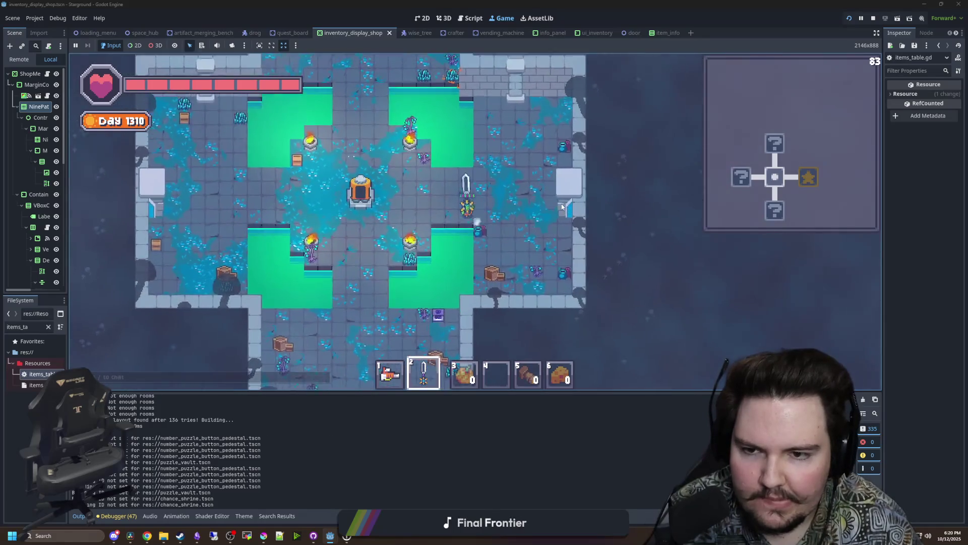
pyautogui.press('s')
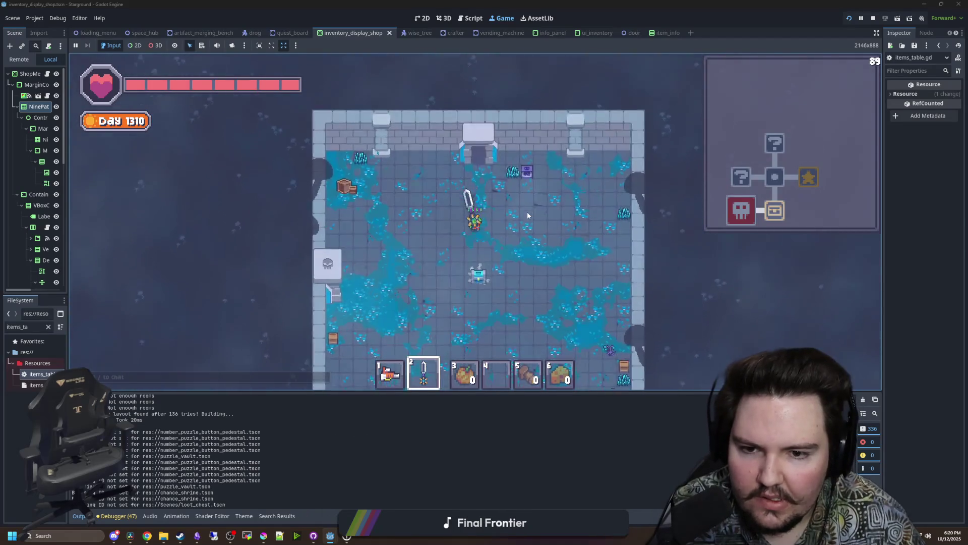
pyautogui.press('w')
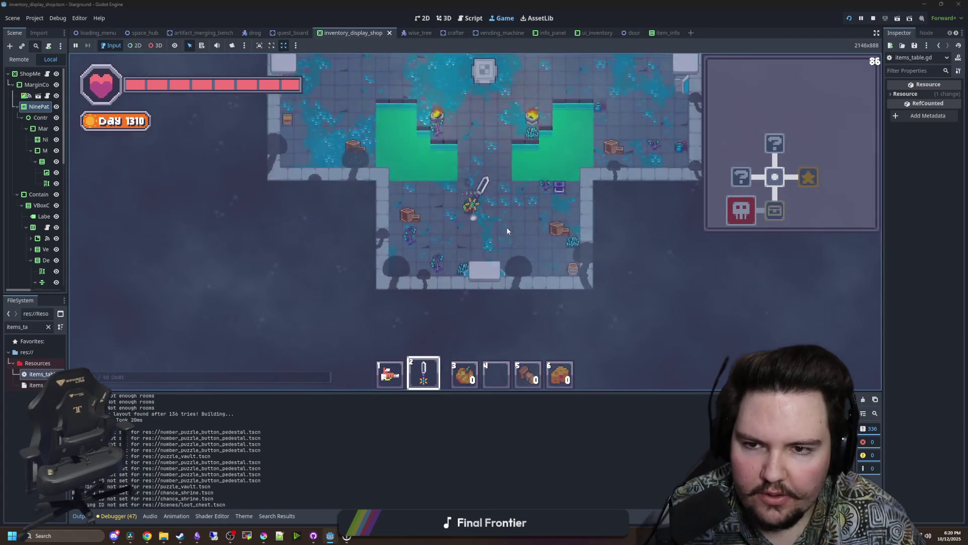
pyautogui.press('w')
pyautogui.press('a')
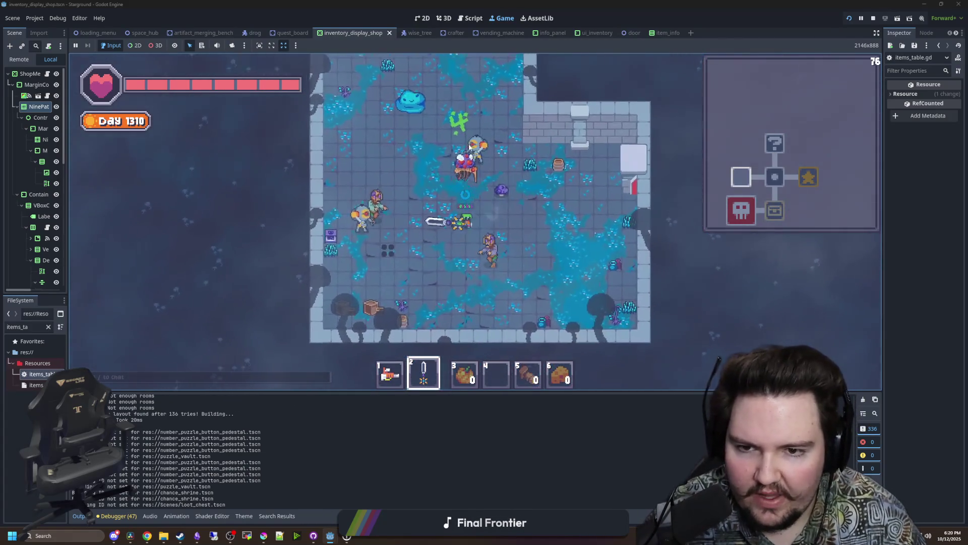
# Defeat the enemies near the cross room's left door with the sword and check collected items.
pyautogui.click(540, 195)
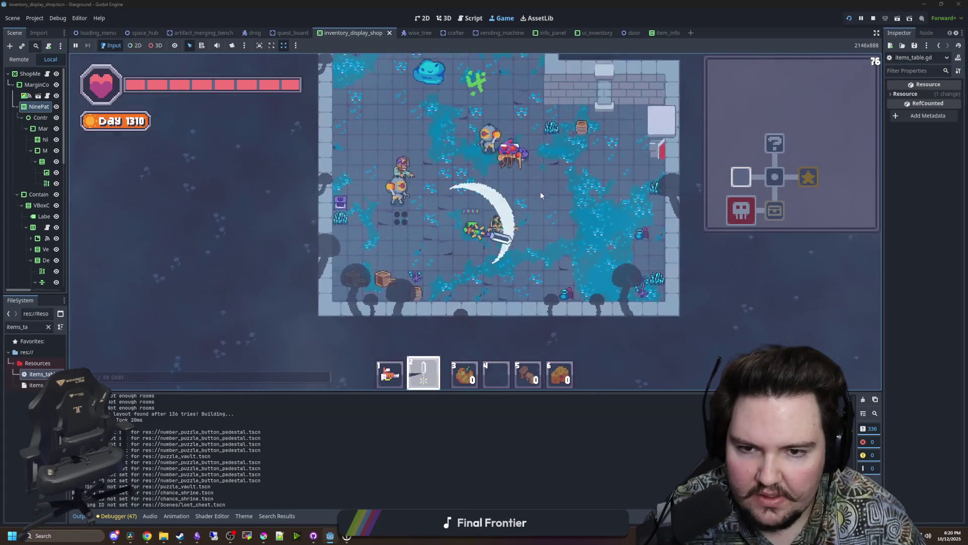
pyautogui.click(498, 212)
pyautogui.click(482, 150)
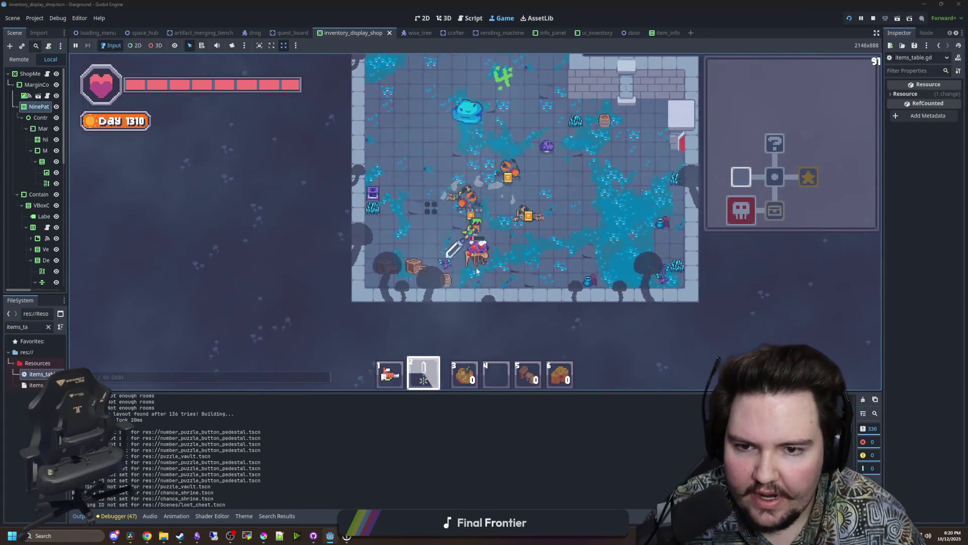
pyautogui.press('w')
pyautogui.click(434, 148)
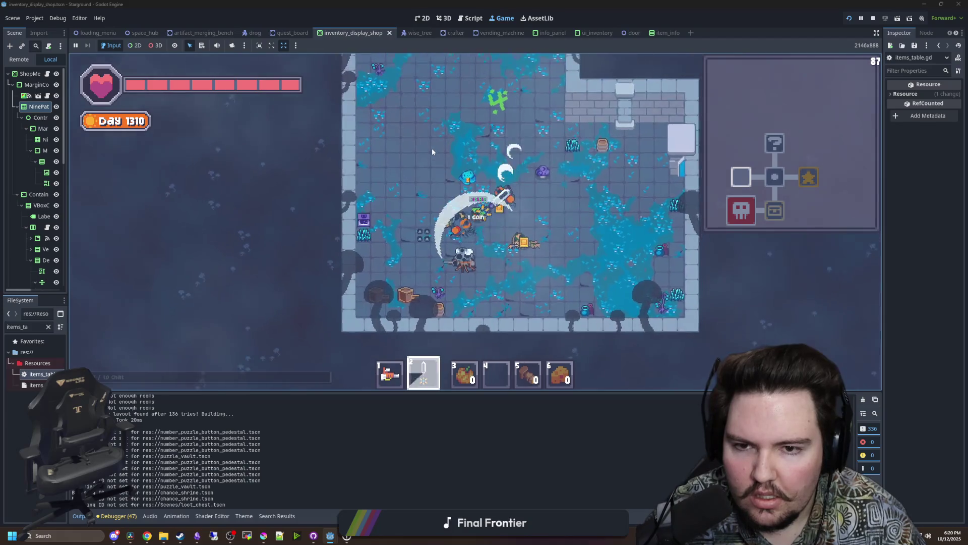
pyautogui.click(432, 151)
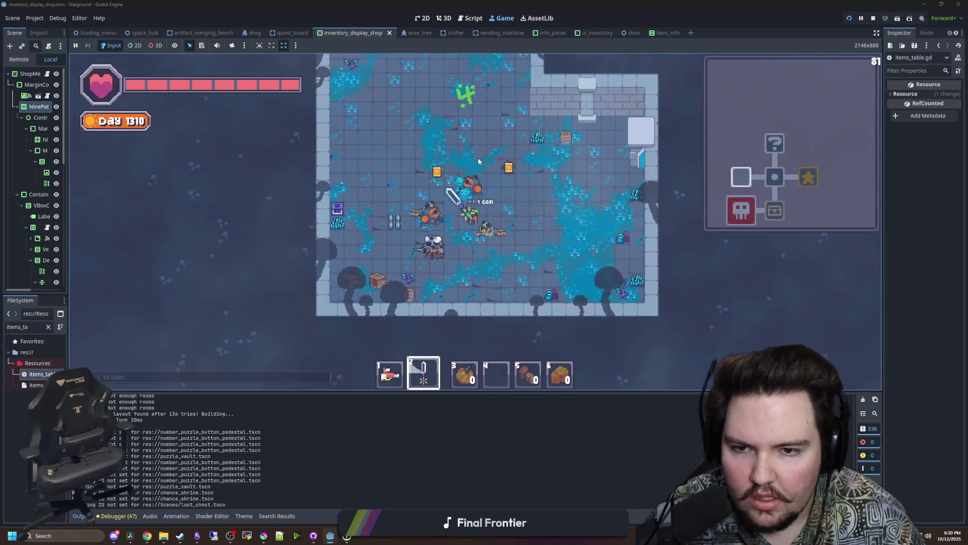
pyautogui.click(477, 165)
pyautogui.press('i')
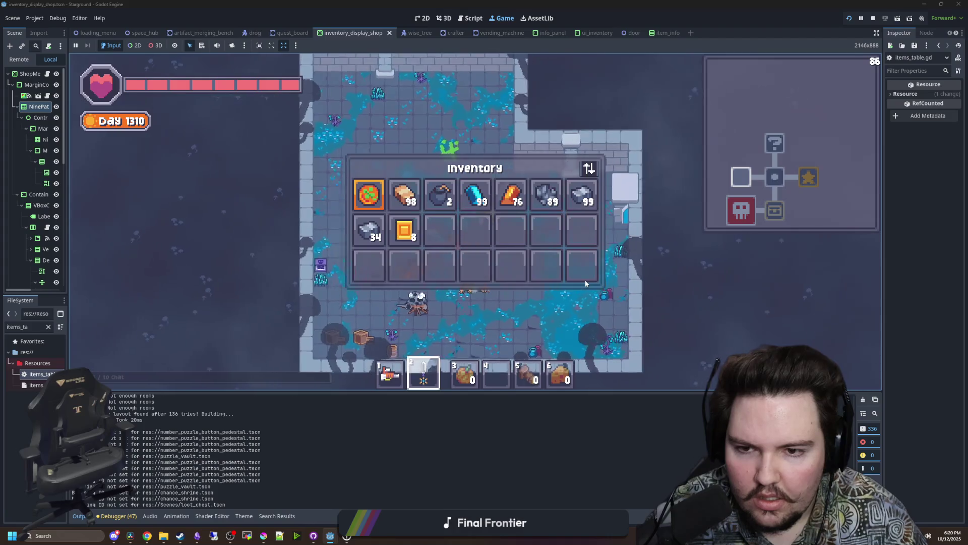
pyautogui.press('i')
# Move north into the next rooms, attacking enemies for coin drops.
pyautogui.press('d')
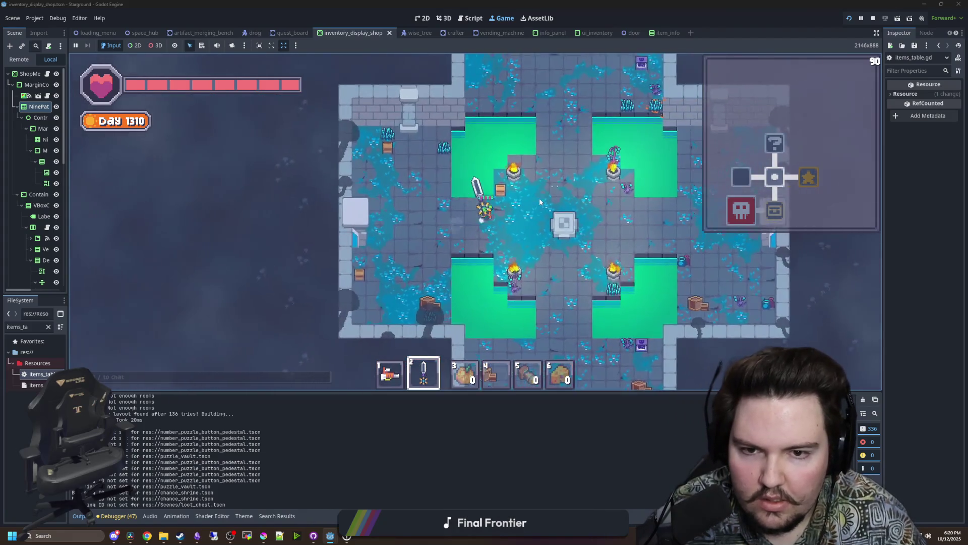
pyautogui.press('w')
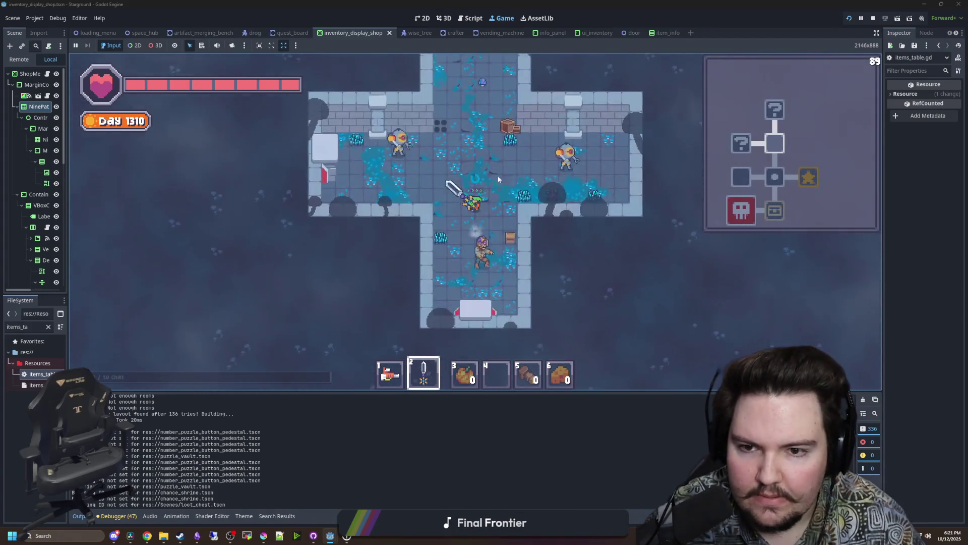
pyautogui.click(498, 179)
pyautogui.click(522, 259)
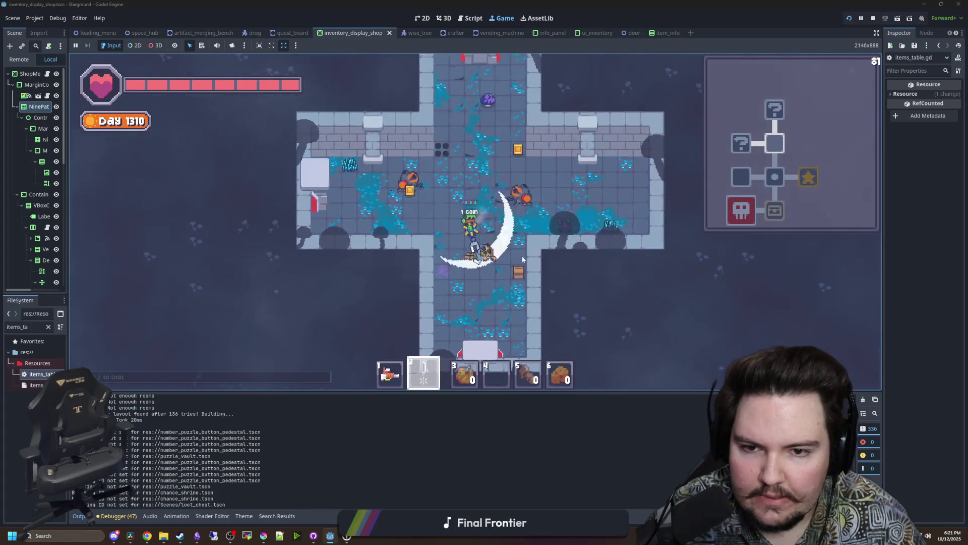
pyautogui.press('w')
pyautogui.click(443, 138)
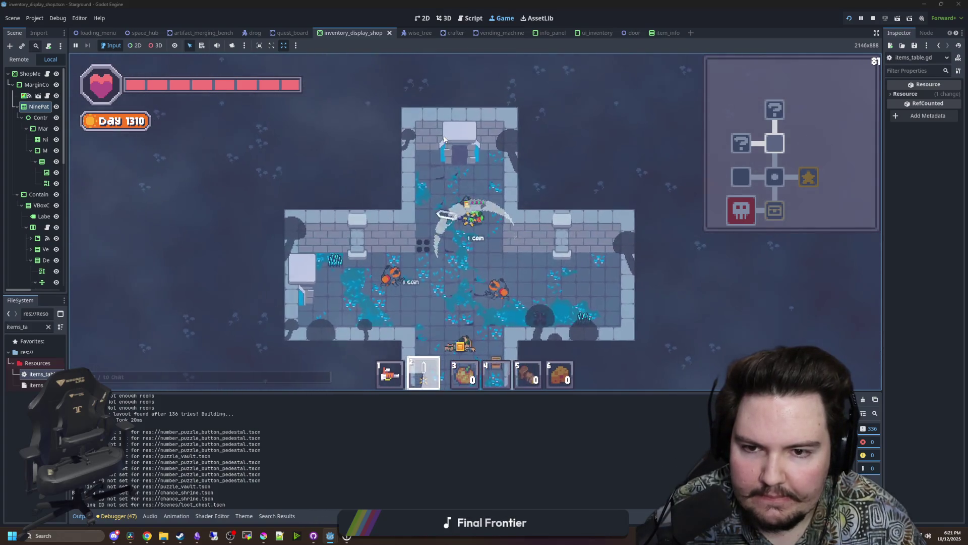
# Enter the room west of the vault, attack its enemies, and briefly check the inventory.
pyautogui.press('w')
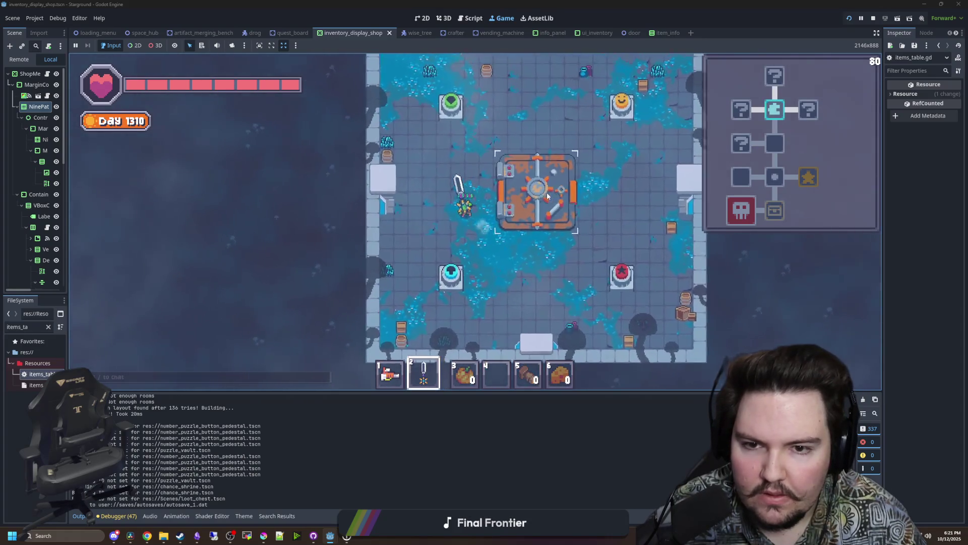
pyautogui.press('a')
pyautogui.click(405, 202)
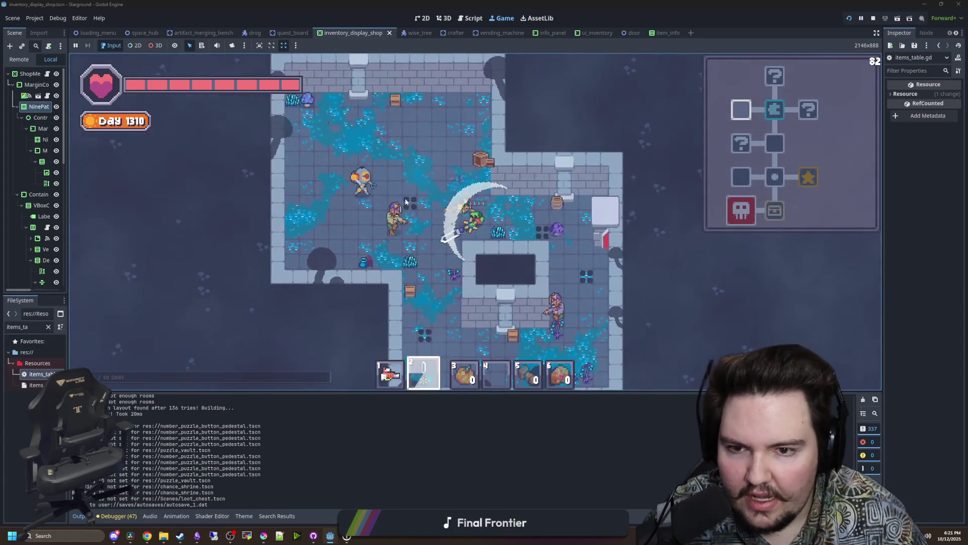
pyautogui.click(419, 185)
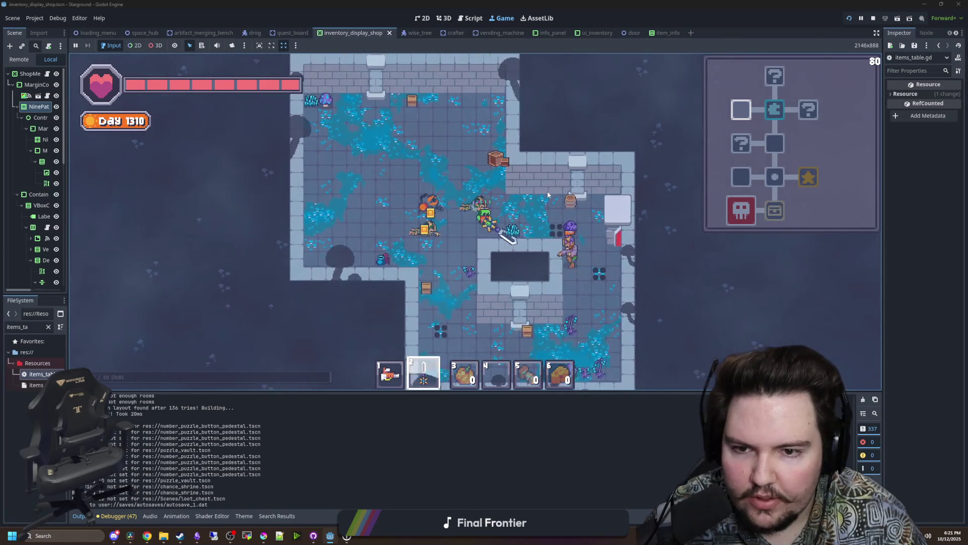
pyautogui.press('d')
pyautogui.click(568, 226)
pyautogui.press('i')
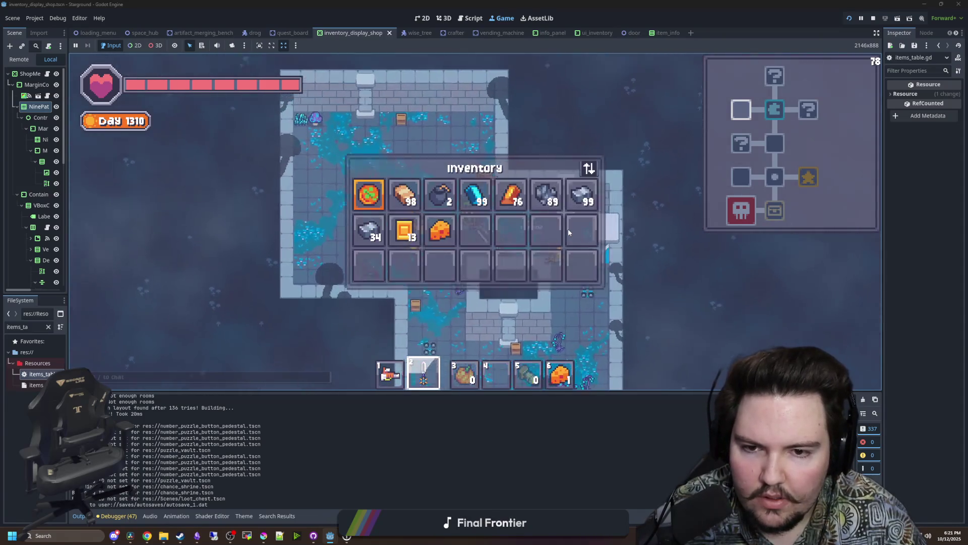
pyautogui.press('a')
pyautogui.press('i')
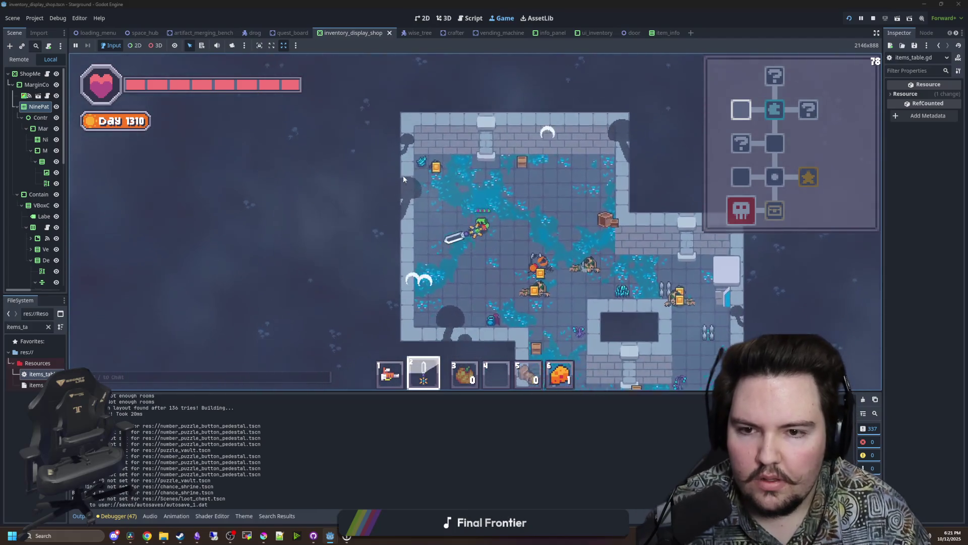
# Walk back past the vault and out through the right and top doors toward the slime.
pyautogui.press('s')
pyautogui.press('d')
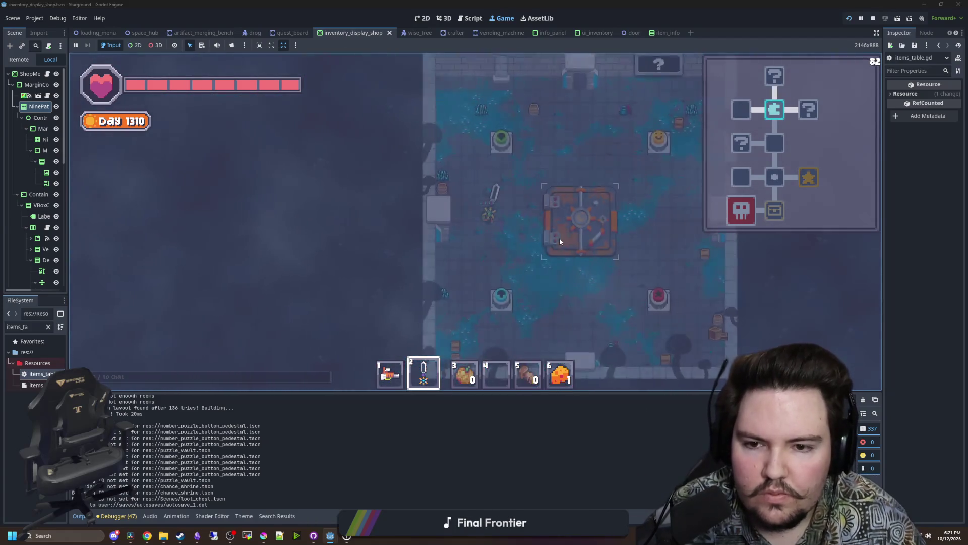
pyautogui.press('d')
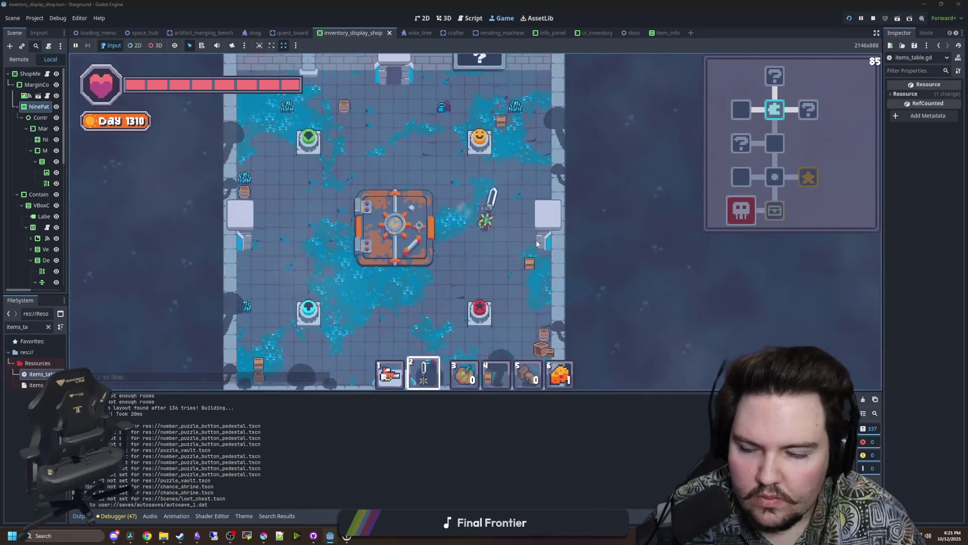
pyautogui.press('d')
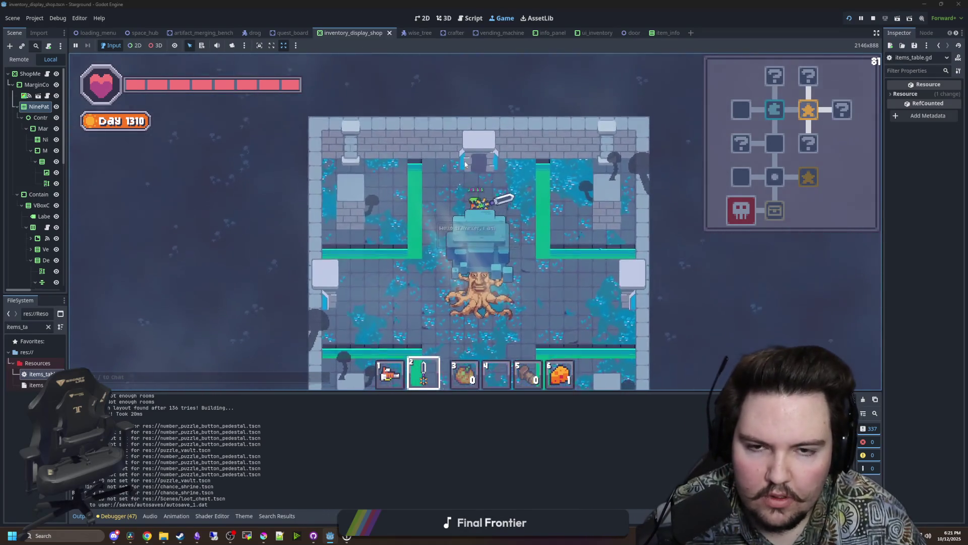
pyautogui.press('w')
pyautogui.press('a')
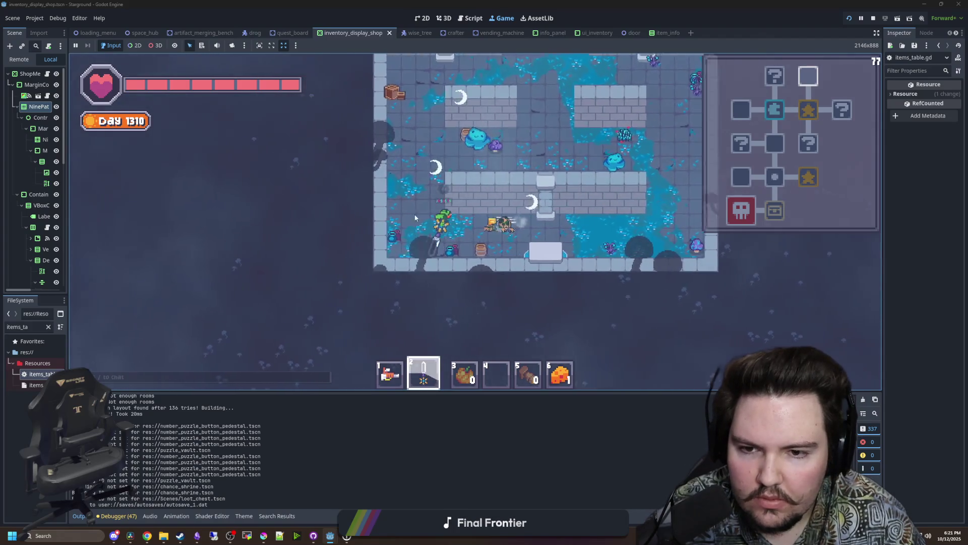
pyautogui.press('w')
pyautogui.press('d')
# Attack the slimes for meat and coin drops.
pyautogui.click(555, 150)
pyautogui.click(575, 216)
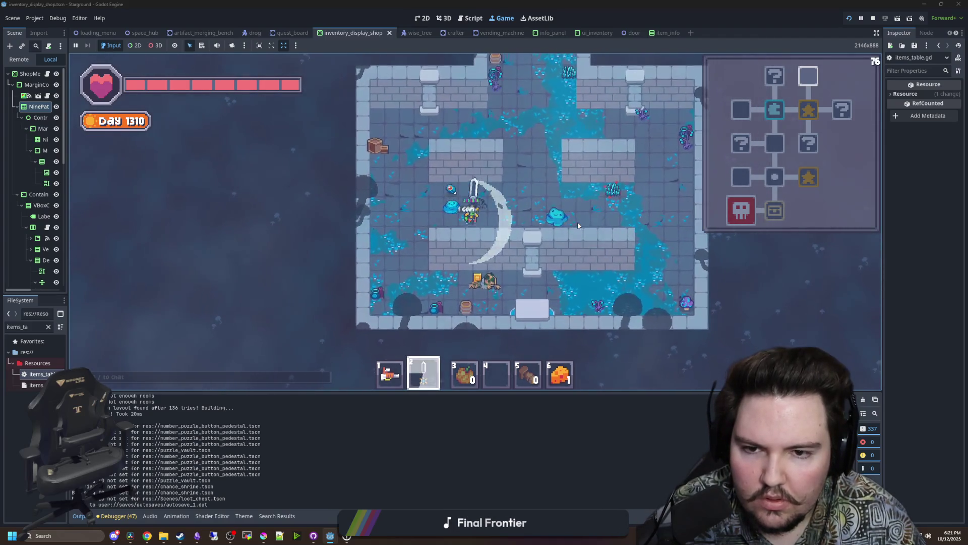
pyautogui.press('w')
pyautogui.press('d')
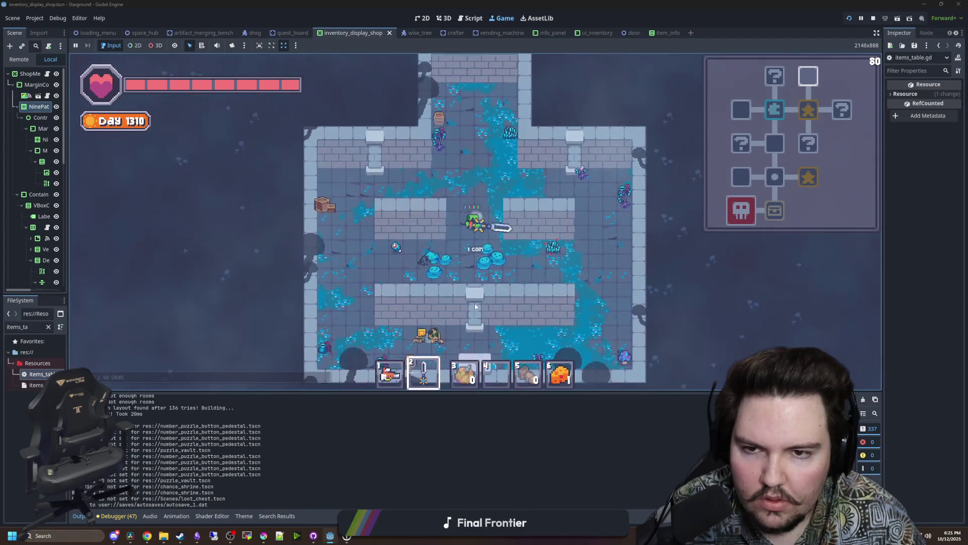
pyautogui.click(475, 307)
pyautogui.press('s')
pyautogui.press('a')
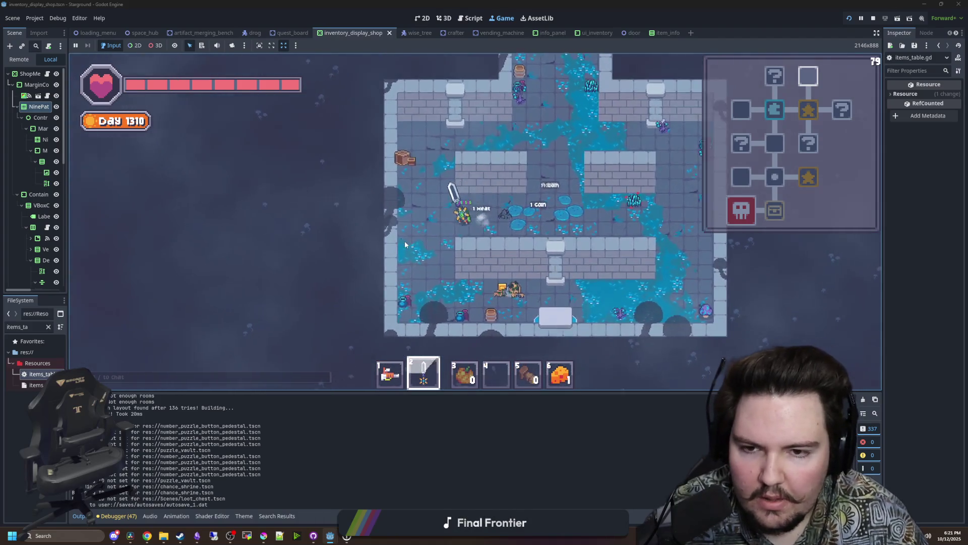
# Go through the tree room, fight the enemies for coins, and head into the boss room.
pyautogui.press('s')
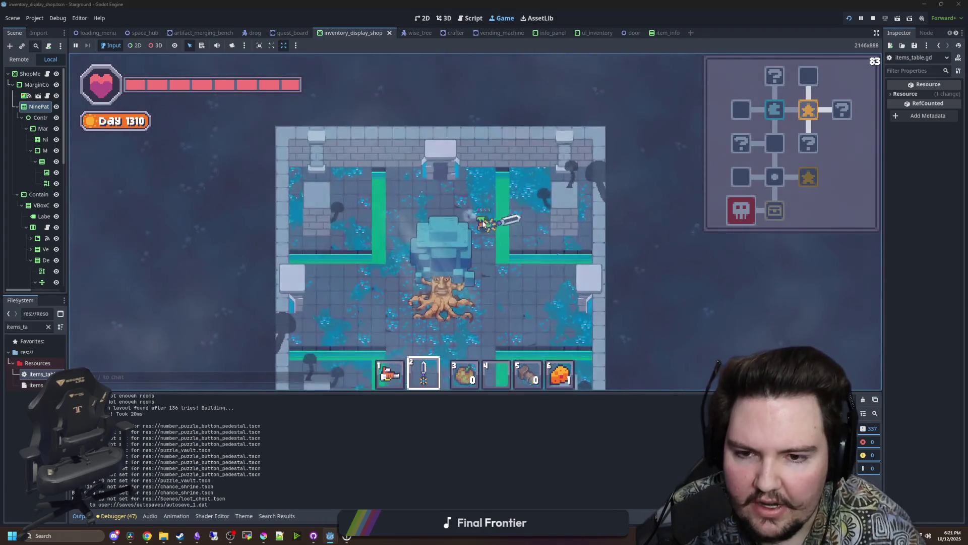
pyautogui.press('d')
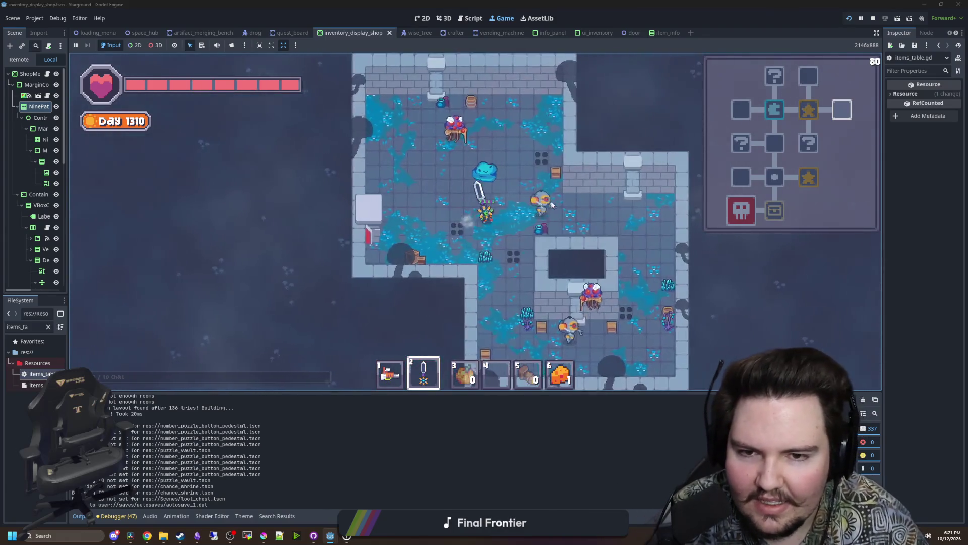
pyautogui.press('w')
pyautogui.click(540, 242)
pyautogui.click(521, 310)
pyautogui.press('s')
pyautogui.click(500, 291)
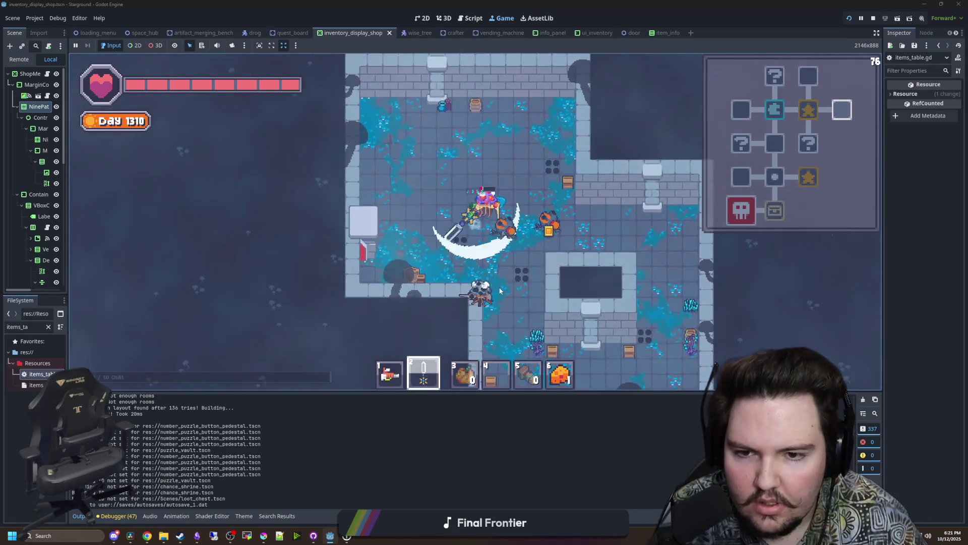
pyautogui.press('d')
pyautogui.click(503, 174)
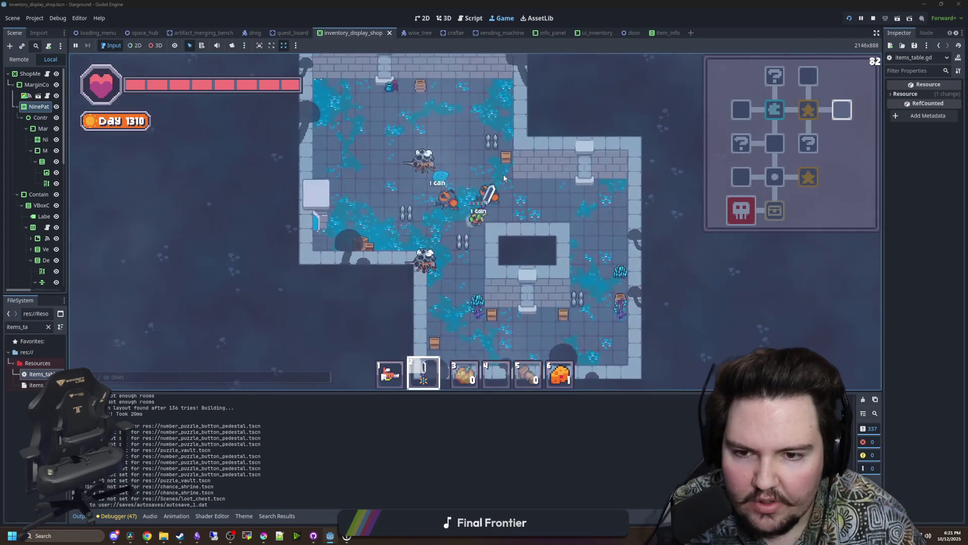
pyautogui.press('s')
pyautogui.press('d')
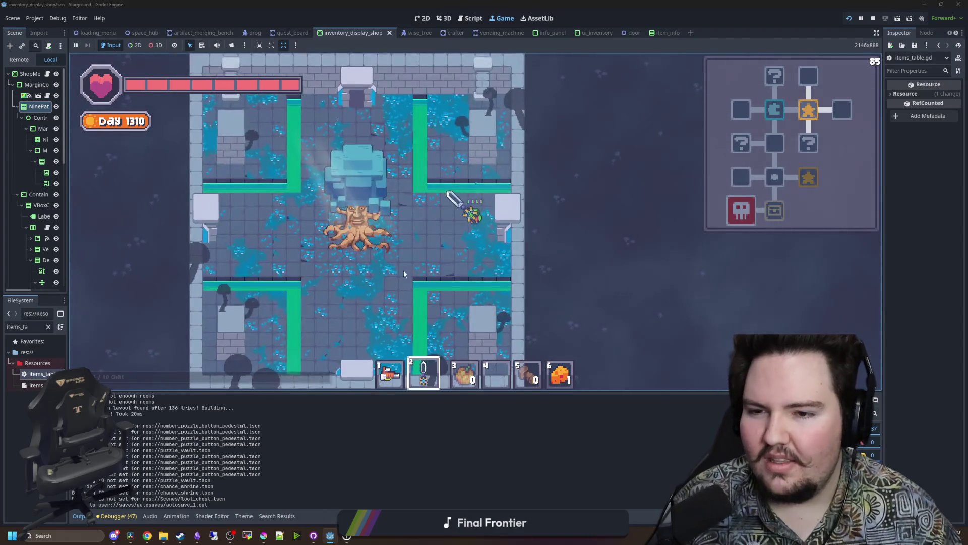
# Widen the left dock, switch to the Script editor, and search all project files for 'luck'.
pyautogui.moveTo(66, 352); pyautogui.dragTo(220, 345)
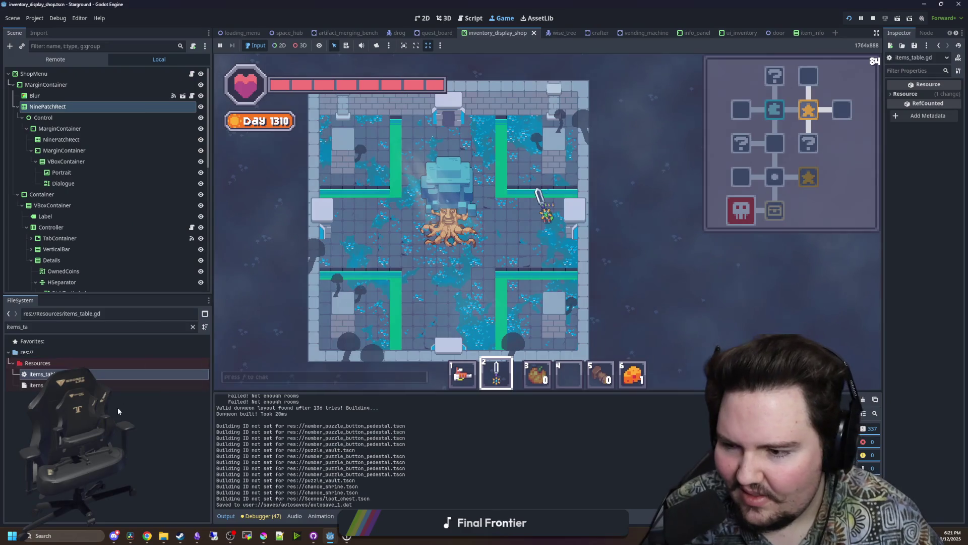
pyautogui.click(192, 74)
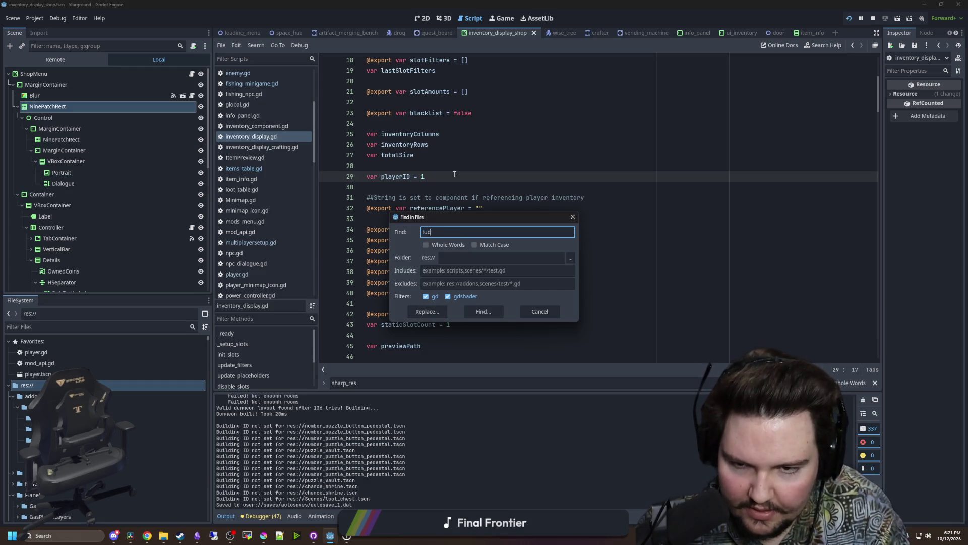
pyautogui.write('k')
pyautogui.press('Return')
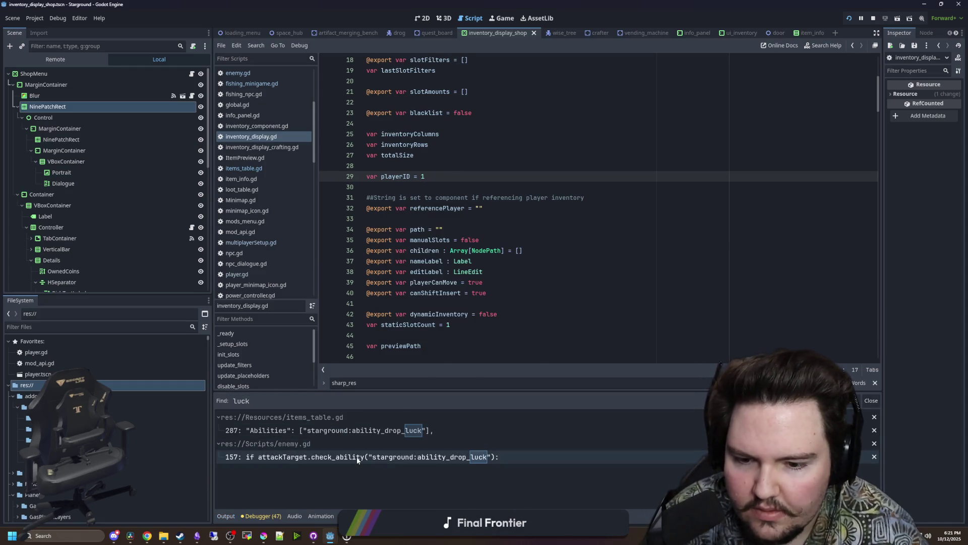
# Open the drop_luck check in enemy.gd at line 157 and start a new print() line beneath it.
pyautogui.click(357, 458)
pyautogui.scroll(1, 524, 204)
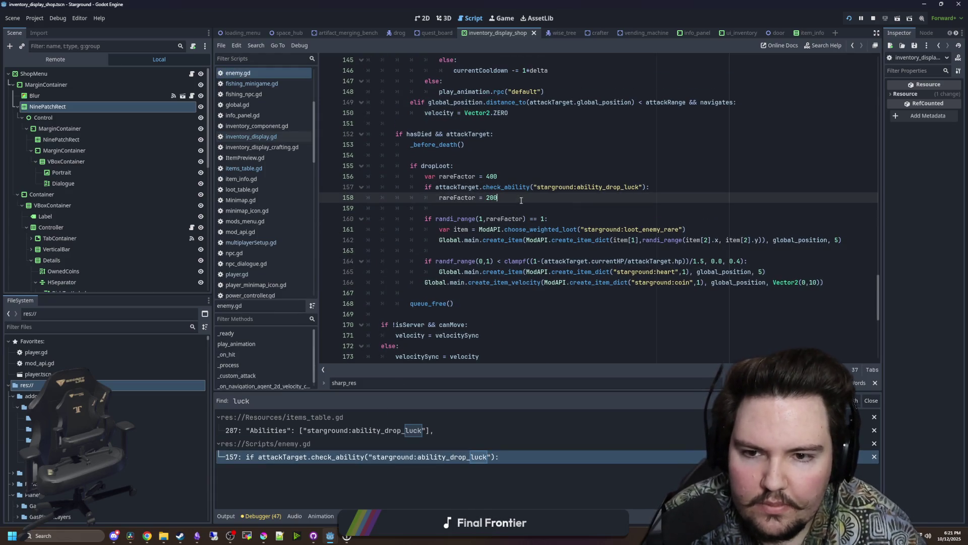
pyautogui.press('Return')
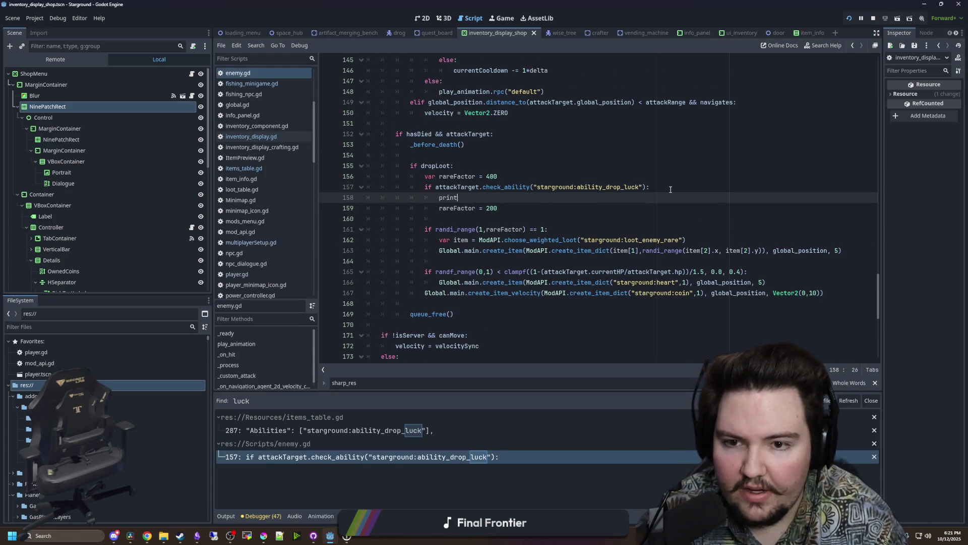